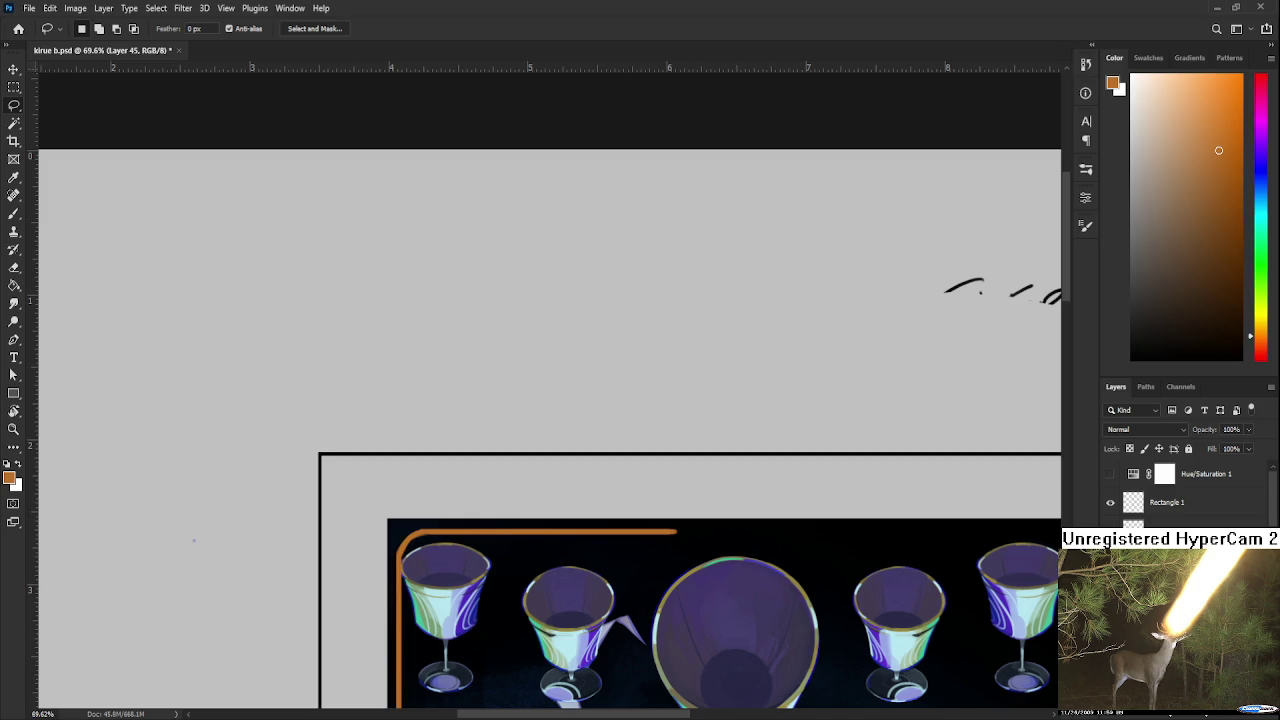
Try a test orange brush stroke above the frame, then undo it
{"action": "scroll", "coordinate": [534, 534], "scroll_direction": "up", "scroll_amount": 2}
{"action": "scroll", "coordinate": [483, 523], "scroll_direction": "down", "scroll_amount": 3}
{"action": "scroll", "coordinate": [481, 522], "scroll_direction": "down", "scroll_amount": 2}
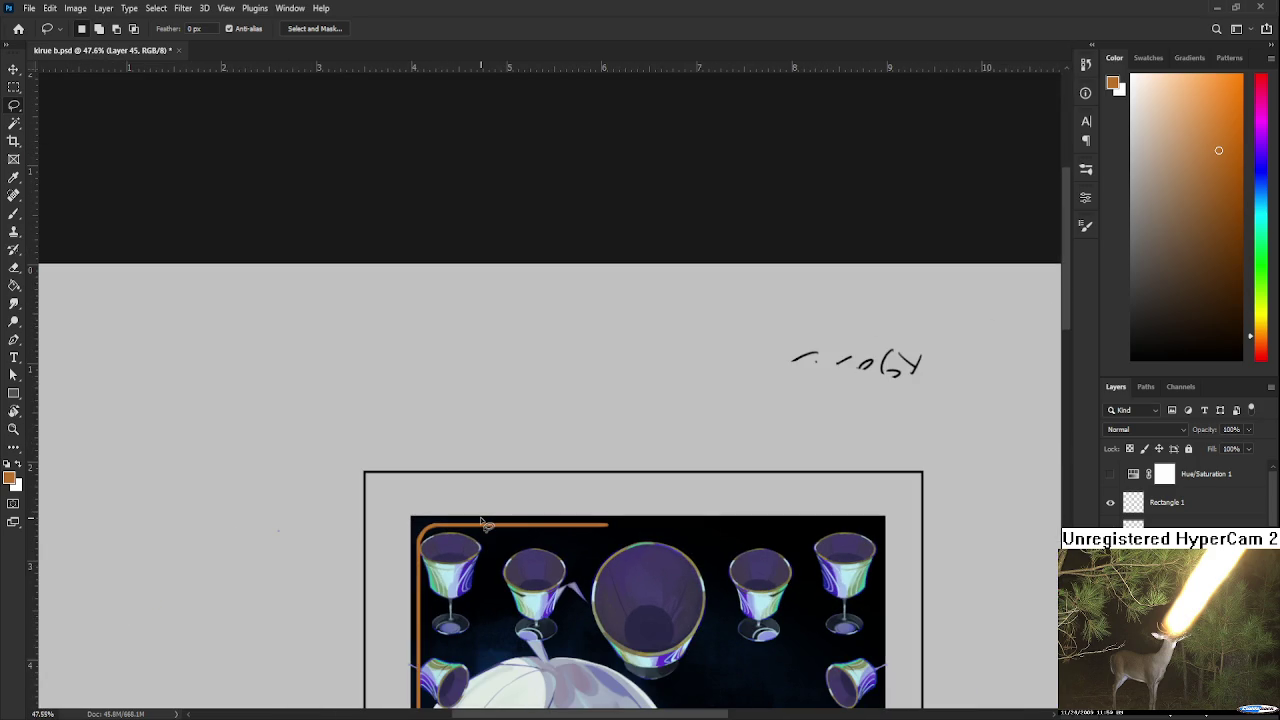
{"action": "scroll", "coordinate": [483, 523], "scroll_direction": "down", "scroll_amount": 2}
{"action": "scroll", "coordinate": [400, 450], "scroll_direction": "up", "scroll_amount": 2}
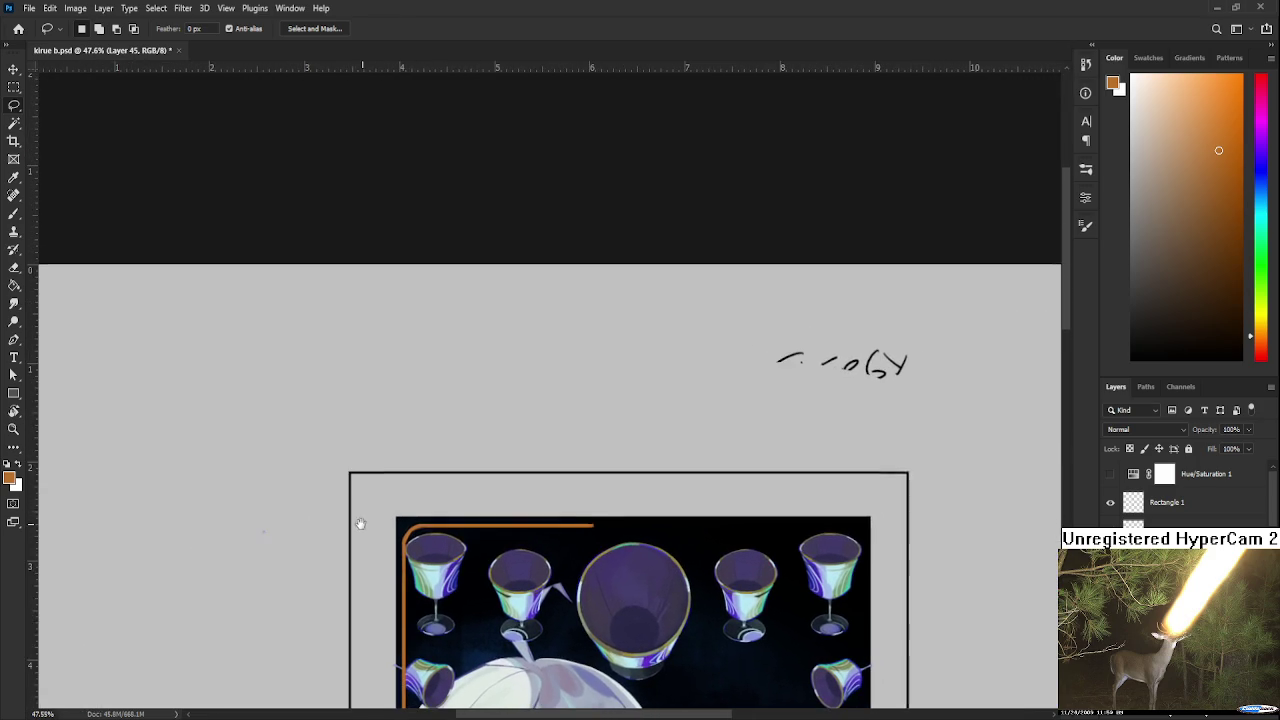
{"action": "left_click_drag", "start_coordinate": [372, 443], "coordinate": [446, 422]}
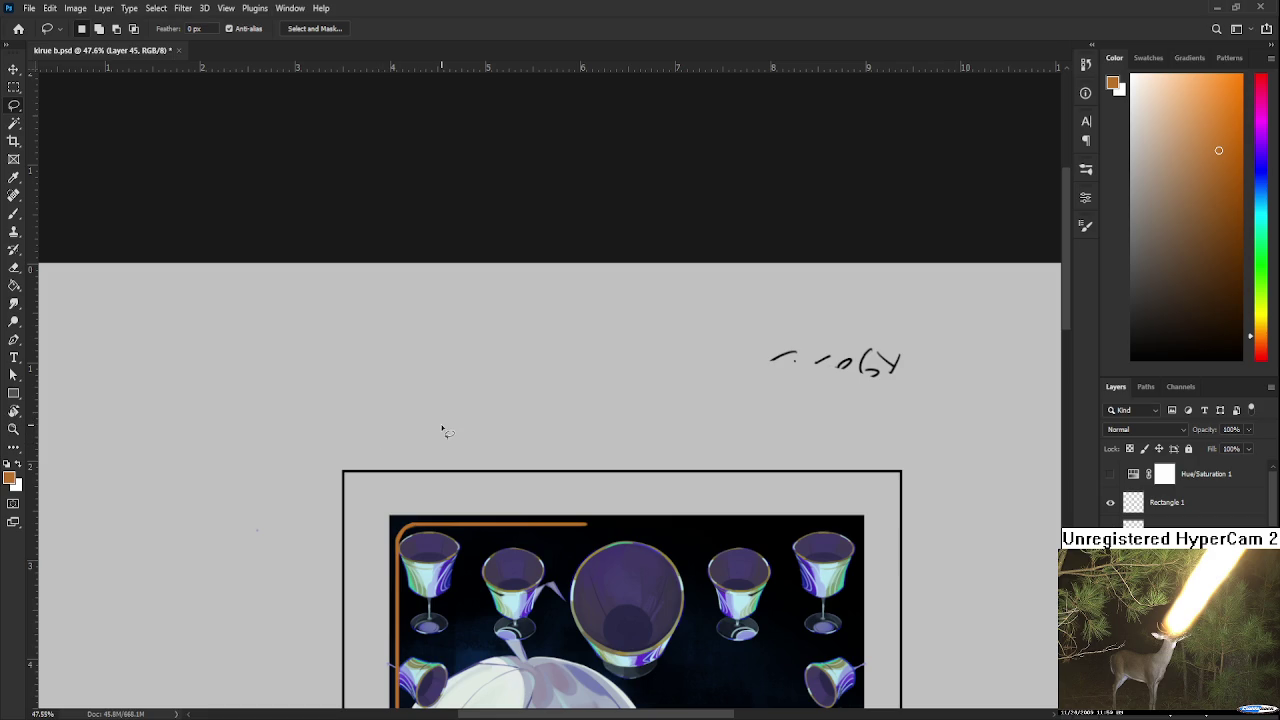
{"action": "scroll", "coordinate": [473, 423], "scroll_direction": "up", "scroll_amount": 1}
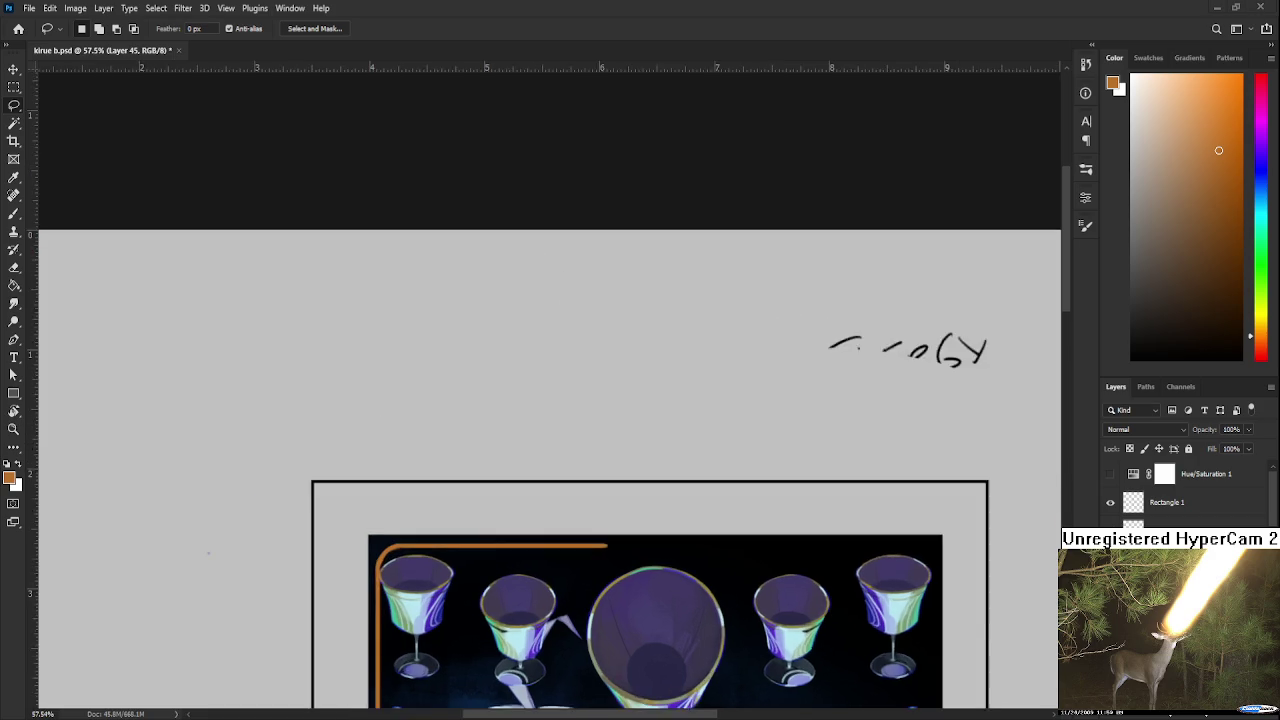
{"action": "scroll", "coordinate": [473, 423], "scroll_direction": "up", "scroll_amount": 1}
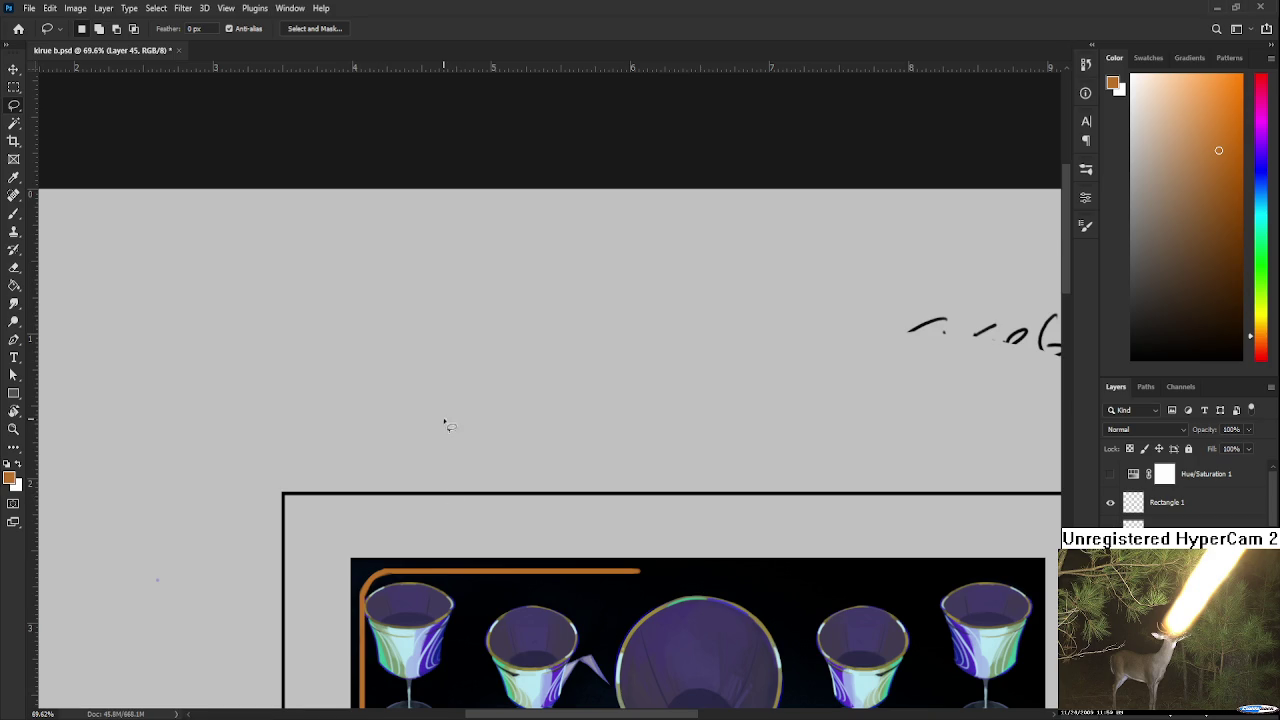
{"action": "scroll", "coordinate": [440, 445], "scroll_direction": "up", "scroll_amount": 2}
{"action": "key", "text": "b"}
{"action": "left_click_drag", "start_coordinate": [364, 415], "coordinate": [452, 460]}
{"action": "key", "text": "ctrl+z"}
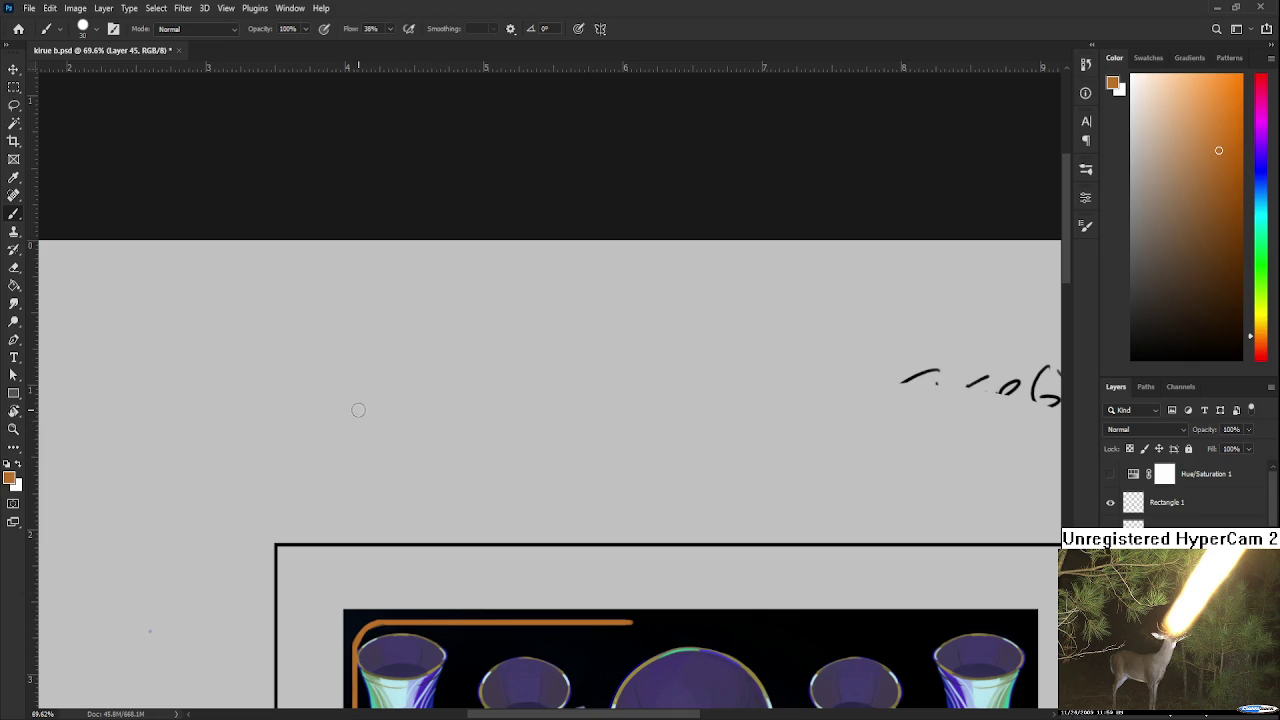
Lasso the first feather shape and a downward extension, painting them orange
{"action": "key", "text": "l"}
{"action": "left_click_drag", "start_coordinate": [353, 401], "coordinate": [435, 435]}
{"action": "key", "text": "b"}
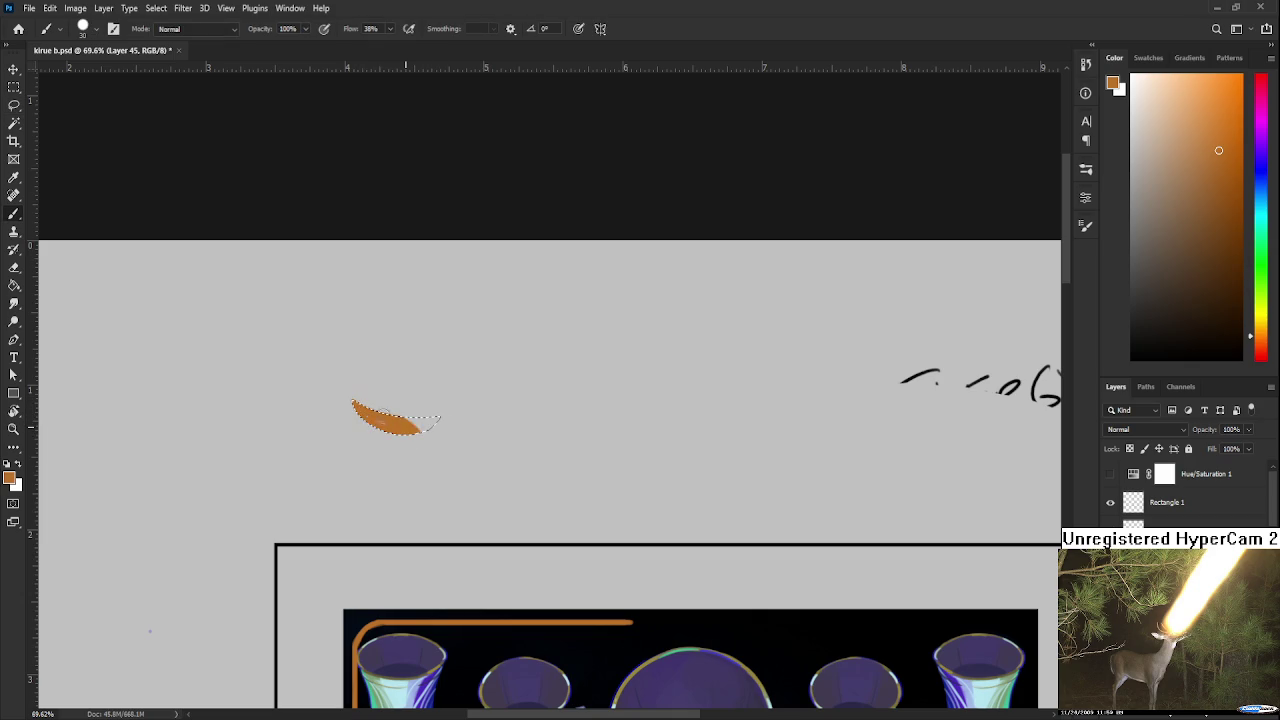
{"action": "key", "text": "l"}
{"action": "key", "text": "ctrl+d"}
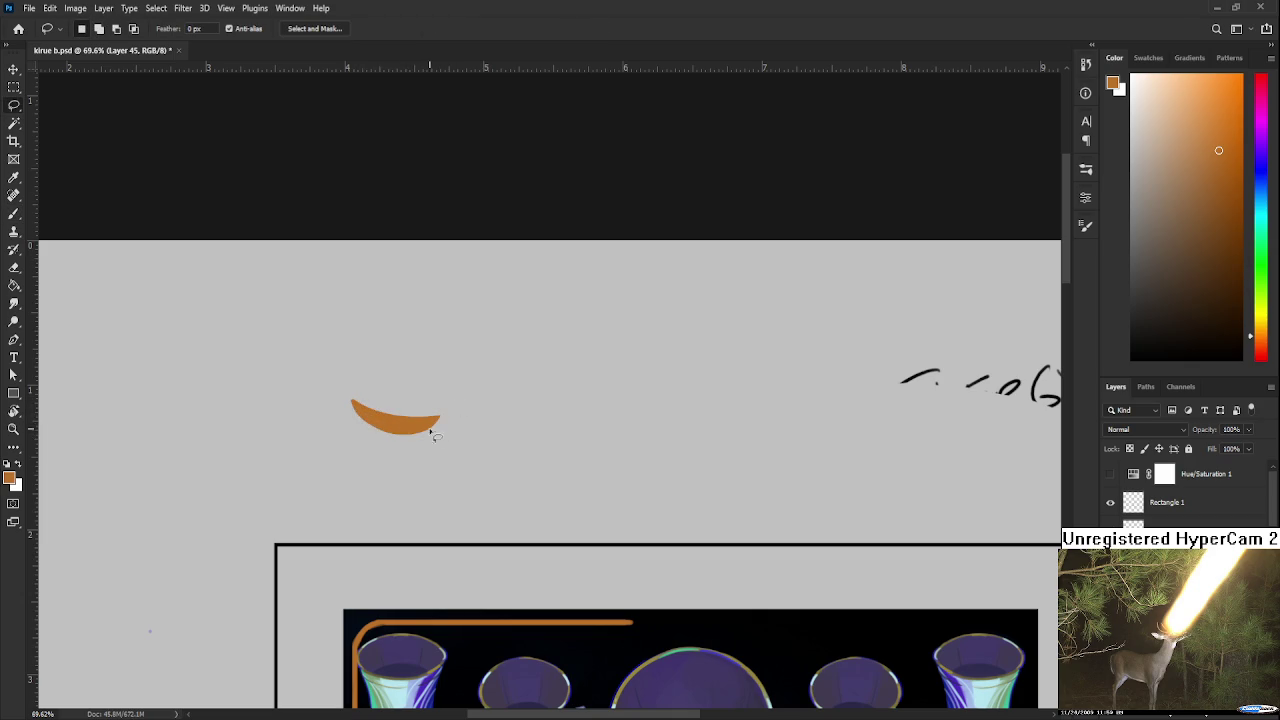
{"action": "left_click_drag", "start_coordinate": [353, 403], "coordinate": [357, 420]}
{"action": "key", "text": "b"}
{"action": "left_click_drag", "start_coordinate": [321, 368], "coordinate": [385, 450]}
{"action": "key", "text": "l"}
{"action": "key", "text": "ctrl+d"}
Paint the lower feather section and outline a new shape at the feather tip
{"action": "key", "text": "b"}
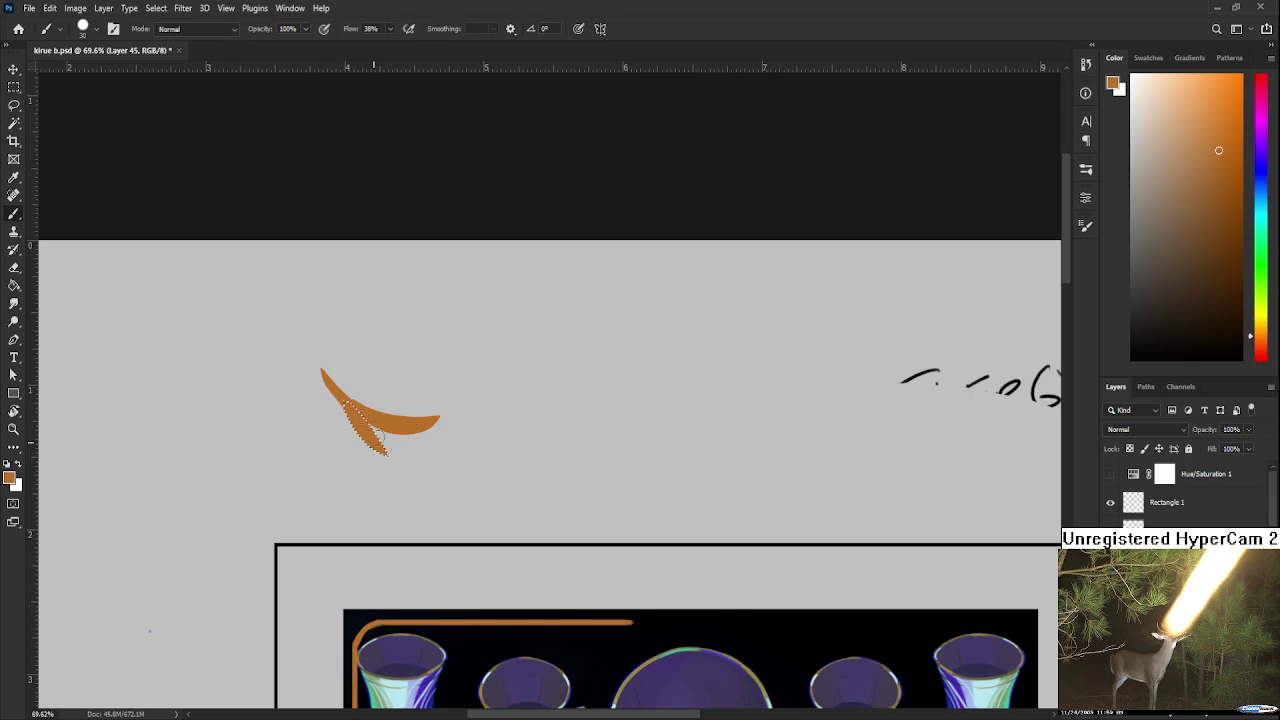
{"action": "key", "text": "ctrl+d"}
{"action": "key", "text": "l"}
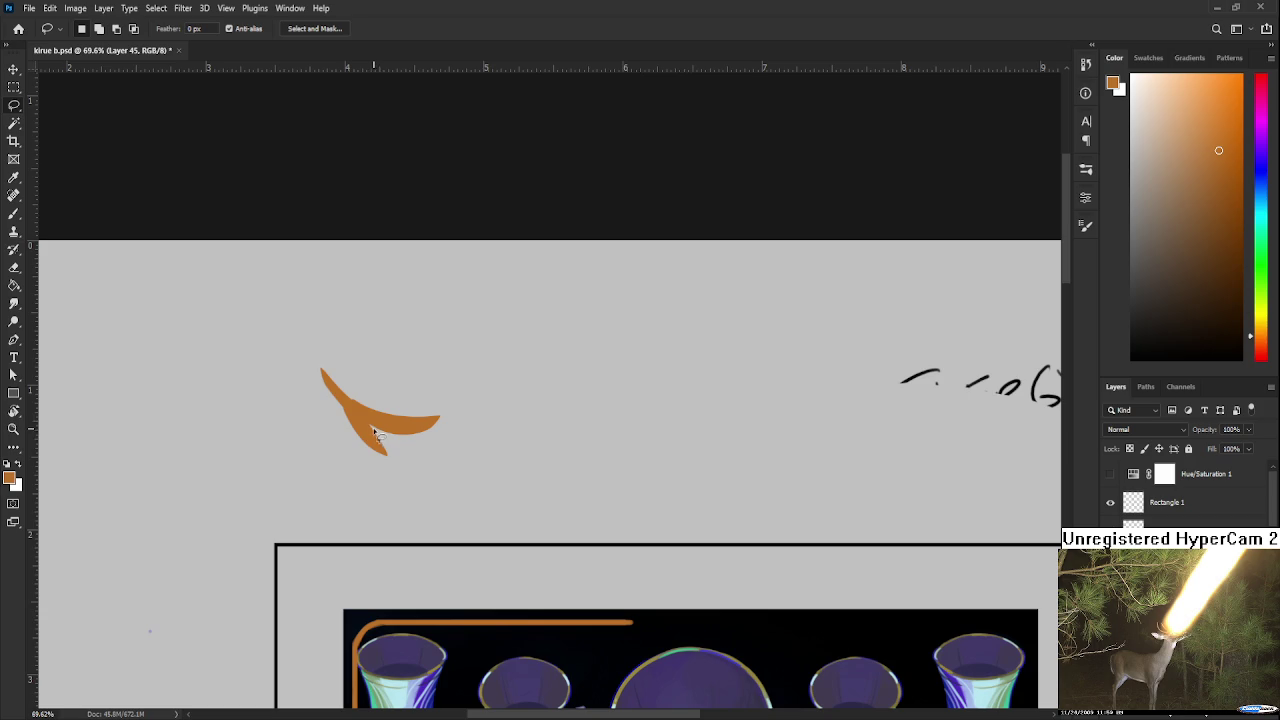
{"action": "left_click_drag", "start_coordinate": [387, 455], "coordinate": [443, 457]}
{"action": "mouse_move", "coordinate": [372, 430]}
{"action": "left_mouse_down"}
{"action": "mouse_move", "coordinate": [465, 457]}
{"action": "mouse_move", "coordinate": [432, 446]}
{"action": "left_mouse_up"}
{"action": "key", "text": "ctrl+d"}
Erase a notch into the feather's right tip with an enlarged eraser
{"action": "key", "text": "e"}
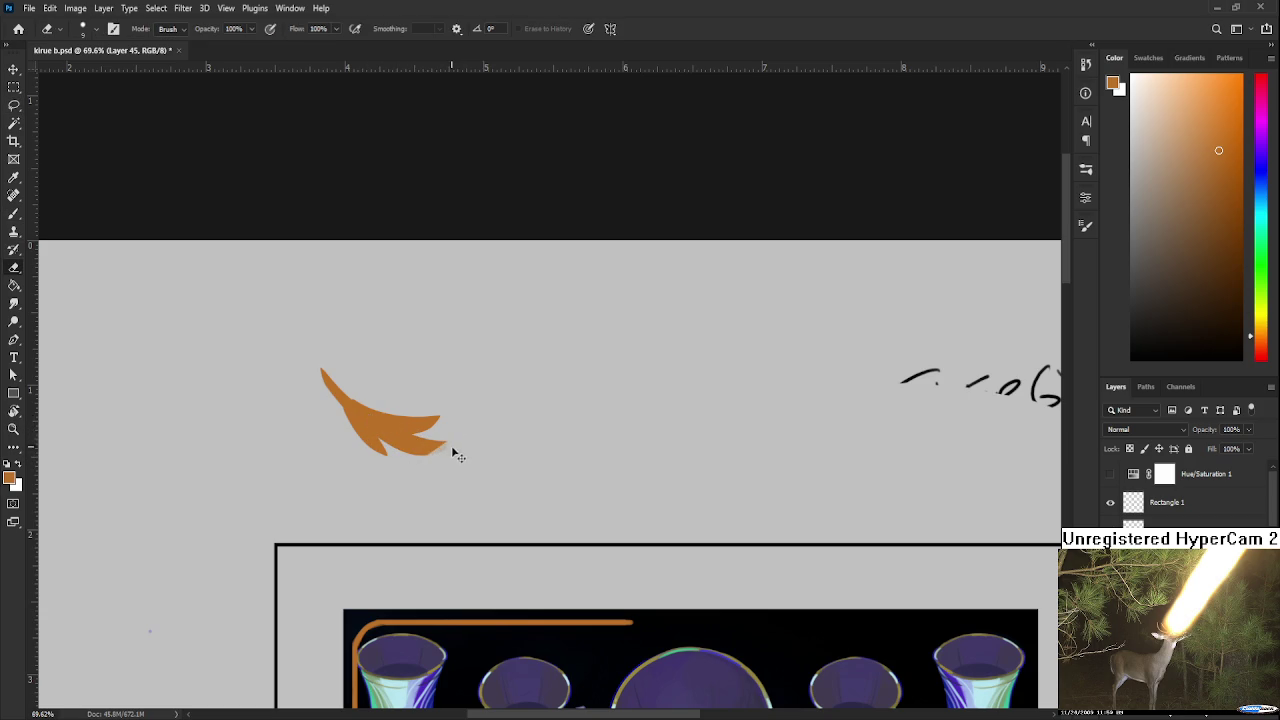
{"action": "key", "text": "bracketright"}
{"action": "key", "text": "bracketright"}
{"action": "key", "text": "bracketright"}
{"action": "mouse_move", "coordinate": [464, 428]}
{"action": "left_mouse_down"}
{"action": "mouse_move", "coordinate": [405, 462]}
{"action": "mouse_move", "coordinate": [469, 423]}
{"action": "left_mouse_up"}
{"action": "left_click_drag", "start_coordinate": [437, 437], "coordinate": [423, 415]}
Shrink the brush and outline a second feather rising to the upper right
{"action": "key", "text": "b"}
{"action": "key", "text": "bracketleft"}
{"action": "key", "text": "bracketleft"}
{"action": "key", "text": "bracketleft"}
{"action": "key", "text": "e"}
{"action": "key", "text": "b"}
{"action": "key", "text": "l"}
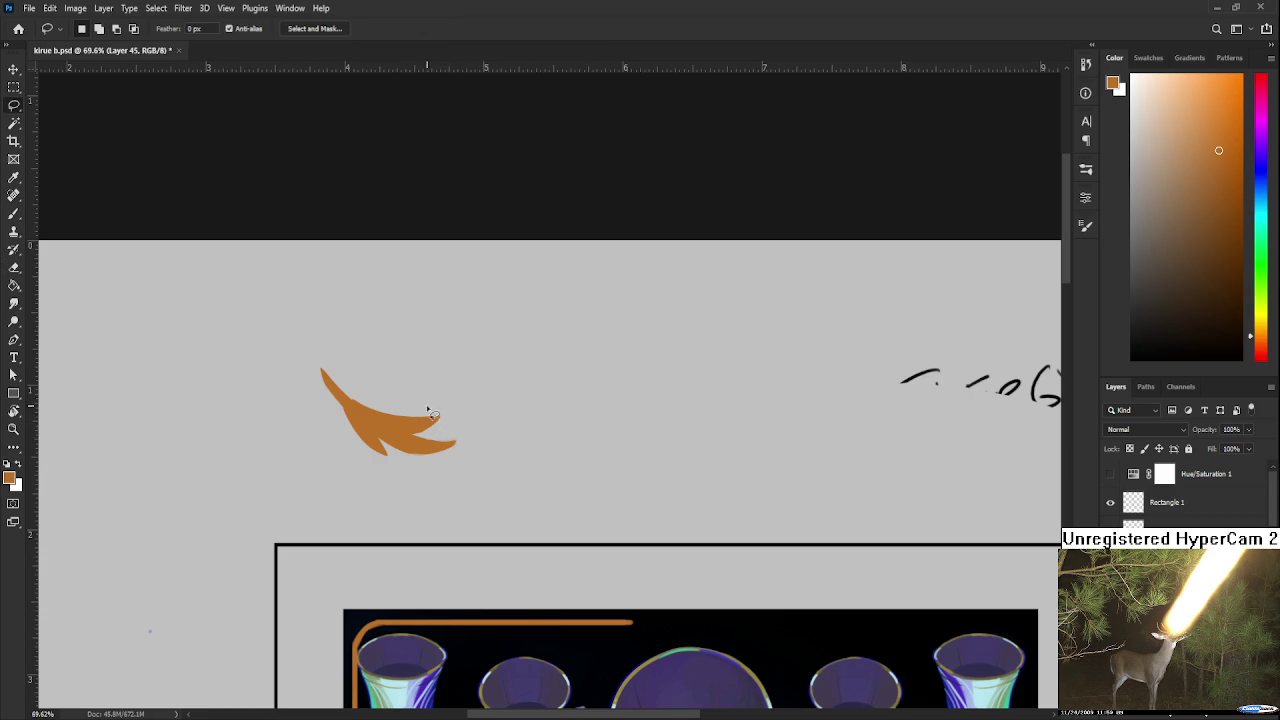
{"action": "left_click_drag", "start_coordinate": [398, 418], "coordinate": [431, 425]}
Paint the second feather solid orange with a larger brush
{"action": "key", "text": "b"}
{"action": "left_click_drag", "start_coordinate": [410, 419], "coordinate": [489, 375]}
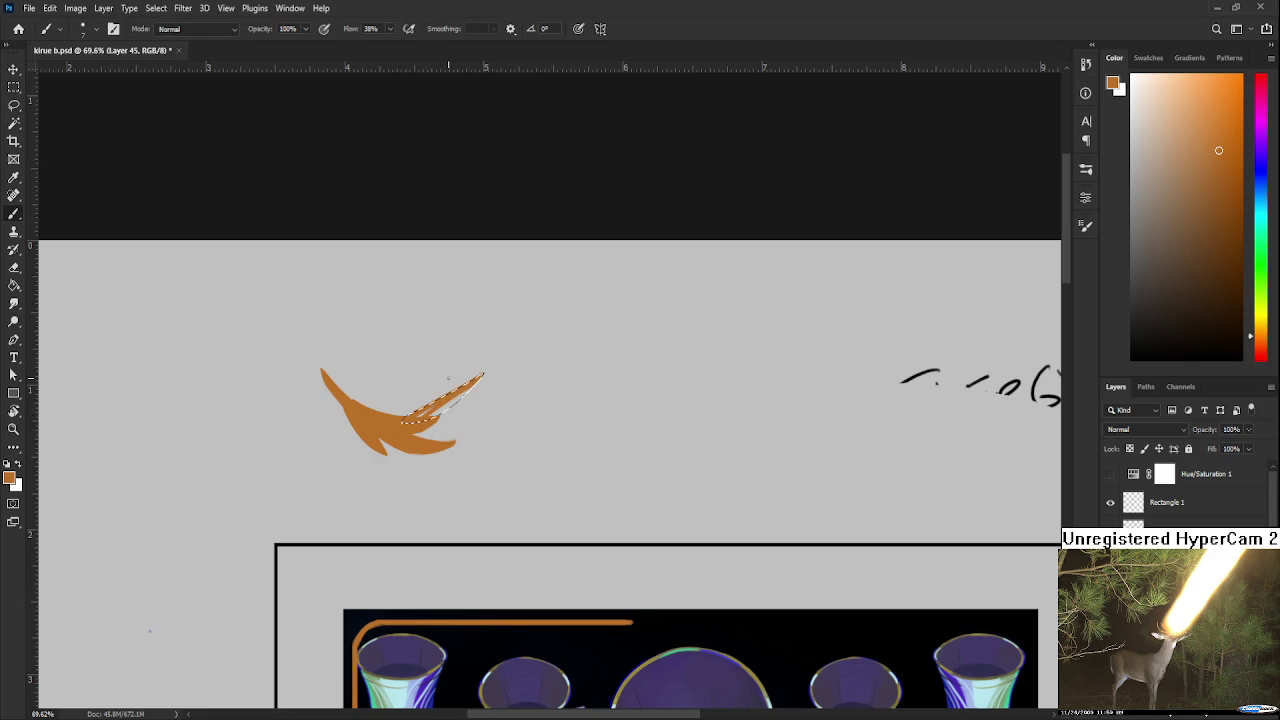
{"action": "key", "text": "bracketright"}
{"action": "left_click_drag", "start_coordinate": [405, 420], "coordinate": [486, 376]}
Give the upper feather a sharper orange tip
{"action": "key", "text": "l"}
{"action": "left_click_drag", "start_coordinate": [402, 418], "coordinate": [488, 360]}
{"action": "key", "text": "b"}
{"action": "key", "text": "l"}
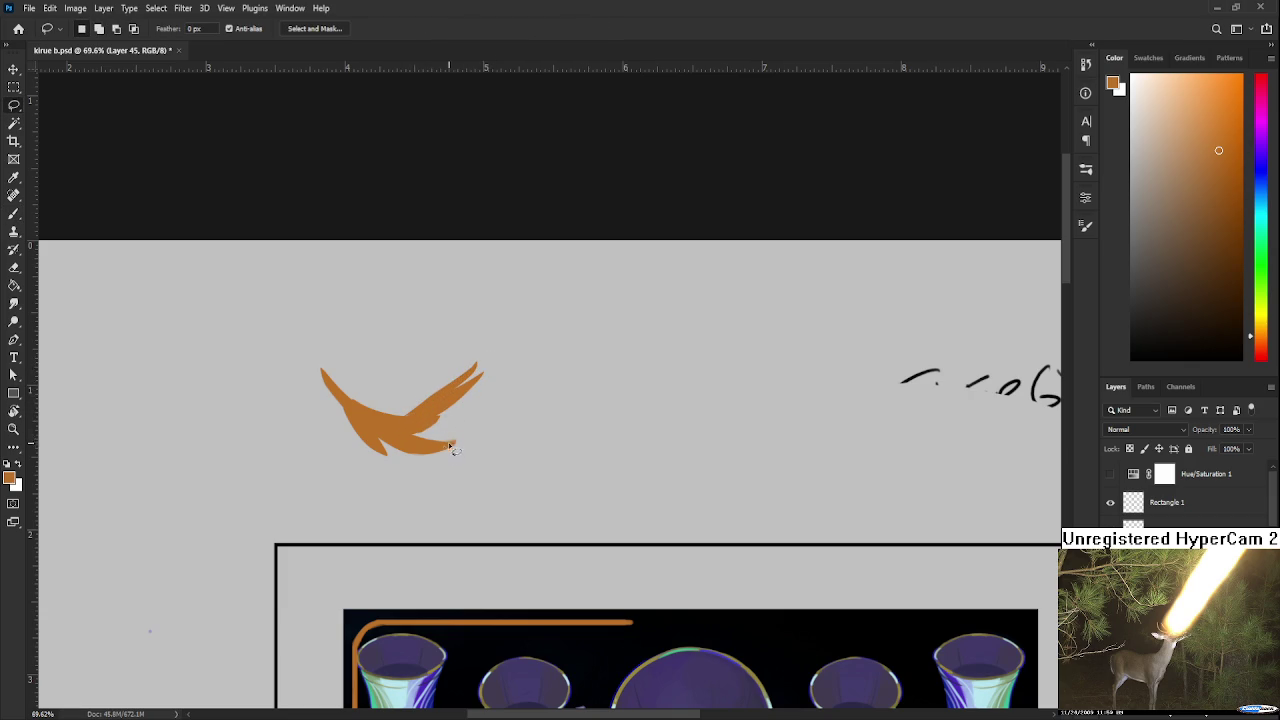
{"action": "scroll", "coordinate": [427, 470], "scroll_direction": "down", "scroll_amount": 2}
{"action": "mouse_move", "coordinate": [418, 392]}
{"action": "left_mouse_down"}
{"action": "mouse_move", "coordinate": [457, 408]}
{"action": "mouse_move", "coordinate": [392, 400]}
{"action": "mouse_move", "coordinate": [472, 379]}
{"action": "left_mouse_up"}
Add another orange feather underneath the wing and recentre the view
{"action": "key", "text": "b"}
{"action": "key", "text": "l"}
{"action": "left_click", "coordinate": [448, 428]}
{"action": "mouse_move", "coordinate": [392, 418]}
{"action": "left_mouse_down"}
{"action": "mouse_move", "coordinate": [395, 400]}
{"action": "mouse_move", "coordinate": [443, 423]}
{"action": "mouse_move", "coordinate": [395, 424]}
{"action": "mouse_move", "coordinate": [456, 428]}
{"action": "left_mouse_up"}
{"action": "key", "text": "b"}
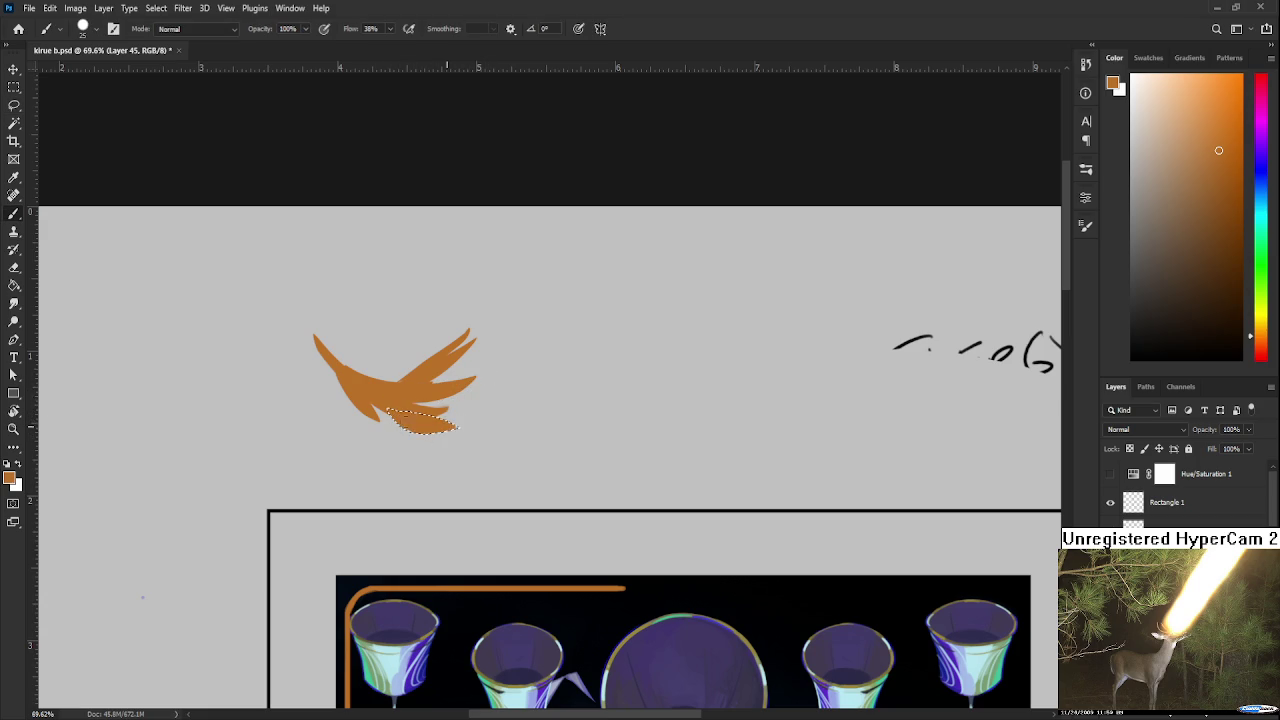
{"action": "key", "text": "e"}
{"action": "key", "text": "ctrl+d"}
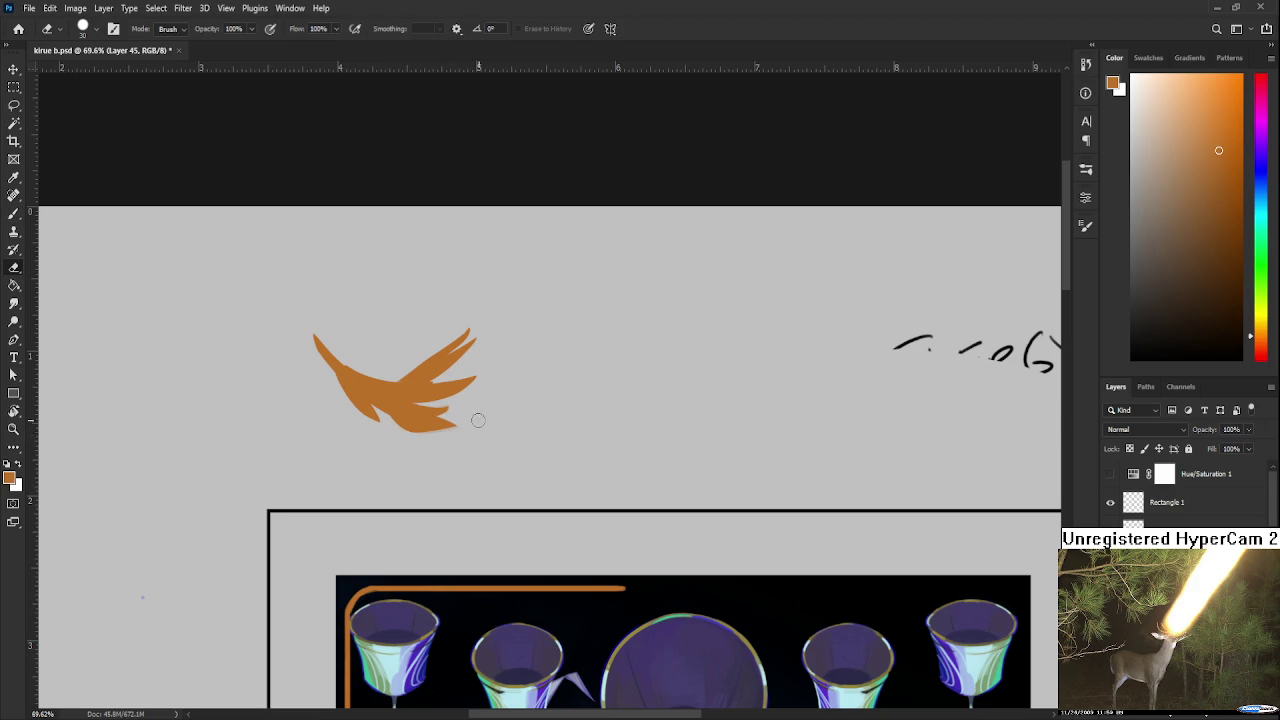
{"action": "mouse_move", "coordinate": [486, 397]}
{"action": "left_mouse_down"}
{"action": "mouse_move", "coordinate": [447, 417]}
{"action": "mouse_move", "coordinate": [516, 341]}
{"action": "mouse_move", "coordinate": [390, 394]}
{"action": "left_mouse_up"}
Outline a longer upper wing feather
{"action": "key", "text": "l"}
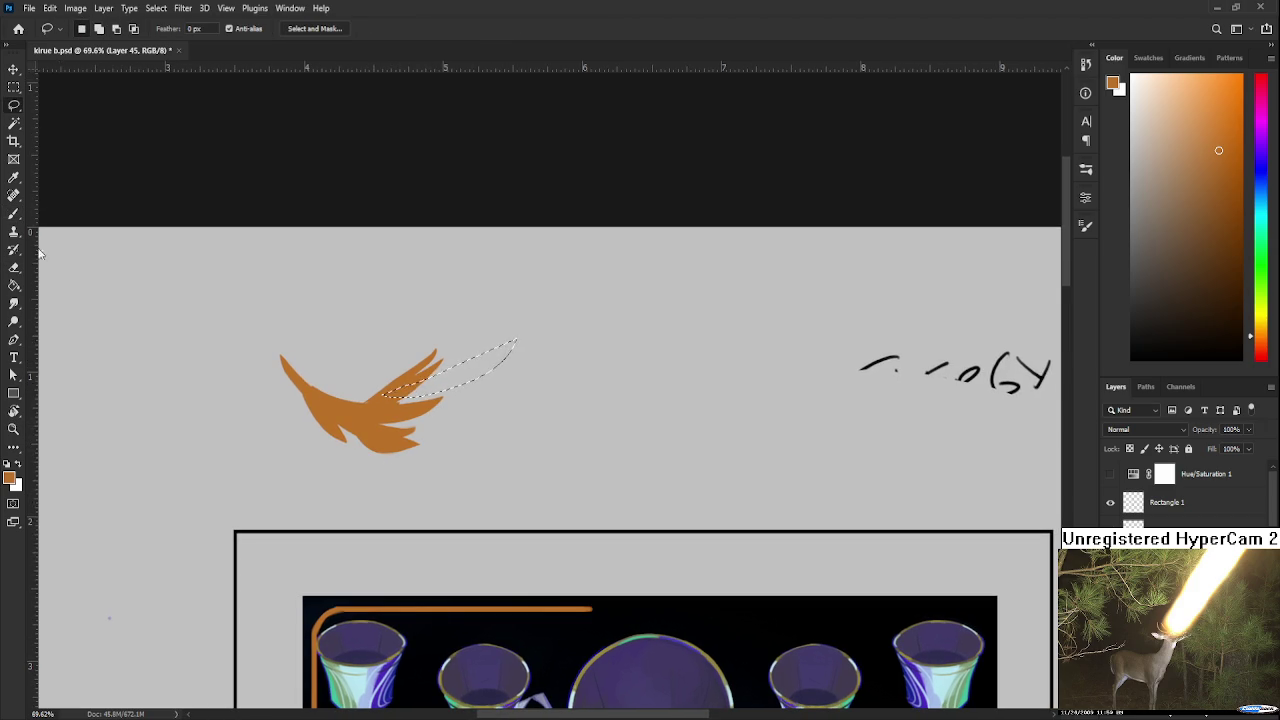
{"action": "key", "text": "ctrl+d"}
{"action": "mouse_move", "coordinate": [440, 370]}
{"action": "left_mouse_down"}
{"action": "mouse_move", "coordinate": [385, 396]}
{"action": "mouse_move", "coordinate": [515, 343]}
{"action": "left_mouse_up"}
Paint a long orange feather extending to the right
{"action": "key", "text": "b"}
{"action": "key", "text": "l"}
{"action": "key", "text": "ctrl+d"}
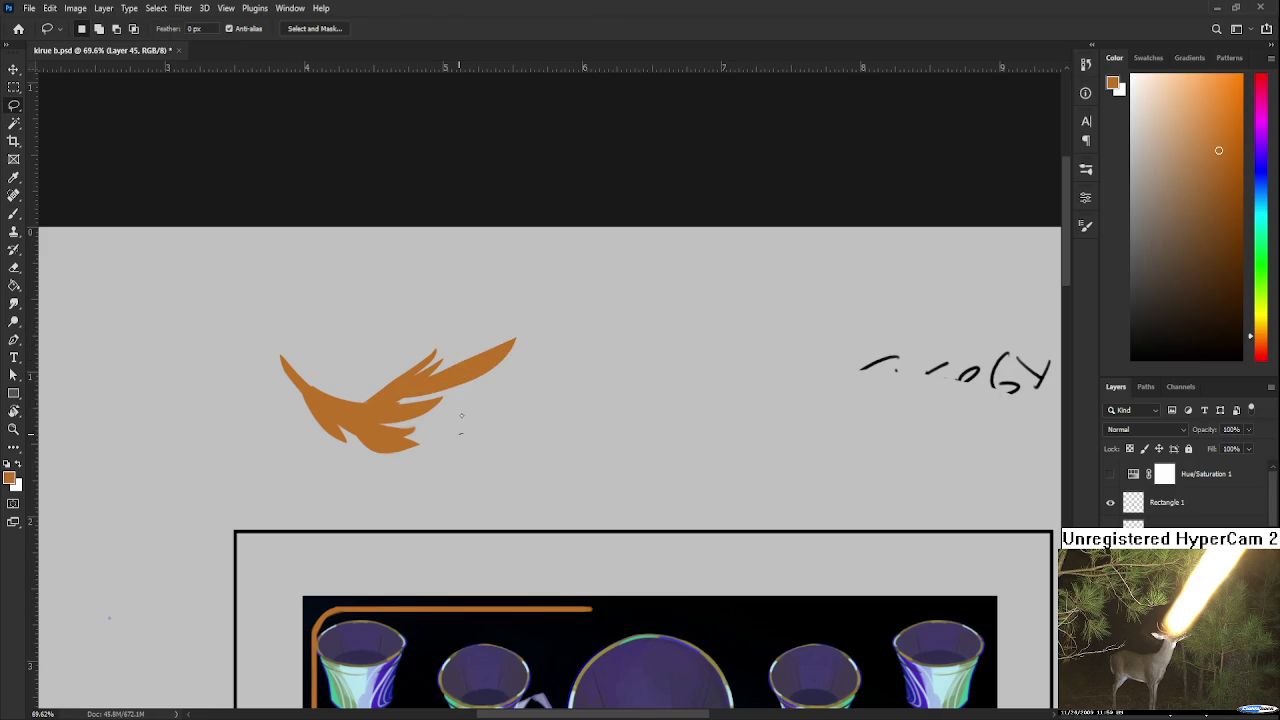
{"action": "mouse_move", "coordinate": [400, 418]}
{"action": "left_mouse_down"}
{"action": "mouse_move", "coordinate": [510, 390]}
{"action": "mouse_move", "coordinate": [345, 415]}
{"action": "left_mouse_up"}
{"action": "key", "text": "b"}
{"action": "left_click_drag", "start_coordinate": [420, 398], "coordinate": [540, 385]}
Add an orange strip along the wing's lower edge
{"action": "key", "text": "ctrl+d"}
{"action": "key", "text": "l"}
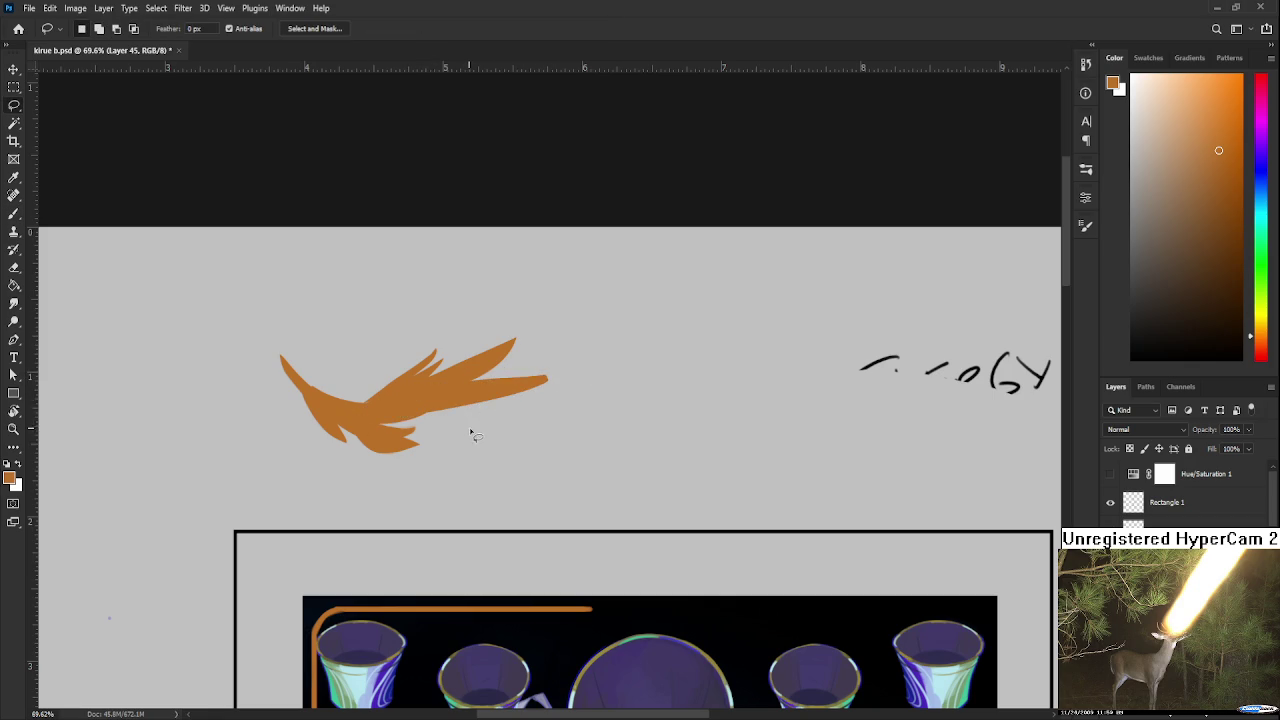
{"action": "mouse_move", "coordinate": [410, 432]}
{"action": "left_mouse_down"}
{"action": "mouse_move", "coordinate": [508, 436]}
{"action": "mouse_move", "coordinate": [385, 428]}
{"action": "mouse_move", "coordinate": [500, 426]}
{"action": "left_mouse_up"}
{"action": "key", "text": "b"}
{"action": "key", "text": "l"}
{"action": "key", "text": "ctrl+d"}
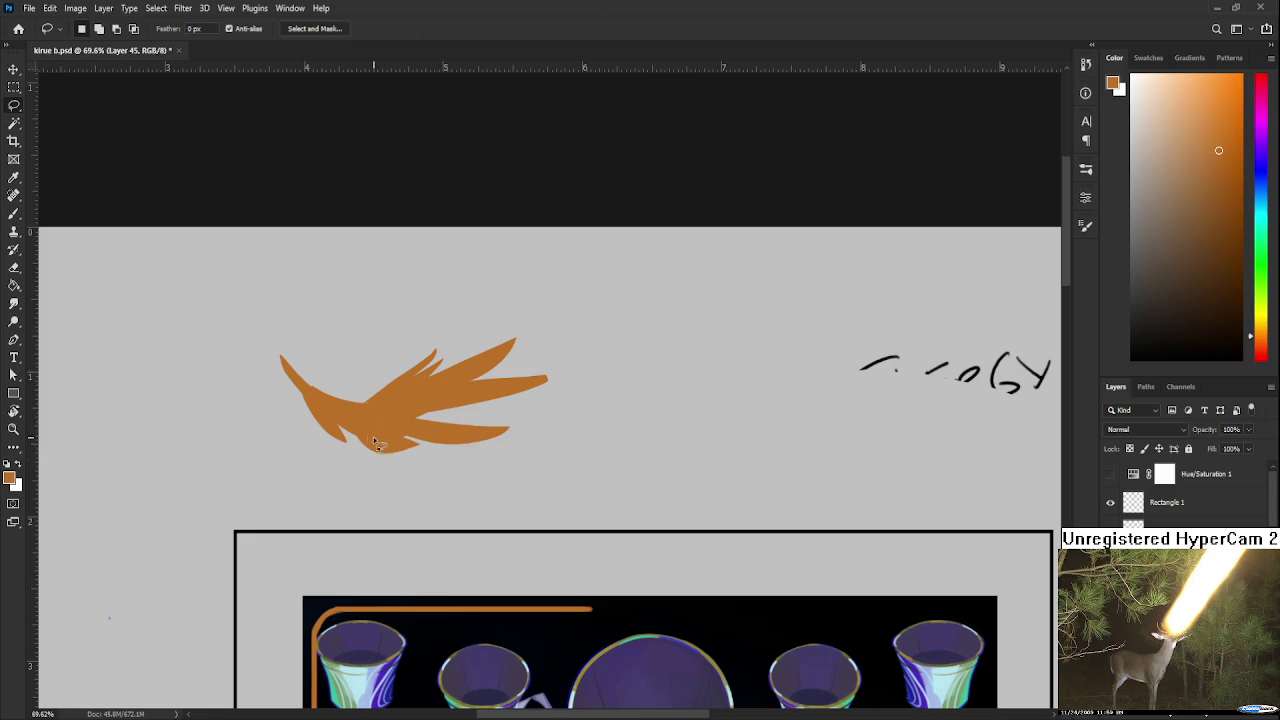
Fill a pointed orange lower wing tip and zoom out to see the whole canvas
{"action": "mouse_move", "coordinate": [360, 442]}
{"action": "left_mouse_down"}
{"action": "mouse_move", "coordinate": [362, 430]}
{"action": "mouse_move", "coordinate": [443, 457]}
{"action": "left_mouse_up"}
{"action": "key", "text": "b"}
{"action": "key", "text": "ctrl+d"}
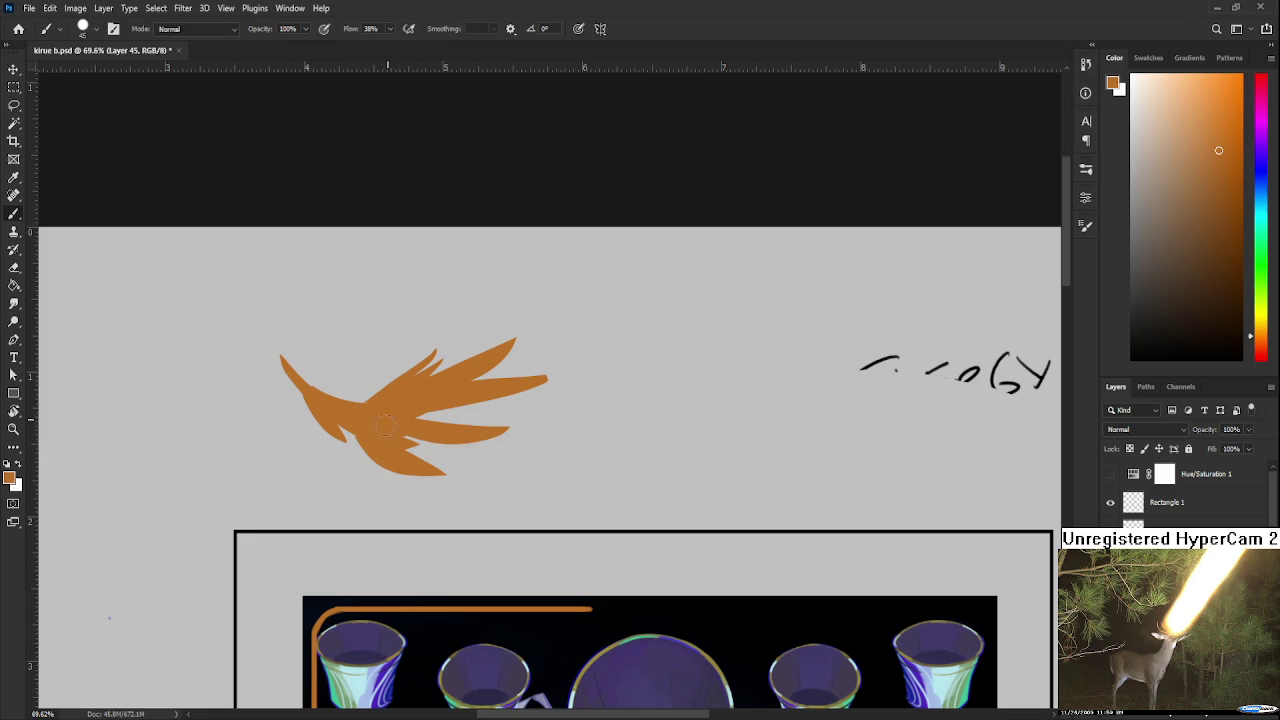
{"action": "scroll", "coordinate": [423, 400], "scroll_direction": "down", "scroll_amount": 1, "text": "alt"}
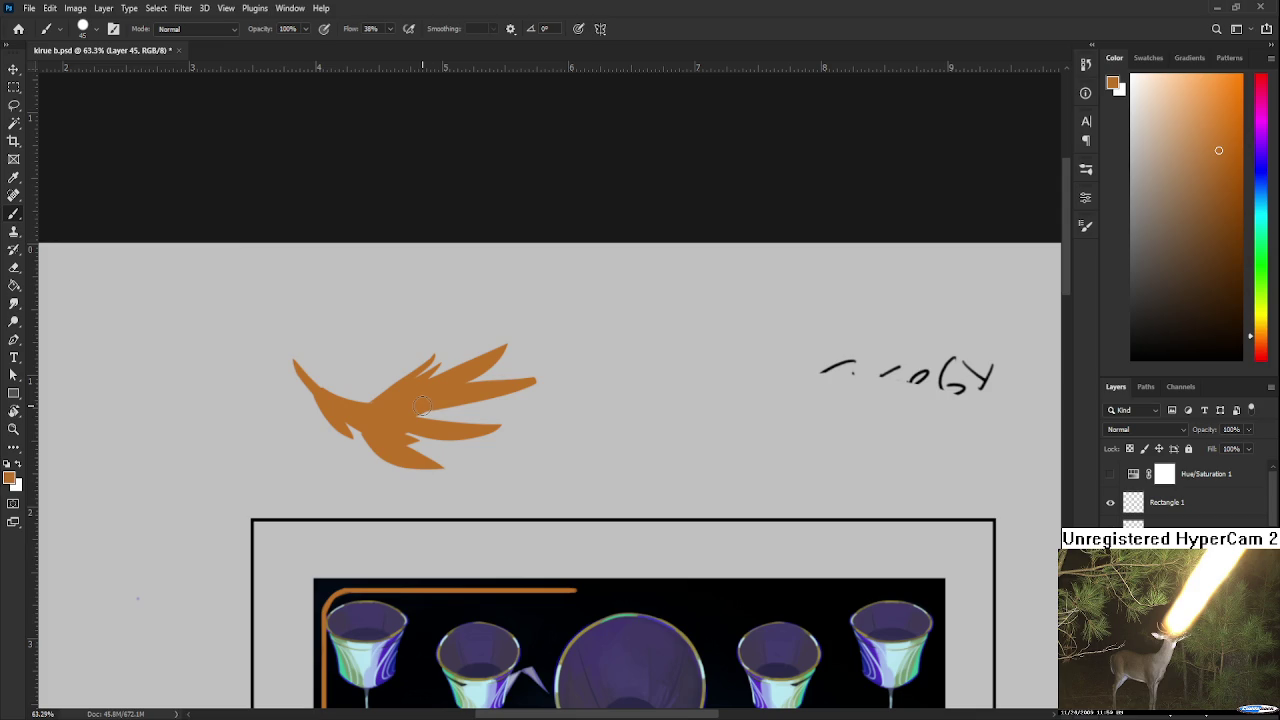
{"action": "scroll", "coordinate": [422, 403], "scroll_direction": "up", "scroll_amount": 1, "text": "alt"}
{"action": "scroll", "coordinate": [422, 403], "scroll_direction": "up", "scroll_amount": 2, "text": "alt"}
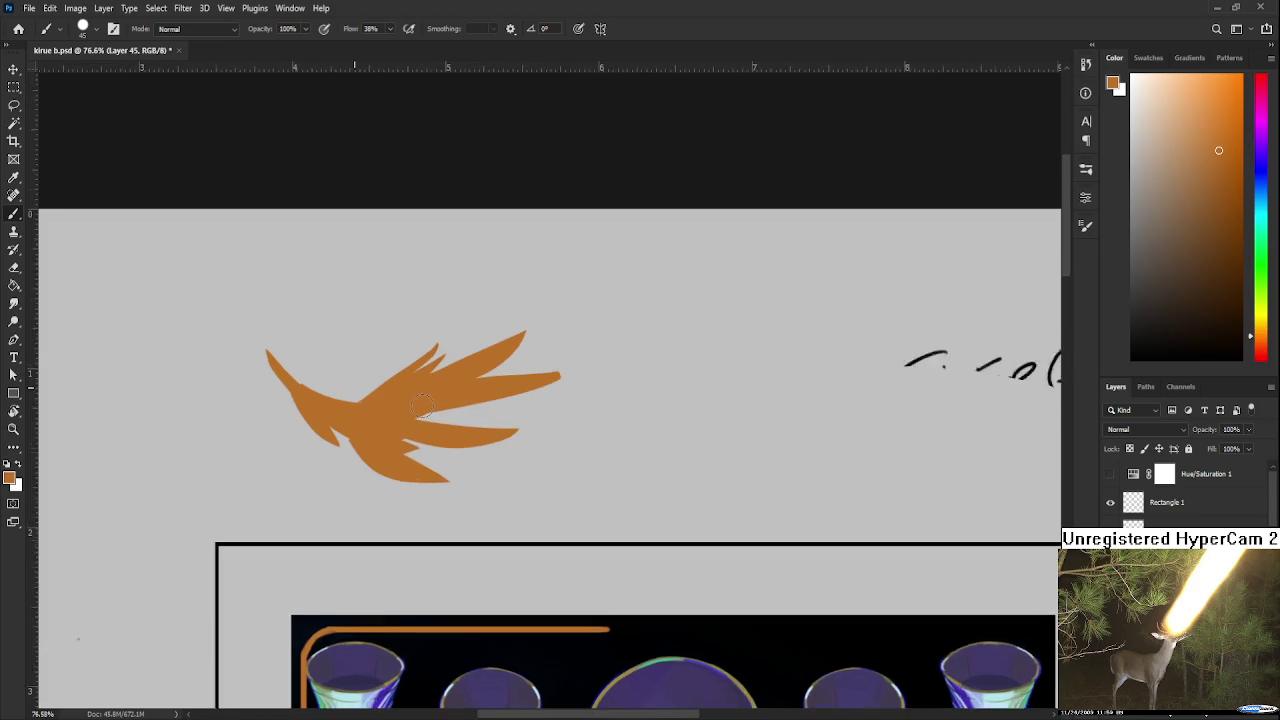
{"action": "scroll", "coordinate": [422, 403], "scroll_direction": "down", "scroll_amount": 5, "text": "alt"}
{"action": "scroll", "coordinate": [422, 405], "scroll_direction": "down", "scroll_amount": 2, "text": "alt"}
{"action": "scroll", "coordinate": [422, 408], "scroll_direction": "down", "scroll_amount": 5, "text": "alt"}
{"action": "scroll", "coordinate": [421, 410], "scroll_direction": "up", "scroll_amount": 4, "text": "alt"}
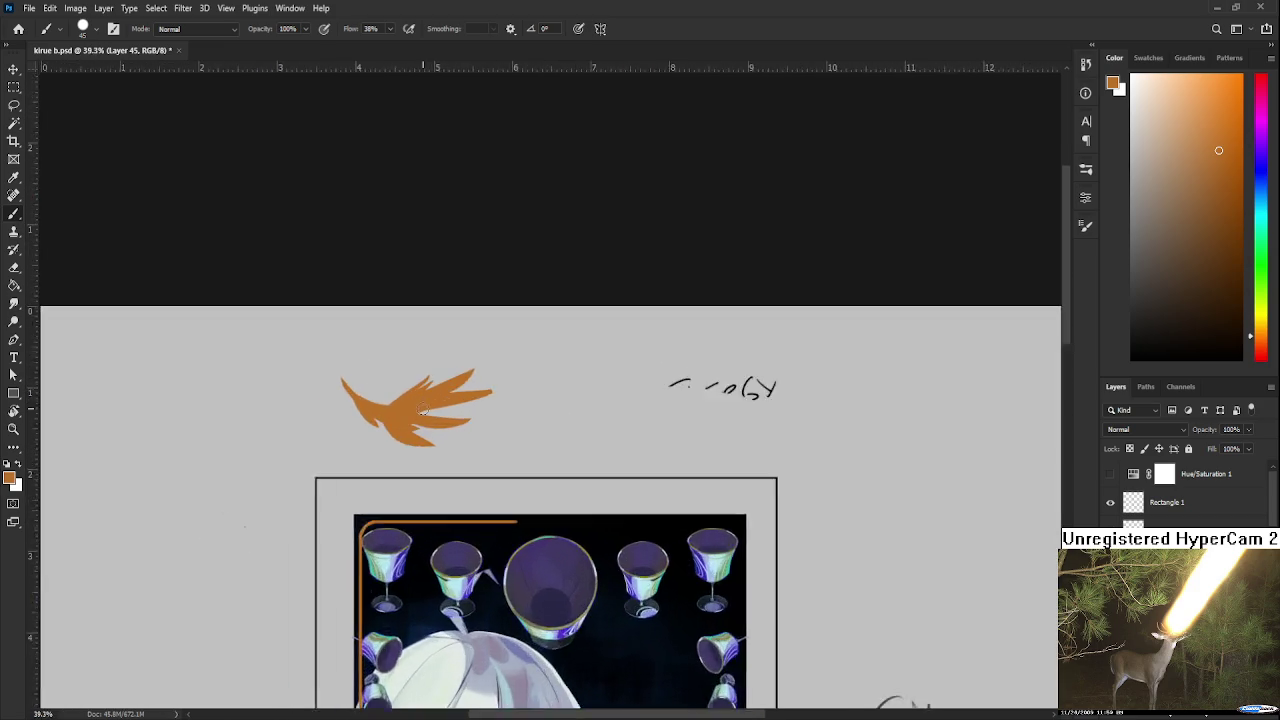
{"action": "scroll", "coordinate": [421, 410], "scroll_direction": "up", "scroll_amount": 8, "text": "alt"}
{"action": "key", "text": "ctrl+t"}
Move the wing onto the framed picture, scaled and tilted toward its top-left corner
{"action": "left_click_drag", "start_coordinate": [441, 425], "coordinate": [490, 487]}
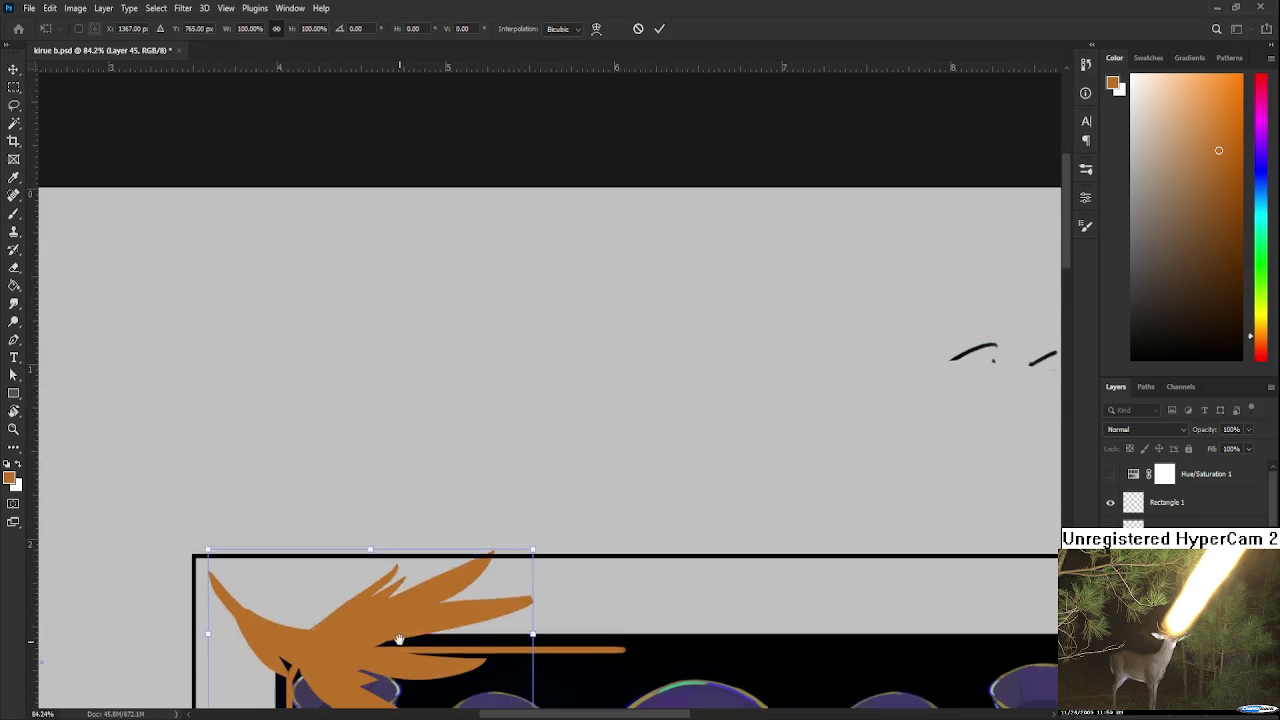
{"action": "scroll", "coordinate": [490, 487], "scroll_direction": "down", "scroll_amount": 7, "text": "alt"}
{"action": "scroll", "coordinate": [490, 487], "scroll_direction": "down", "scroll_amount": 2, "text": "alt"}
{"action": "mouse_move", "coordinate": [536, 452]}
{"action": "left_mouse_down"}
{"action": "mouse_move", "coordinate": [518, 461]}
{"action": "mouse_move", "coordinate": [507, 441]}
{"action": "mouse_move", "coordinate": [476, 466]}
{"action": "left_mouse_up"}
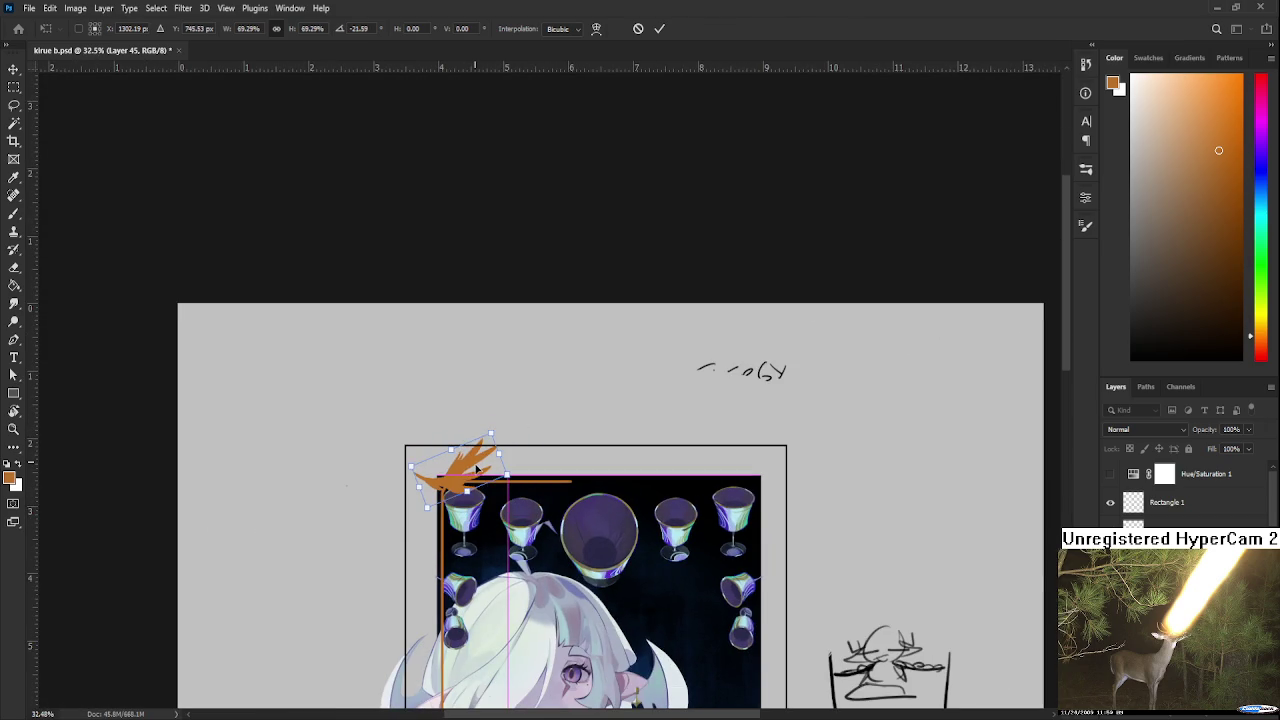
{"action": "scroll", "coordinate": [476, 466], "scroll_direction": "up", "scroll_amount": 2, "text": "alt"}
{"action": "scroll", "coordinate": [470, 480], "scroll_direction": "up", "scroll_amount": 4, "text": "alt"}
{"action": "scroll", "coordinate": [462, 502], "scroll_direction": "up", "scroll_amount": 4, "text": "alt"}
{"action": "scroll", "coordinate": [462, 502], "scroll_direction": "up", "scroll_amount": 1, "text": "alt"}
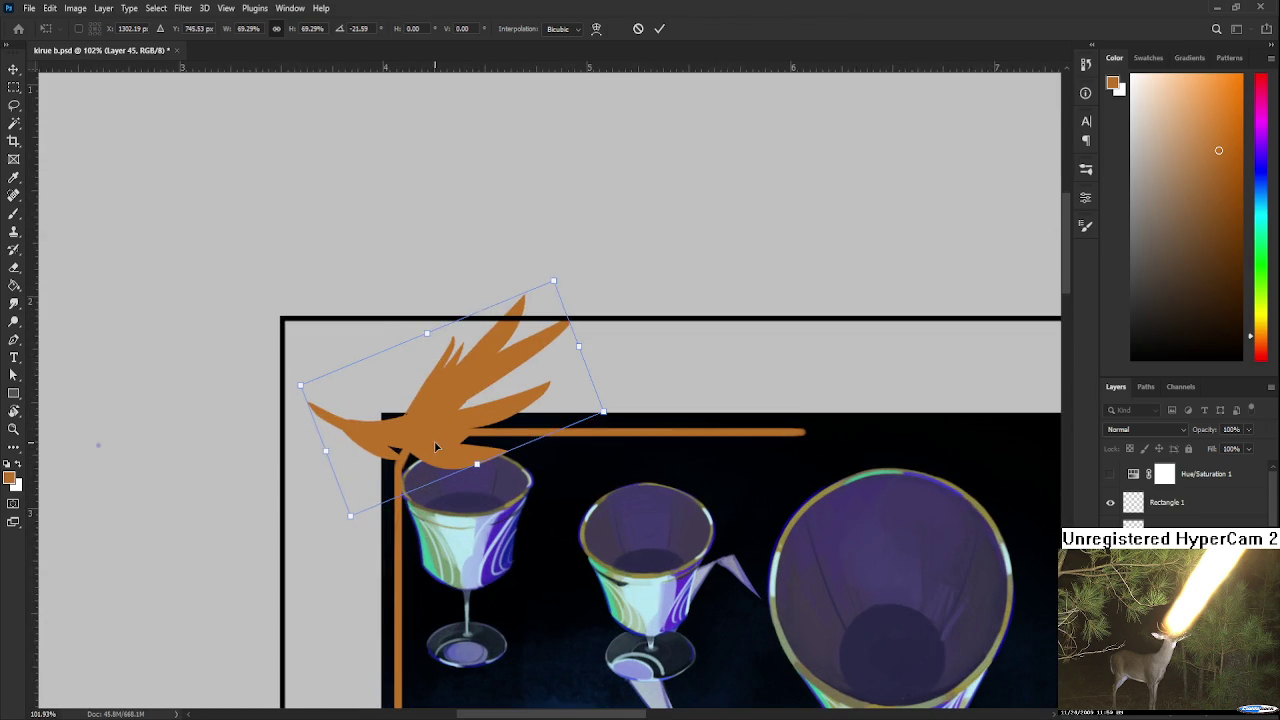
{"action": "key", "text": "Return"}
Bring the orange wing and the frame's corner back into view
{"action": "key", "text": "b"}
{"action": "scroll", "coordinate": [468, 535], "scroll_direction": "down", "scroll_amount": 2, "text": "alt"}
{"action": "scroll", "coordinate": [468, 535], "scroll_direction": "down", "scroll_amount": 6, "text": "alt"}
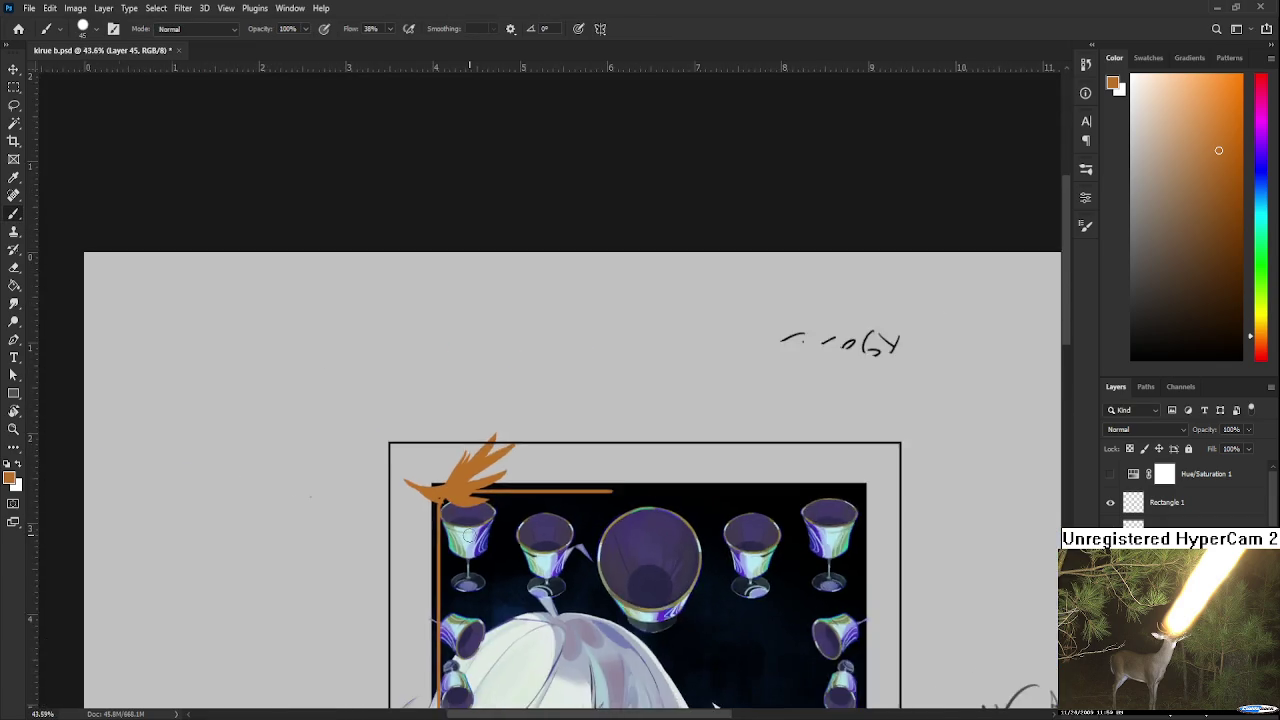
{"action": "scroll", "coordinate": [477, 360], "scroll_direction": "down", "scroll_amount": 6, "text": "alt"}
{"action": "left_click_drag", "start_coordinate": [477, 360], "coordinate": [441, 432]}
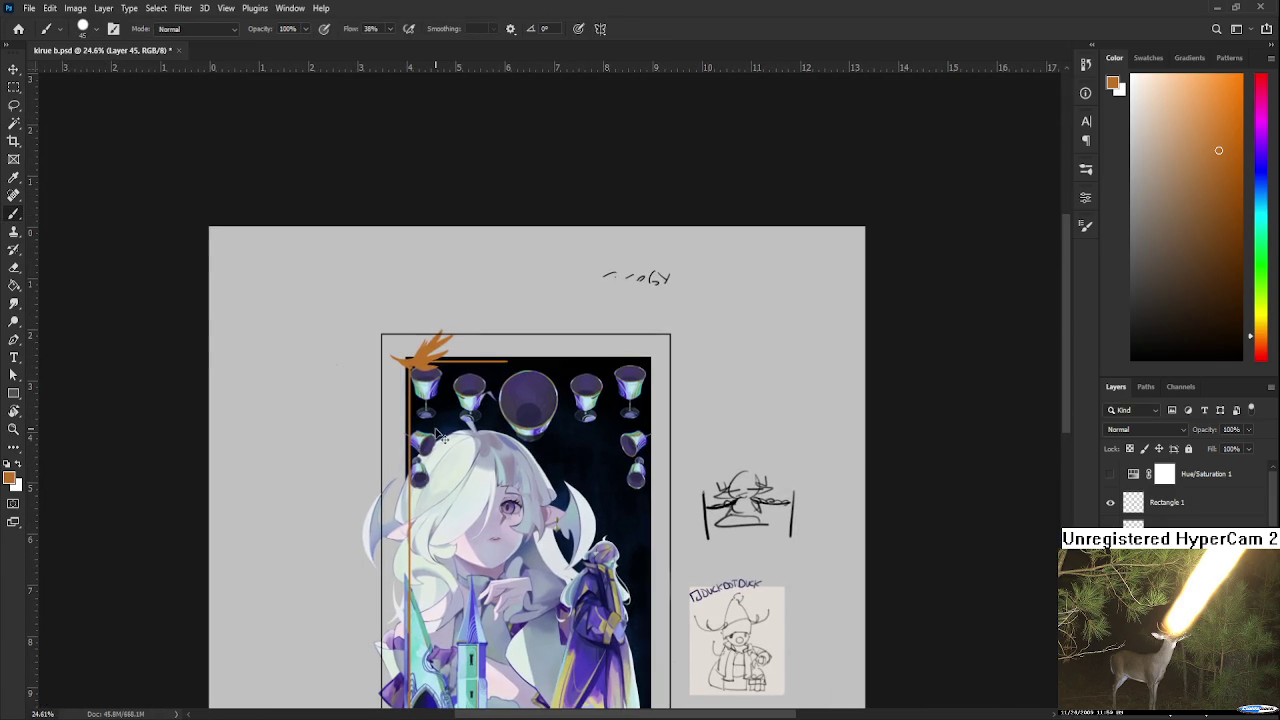
{"action": "scroll", "coordinate": [397, 383], "scroll_direction": "up", "scroll_amount": 2, "text": "alt"}
{"action": "scroll", "coordinate": [390, 400], "scroll_direction": "up", "scroll_amount": 2, "text": "alt"}
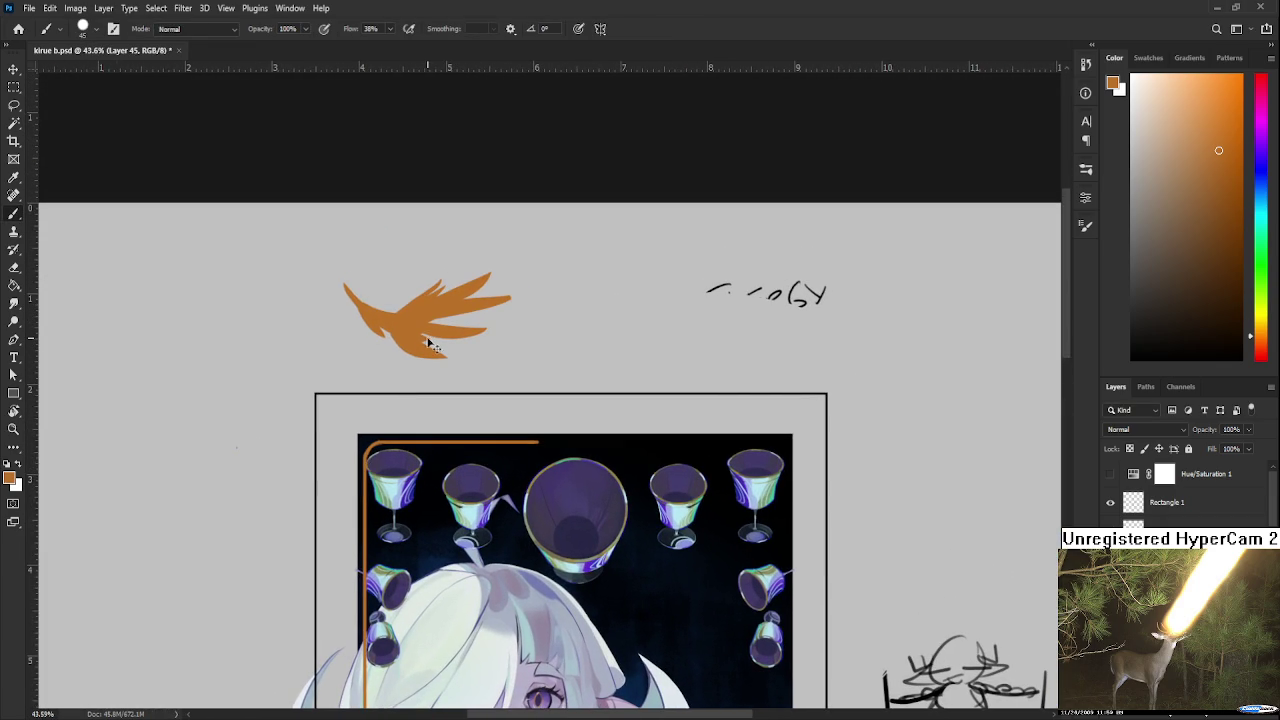
Reposition the wing on the frame's top-left corner, enlarged and tilted to follow it
{"action": "key", "text": "ctrl+t"}
{"action": "left_click_drag", "start_coordinate": [408, 337], "coordinate": [362, 440]}
{"action": "left_click_drag", "start_coordinate": [464, 376], "coordinate": [486, 371]}
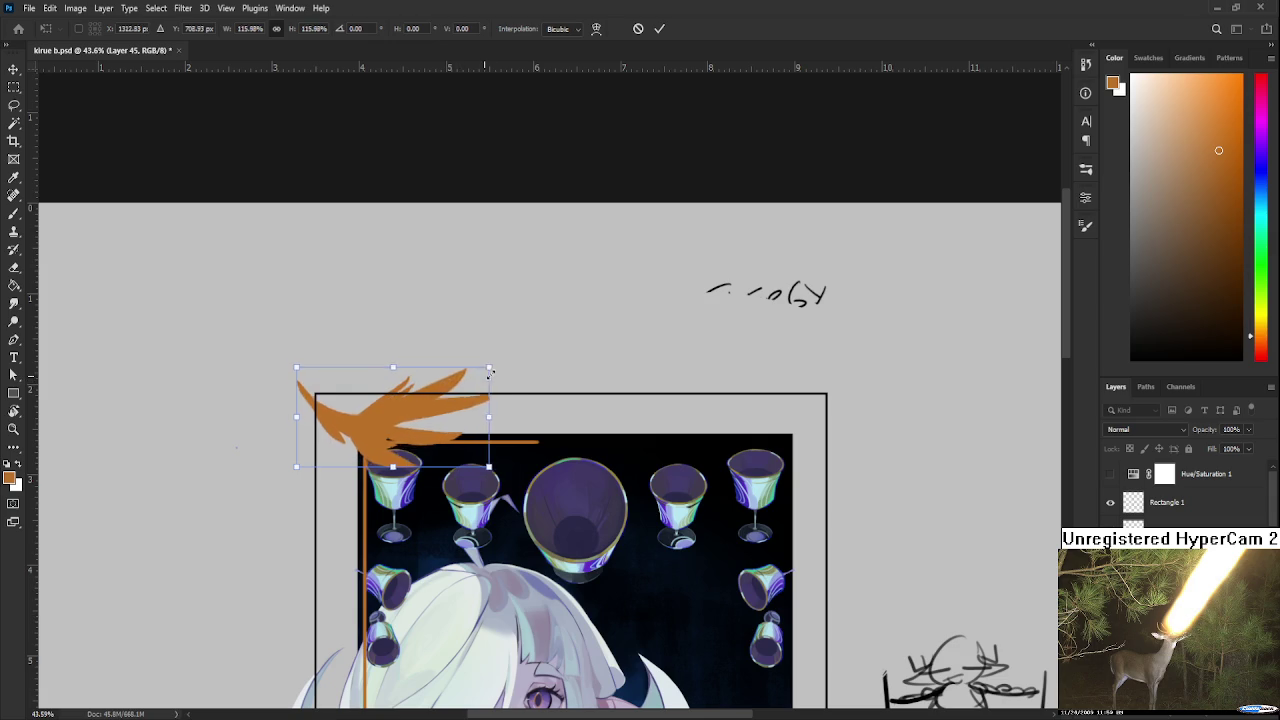
{"action": "mouse_move", "coordinate": [509, 457]}
{"action": "left_mouse_down"}
{"action": "mouse_move", "coordinate": [484, 419]}
{"action": "mouse_move", "coordinate": [501, 410]}
{"action": "mouse_move", "coordinate": [512, 425]}
{"action": "mouse_move", "coordinate": [441, 440]}
{"action": "left_mouse_up"}
{"action": "key", "text": "Return"}
Zoom around the repositioned wing to inspect its placement
{"action": "key", "text": "b"}
{"action": "scroll", "coordinate": [468, 423], "scroll_direction": "down", "scroll_amount": 2}
{"action": "scroll", "coordinate": [472, 425], "scroll_direction": "up", "scroll_amount": 4}
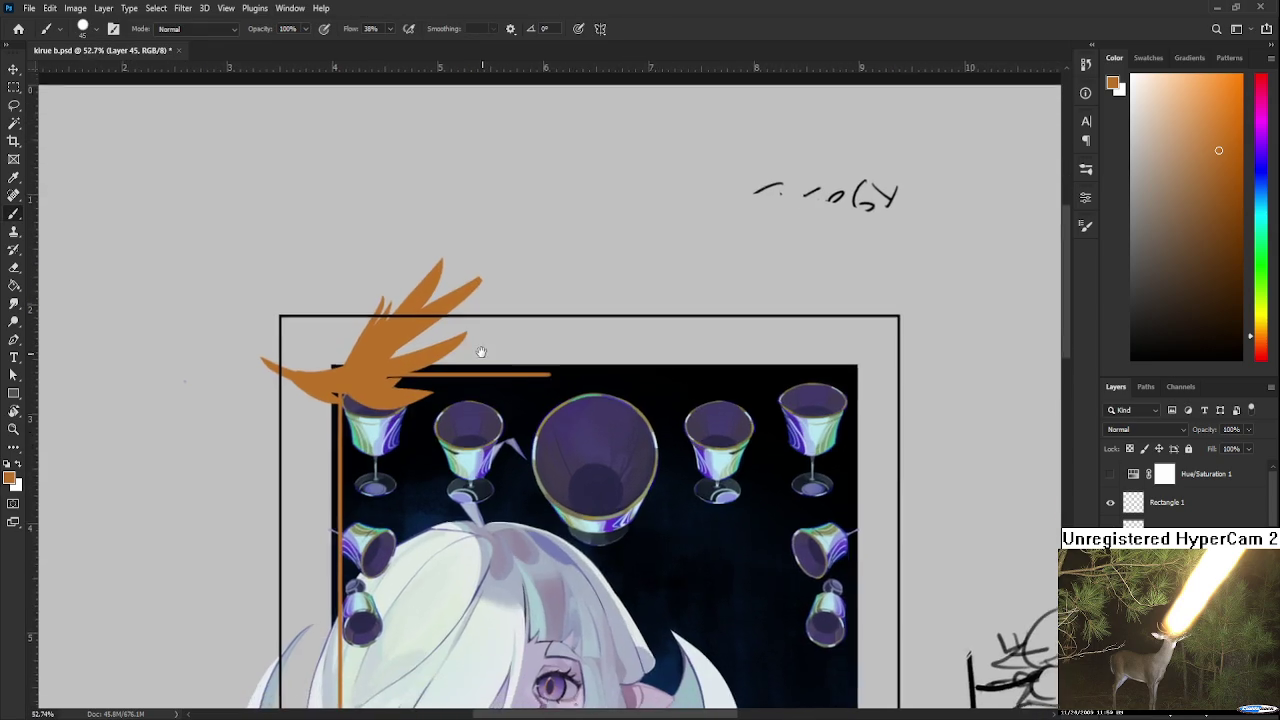
{"action": "scroll", "coordinate": [480, 357], "scroll_direction": "down", "scroll_amount": 4}
{"action": "scroll", "coordinate": [481, 352], "scroll_direction": "down", "scroll_amount": 1}
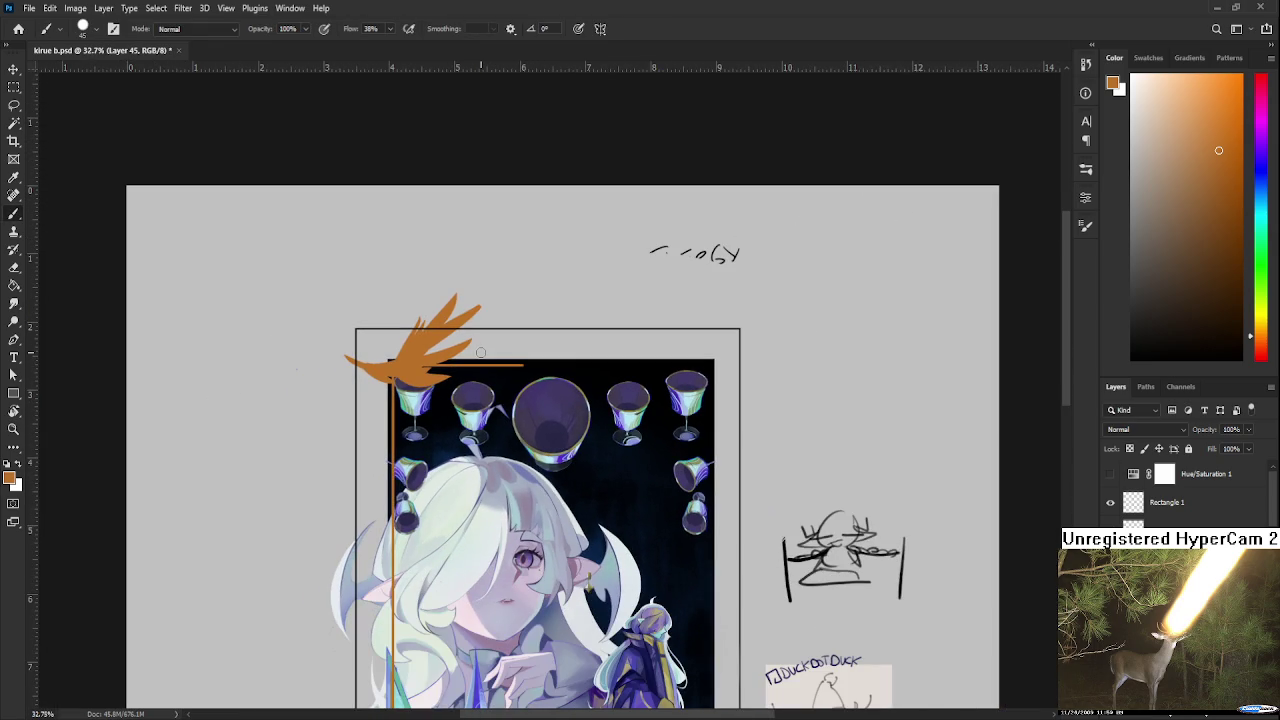
{"action": "scroll", "coordinate": [480, 352], "scroll_direction": "up", "scroll_amount": 1}
{"action": "scroll", "coordinate": [406, 368], "scroll_direction": "up", "scroll_amount": 2}
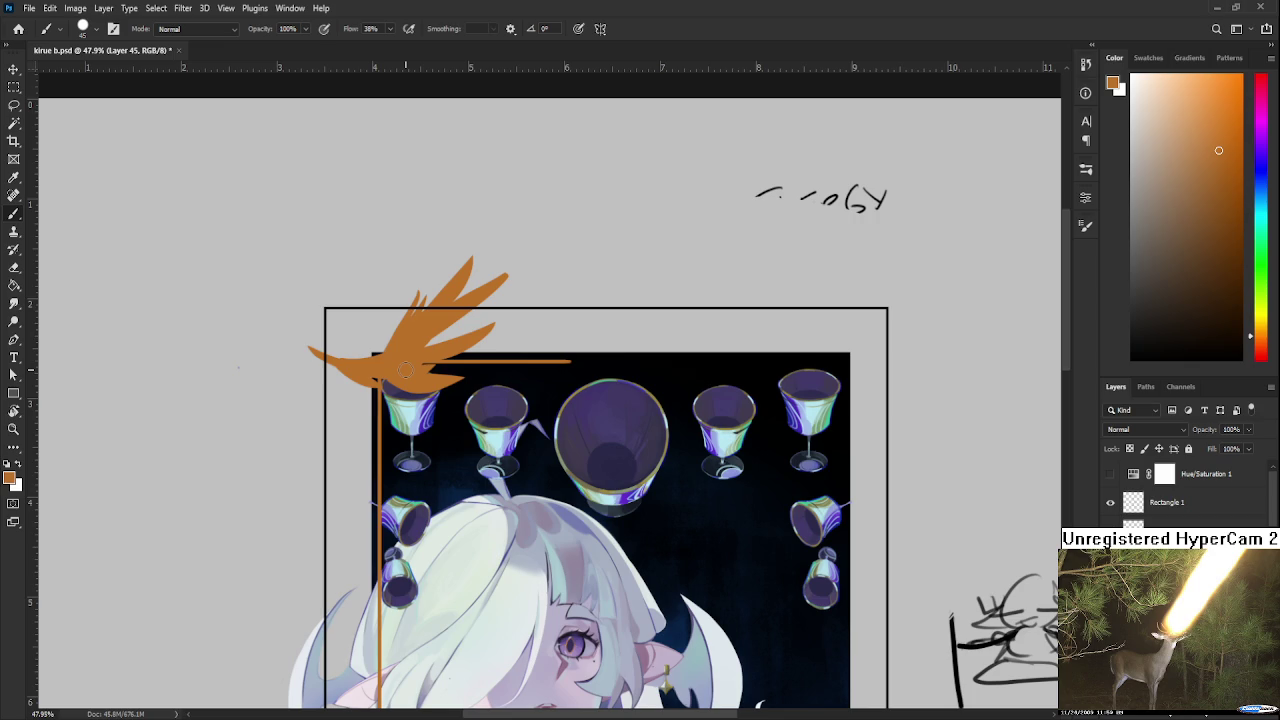
{"action": "scroll", "coordinate": [404, 368], "scroll_direction": "up", "scroll_amount": 1}
{"action": "scroll", "coordinate": [414, 363], "scroll_direction": "up", "scroll_amount": 1}
{"action": "scroll", "coordinate": [443, 357], "scroll_direction": "up", "scroll_amount": 1}
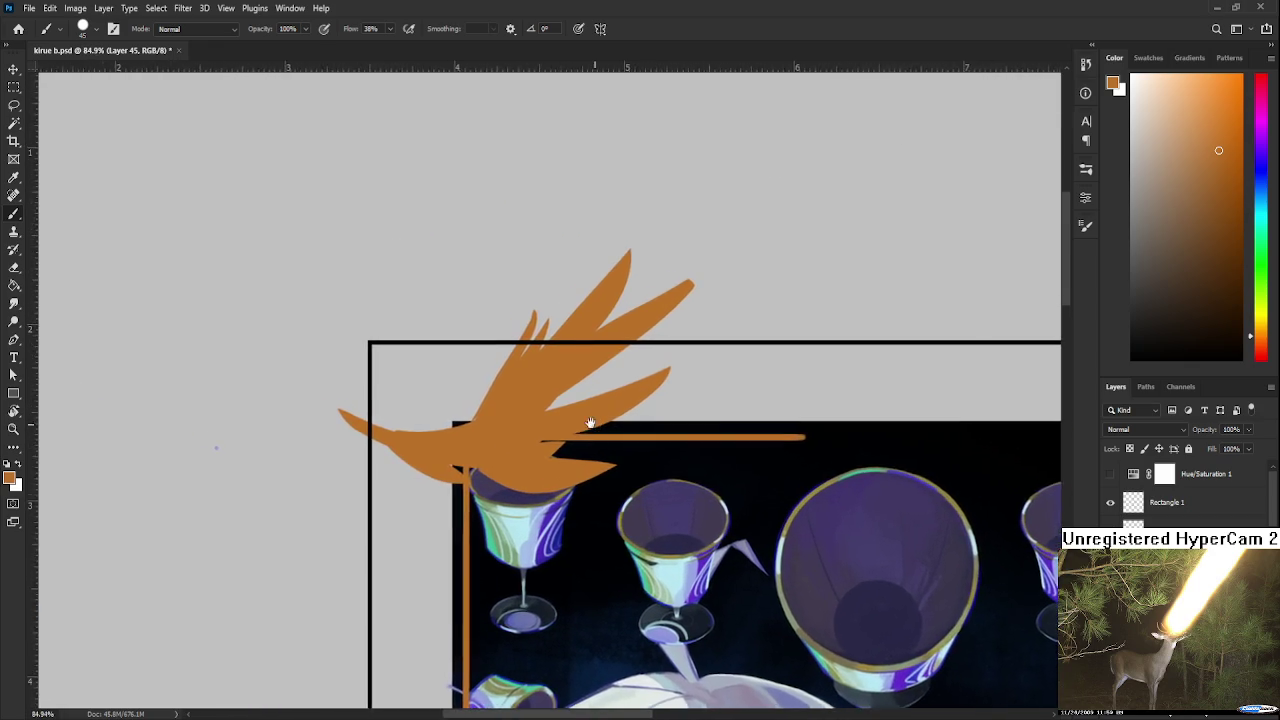
{"action": "scroll", "coordinate": [586, 420], "scroll_direction": "up", "scroll_amount": 1}
{"action": "scroll", "coordinate": [543, 424], "scroll_direction": "down", "scroll_amount": 2}
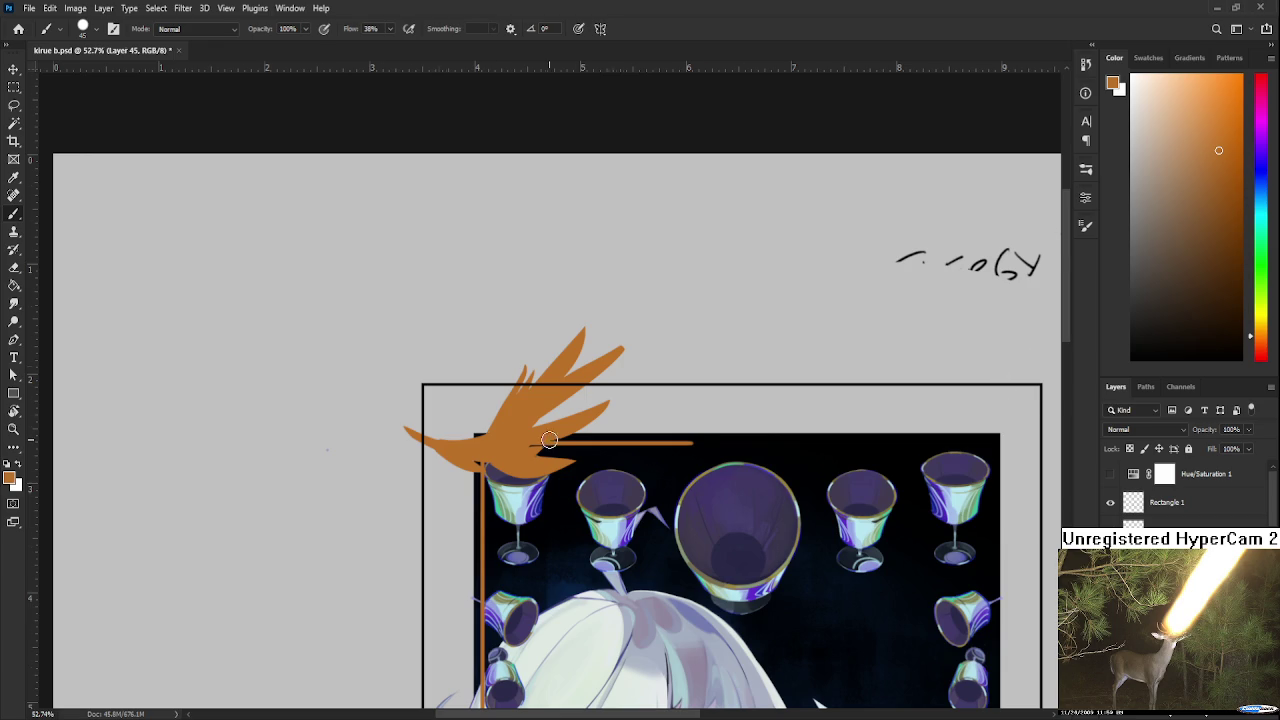
{"action": "scroll", "coordinate": [551, 440], "scroll_direction": "up", "scroll_amount": 1}
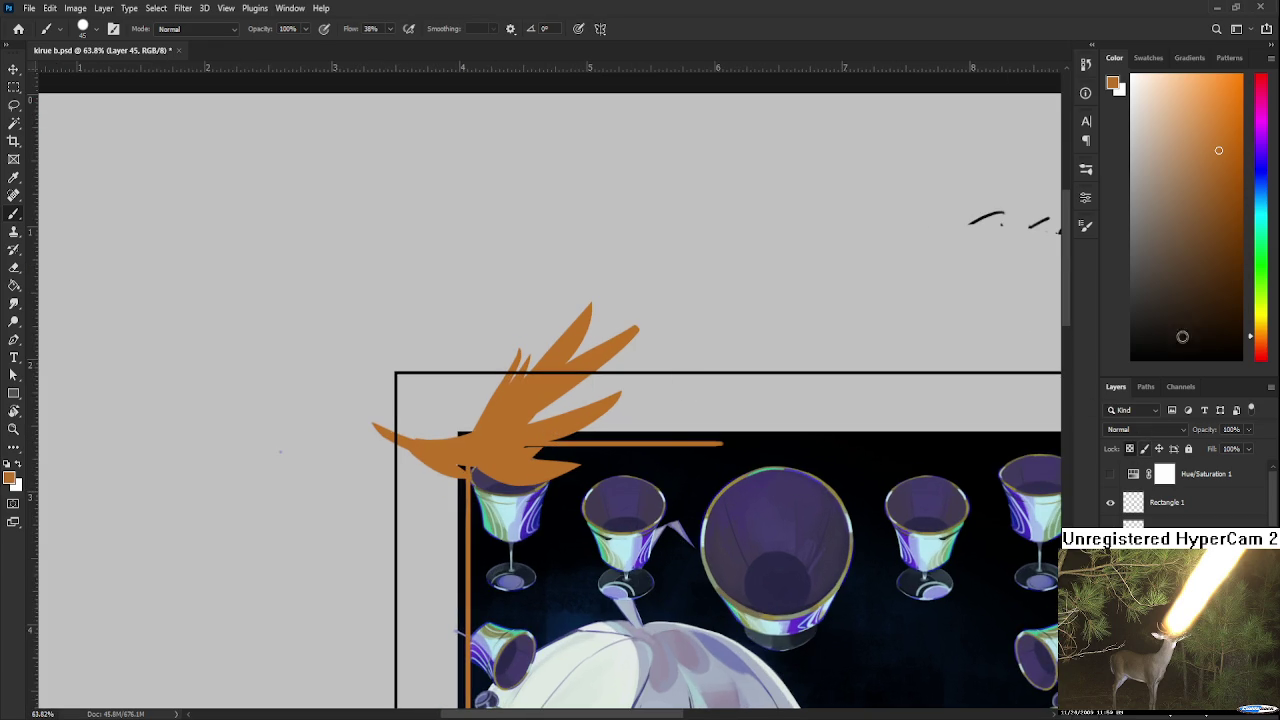
Pick a red-brown paint colour and try a darker stroke on the wing, then undo it
{"action": "left_click", "coordinate": [1261, 346]}
{"action": "left_click", "coordinate": [1234, 211]}
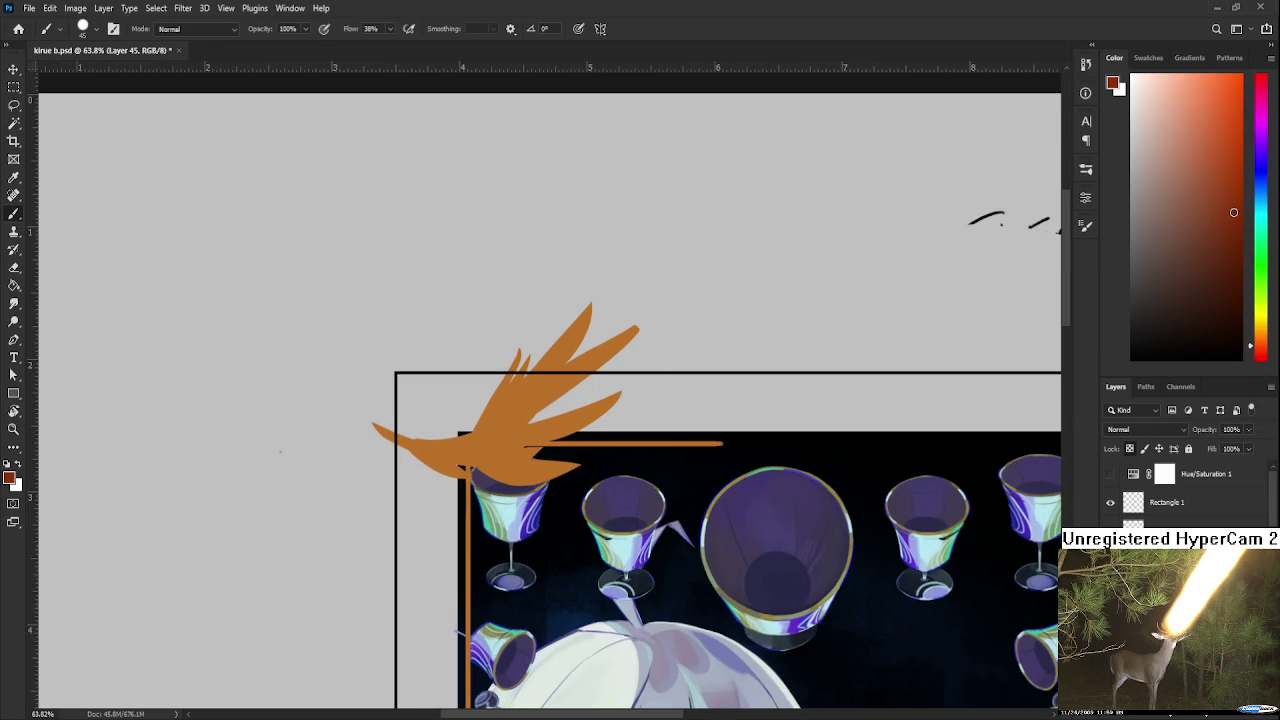
{"action": "left_click_drag", "start_coordinate": [1234, 211], "coordinate": [1227, 214]}
{"action": "left_click_drag", "start_coordinate": [522, 358], "coordinate": [472, 448]}
{"action": "key", "text": "ctrl+z"}
Sample pale cyan from a glass and shrink the brush to 25 for highlights
{"action": "scroll", "coordinate": [630, 545], "scroll_direction": "up", "scroll_amount": 3}
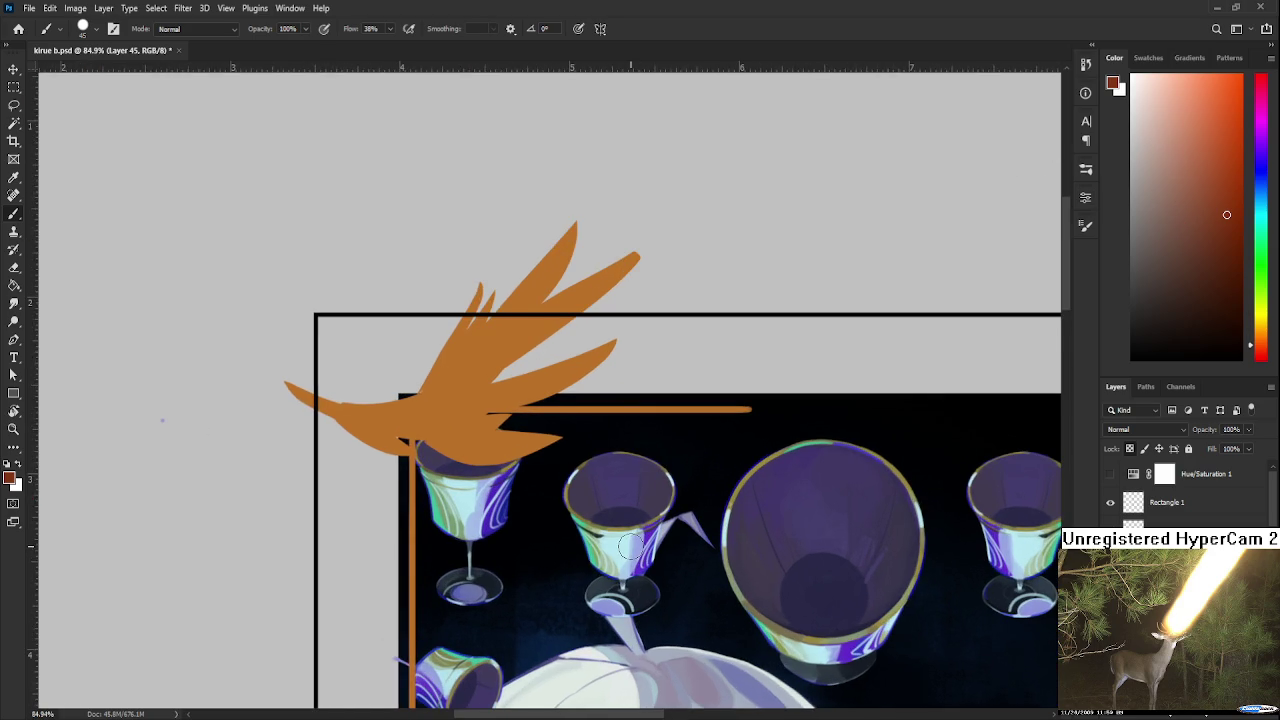
{"action": "scroll", "coordinate": [630, 545], "scroll_direction": "down", "scroll_amount": 2}
{"action": "scroll", "coordinate": [630, 545], "scroll_direction": "up", "scroll_amount": 1}
{"action": "scroll", "coordinate": [628, 550], "scroll_direction": "down", "scroll_amount": 2}
{"action": "scroll", "coordinate": [626, 560], "scroll_direction": "down", "scroll_amount": 2}
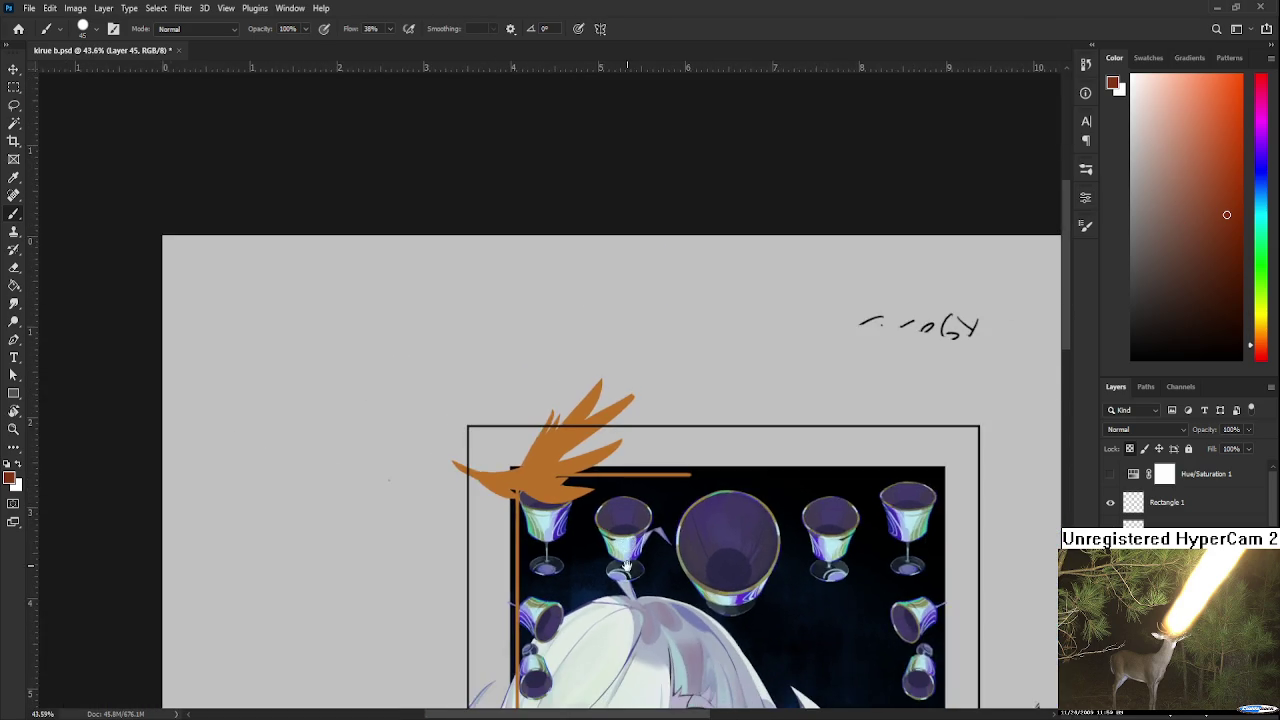
{"action": "scroll", "coordinate": [626, 560], "scroll_direction": "up", "scroll_amount": 1}
{"action": "scroll", "coordinate": [600, 555], "scroll_direction": "up", "scroll_amount": 1}
{"action": "scroll", "coordinate": [550, 551], "scroll_direction": "up", "scroll_amount": 2}
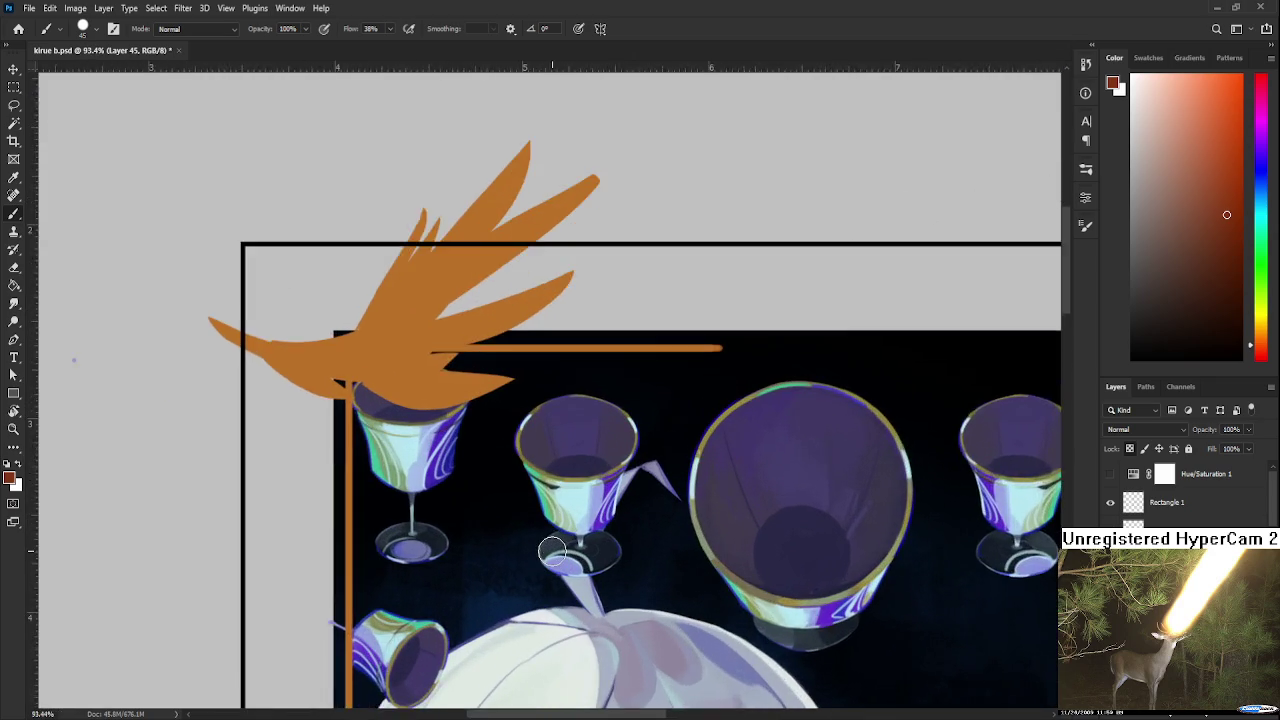
{"action": "scroll", "coordinate": [550, 551], "scroll_direction": "down", "scroll_amount": 1}
{"action": "scroll", "coordinate": [550, 551], "scroll_direction": "down", "scroll_amount": 1}
{"action": "scroll", "coordinate": [551, 551], "scroll_direction": "down", "scroll_amount": 1}
{"action": "scroll", "coordinate": [553, 551], "scroll_direction": "down", "scroll_amount": 1}
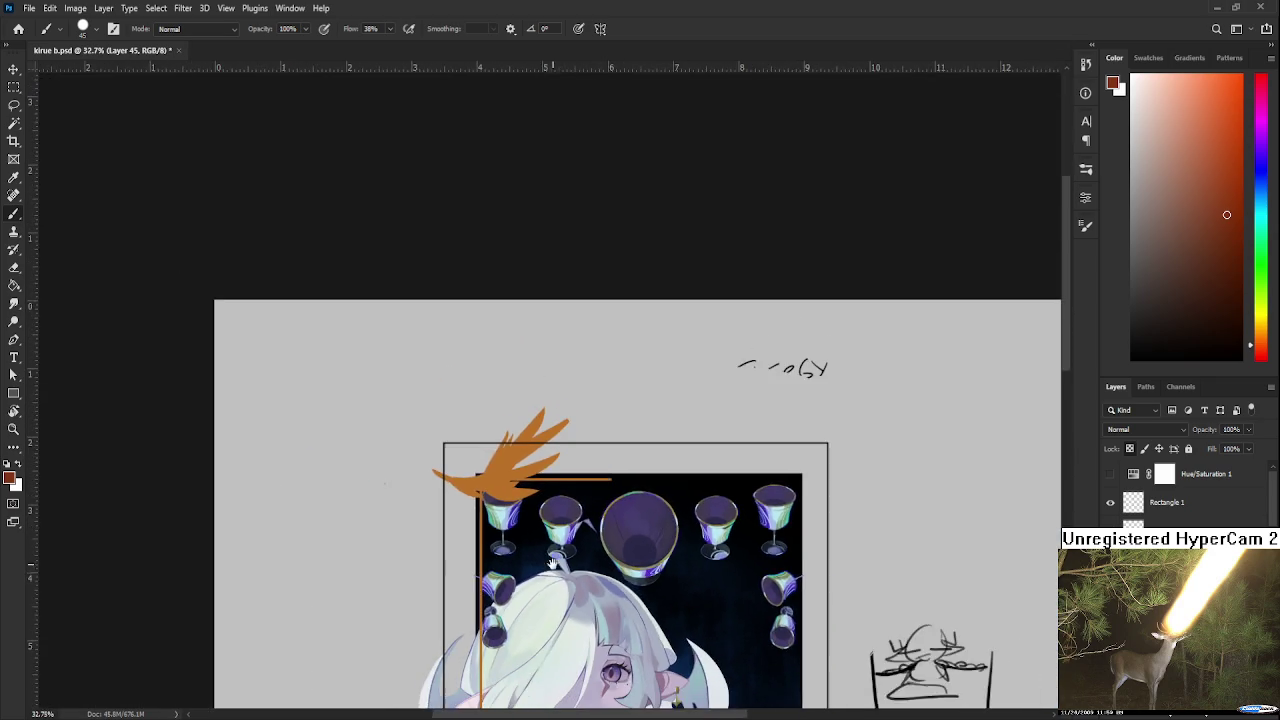
{"action": "scroll", "coordinate": [553, 551], "scroll_direction": "down", "scroll_amount": 5}
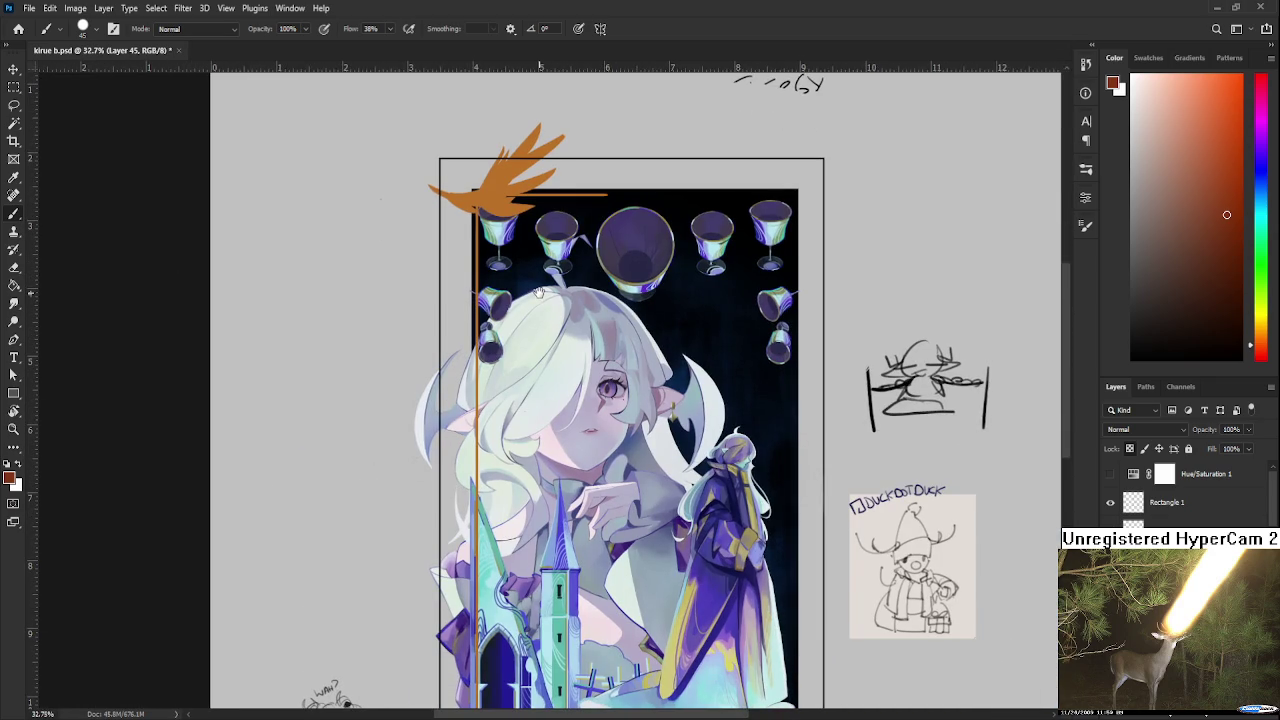
{"action": "scroll", "coordinate": [538, 292], "scroll_direction": "up", "scroll_amount": 4}
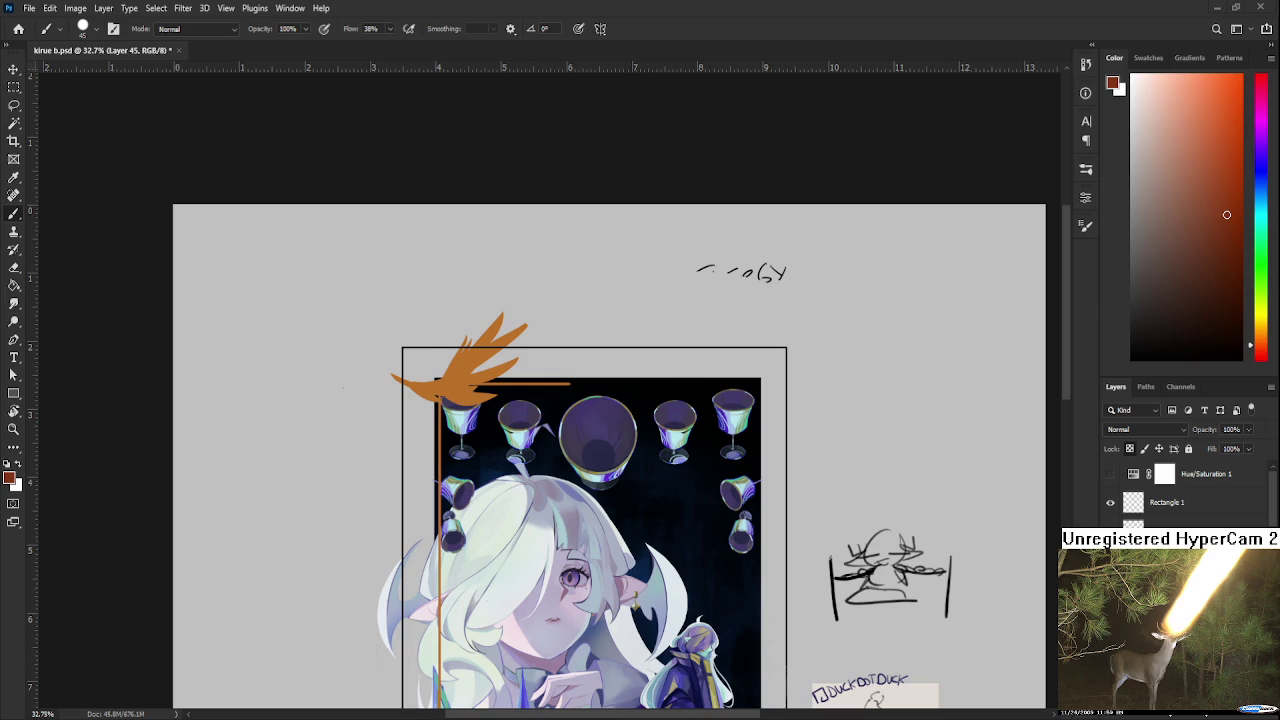
{"action": "scroll", "coordinate": [425, 388], "scroll_direction": "up", "scroll_amount": 5}
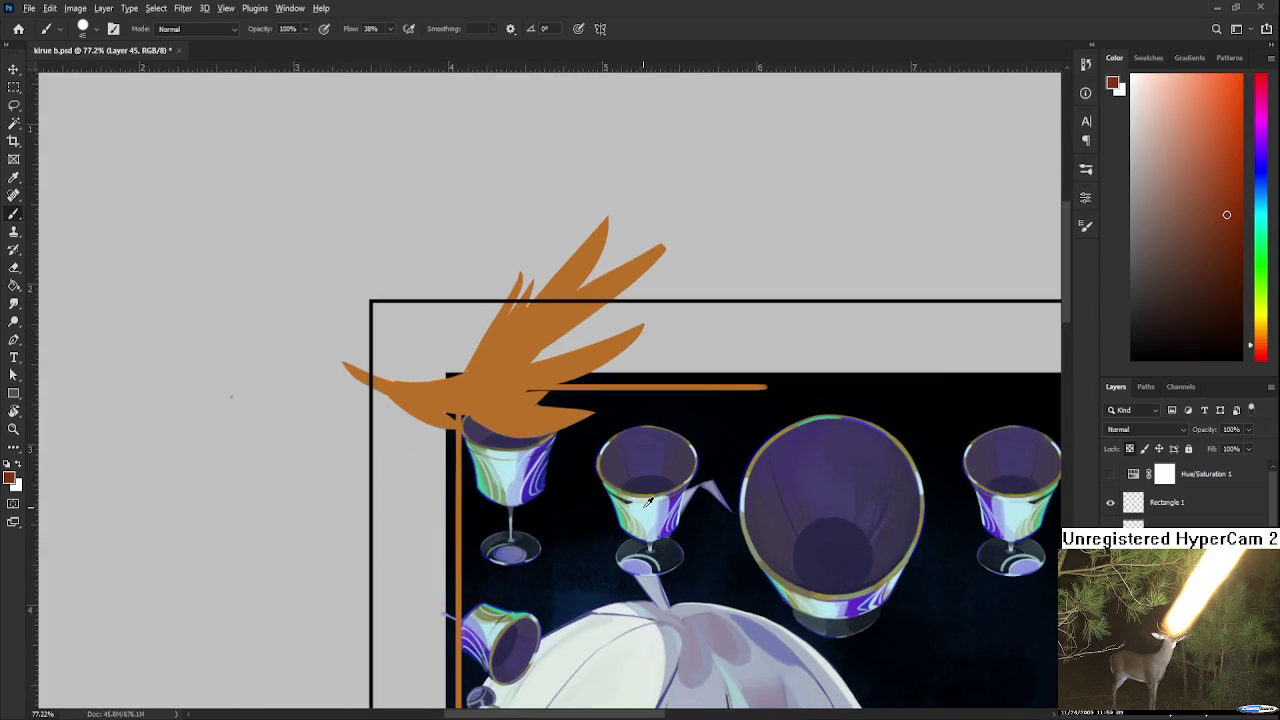
{"action": "left_click", "coordinate": [648, 502], "text": "alt"}
{"action": "key", "text": "bracketleft"}
{"action": "key", "text": "bracketleft"}
{"action": "key", "text": "bracketleft"}
{"action": "key", "text": "bracketleft"}
{"action": "key", "text": "bracketleft"}
Paint a pale cyan highlight along the wing's lower edge, redrawing the first attempt
{"action": "left_click_drag", "start_coordinate": [428, 412], "coordinate": [453, 409]}
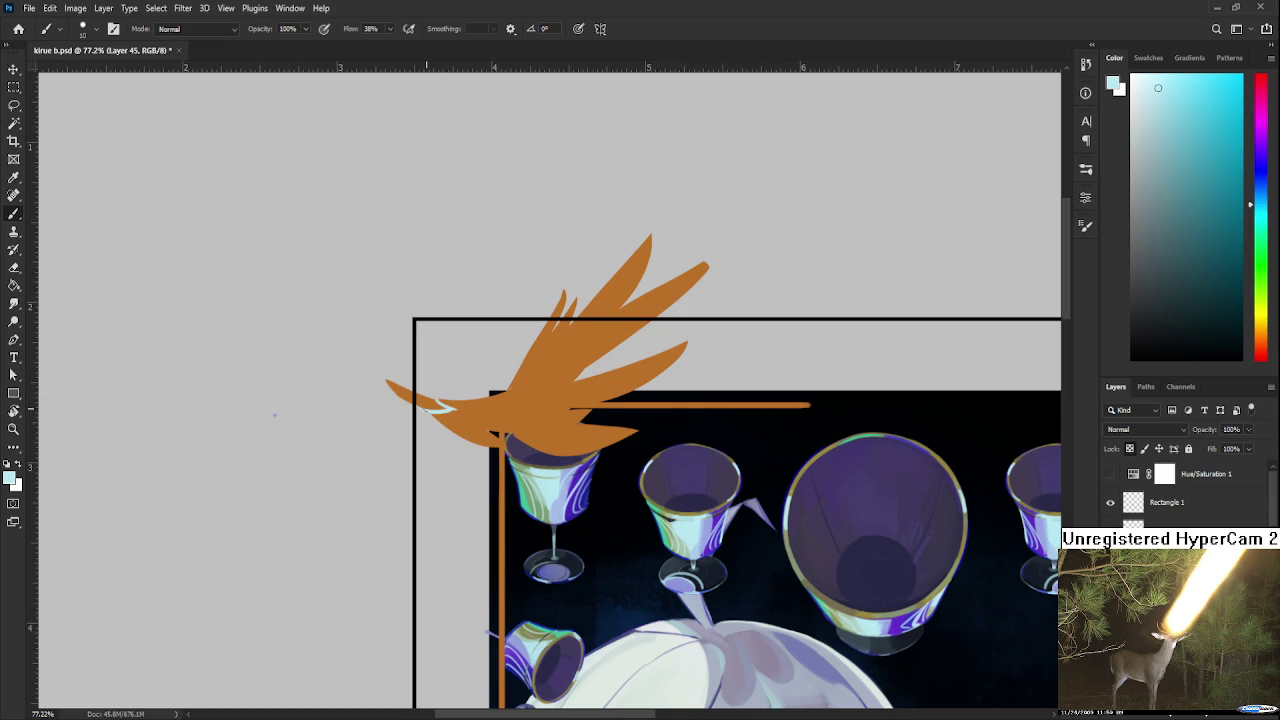
{"action": "mouse_move", "coordinate": [467, 396]}
{"action": "left_mouse_down"}
{"action": "mouse_move", "coordinate": [443, 371]}
{"action": "mouse_move", "coordinate": [460, 375]}
{"action": "left_mouse_up"}
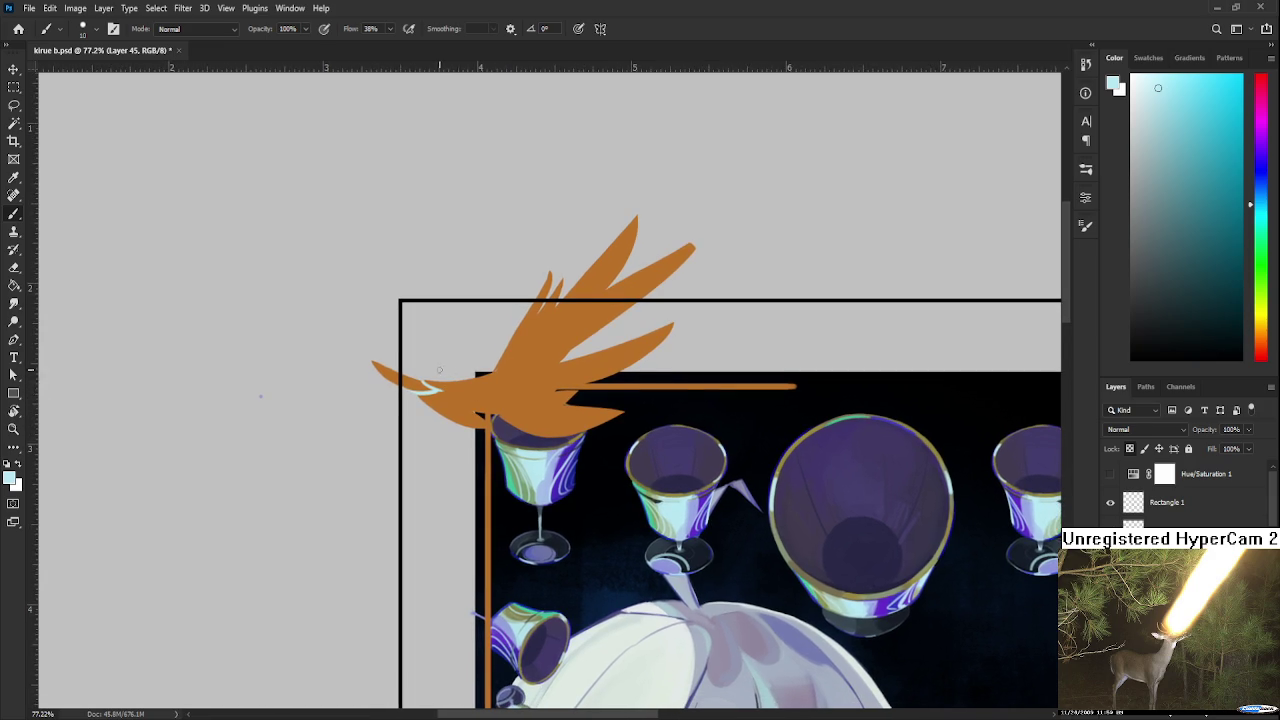
{"action": "key", "text": "ctrl+z"}
{"action": "left_click_drag", "start_coordinate": [425, 385], "coordinate": [488, 384]}
{"action": "left_click_drag", "start_coordinate": [488, 390], "coordinate": [500, 379]}
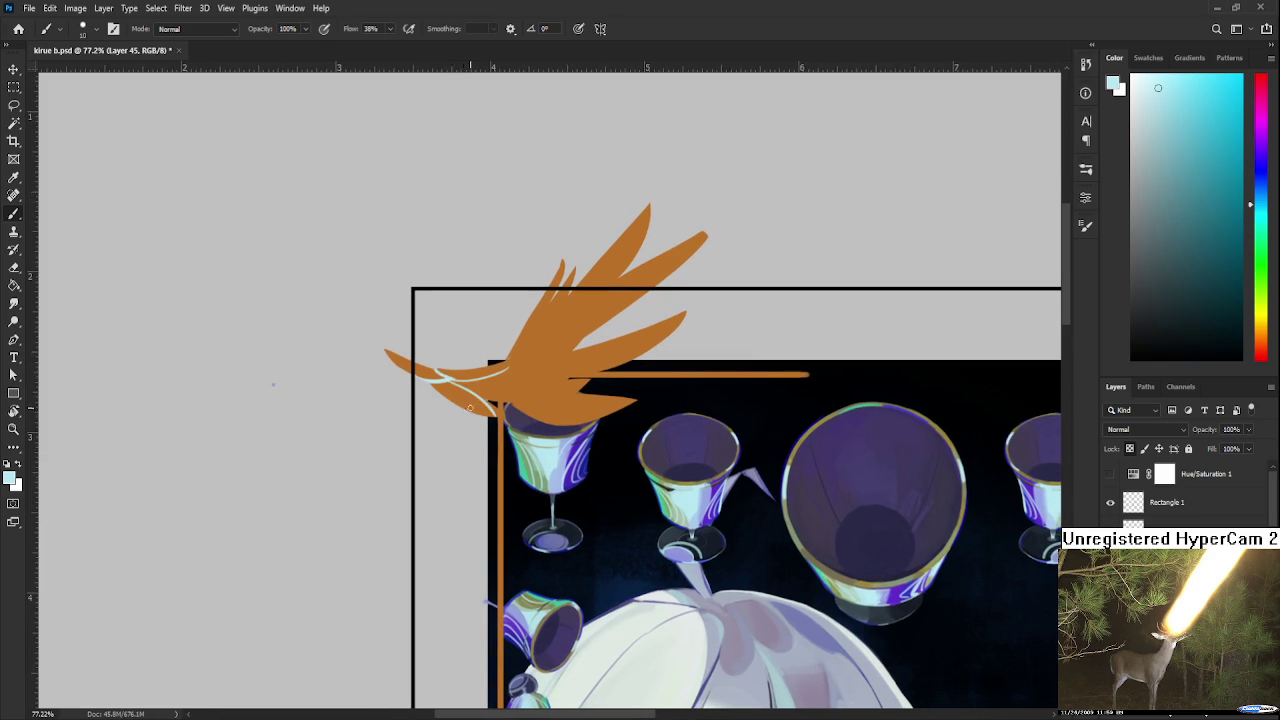
{"action": "mouse_move", "coordinate": [488, 402]}
{"action": "left_mouse_down"}
{"action": "mouse_move", "coordinate": [444, 419]}
{"action": "mouse_move", "coordinate": [532, 367]}
{"action": "left_mouse_up"}
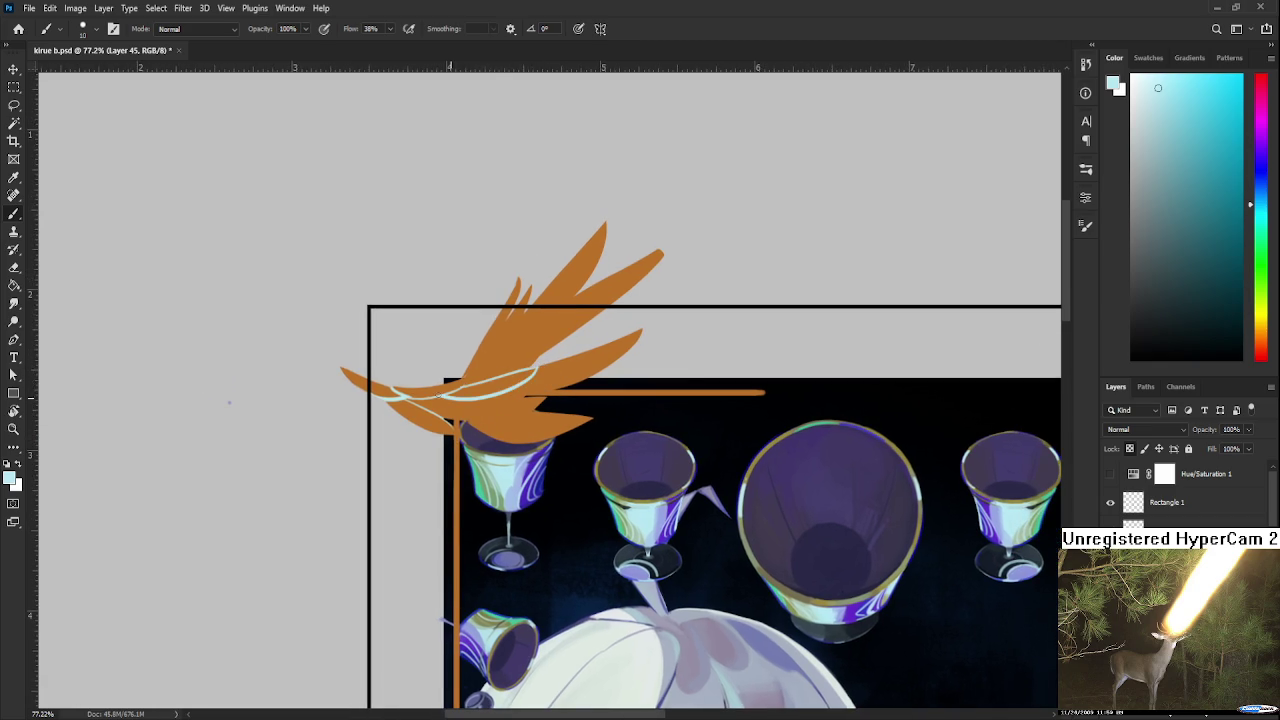
Extend pale cyan highlight lines across the wing toward the tip, undoing misplaced strokes
{"action": "mouse_move", "coordinate": [392, 394]}
{"action": "left_mouse_down"}
{"action": "mouse_move", "coordinate": [545, 367]}
{"action": "mouse_move", "coordinate": [465, 393]}
{"action": "mouse_move", "coordinate": [548, 363]}
{"action": "mouse_move", "coordinate": [455, 402]}
{"action": "left_mouse_up"}
{"action": "key", "text": "ctrl+z"}
{"action": "key", "text": "ctrl+z"}
{"action": "key", "text": "ctrl+z"}
{"action": "key", "text": "ctrl+z"}
{"action": "mouse_move", "coordinate": [548, 364]}
{"action": "left_mouse_down"}
{"action": "mouse_move", "coordinate": [452, 400]}
{"action": "mouse_move", "coordinate": [470, 402]}
{"action": "mouse_move", "coordinate": [423, 435]}
{"action": "left_mouse_up"}
{"action": "key", "text": "ctrl+z"}
{"action": "key", "text": "ctrl+shift+z"}
{"action": "key", "text": "ctrl+z"}
{"action": "key", "text": "ctrl+z"}
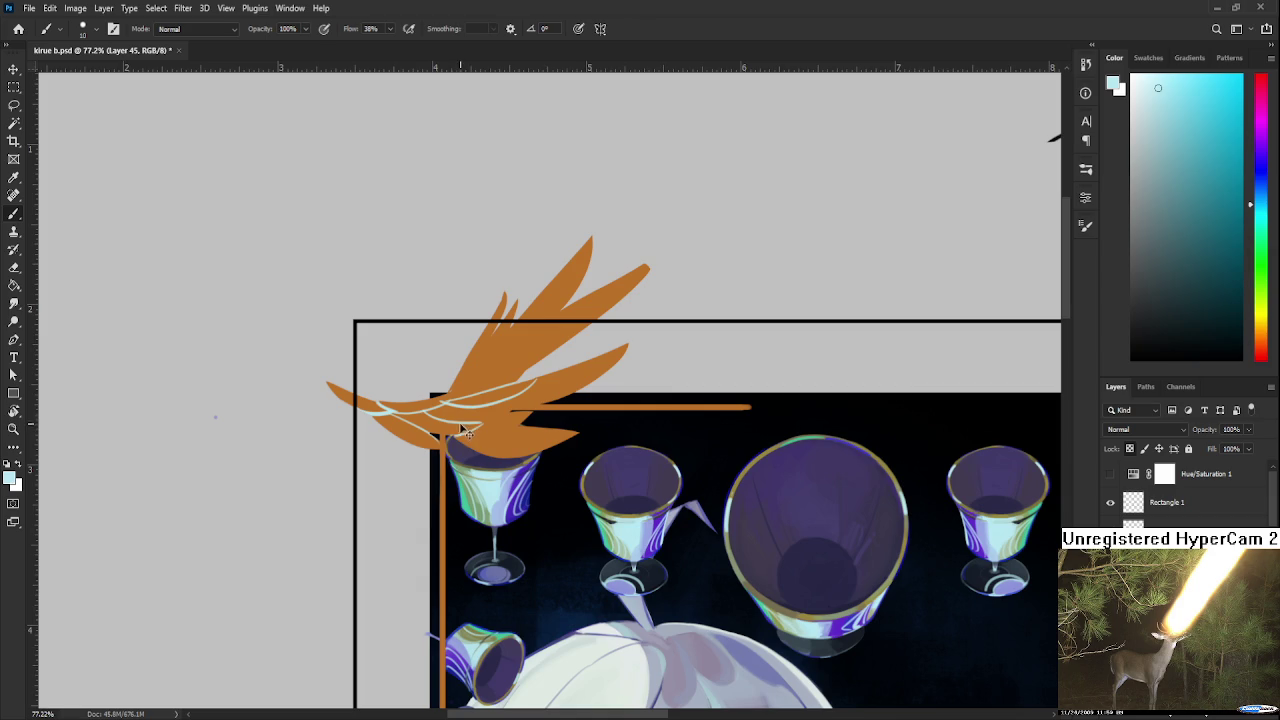
{"action": "left_click_drag", "start_coordinate": [490, 410], "coordinate": [425, 428]}
{"action": "key", "text": "ctrl+z"}
{"action": "left_click_drag", "start_coordinate": [458, 367], "coordinate": [432, 389]}
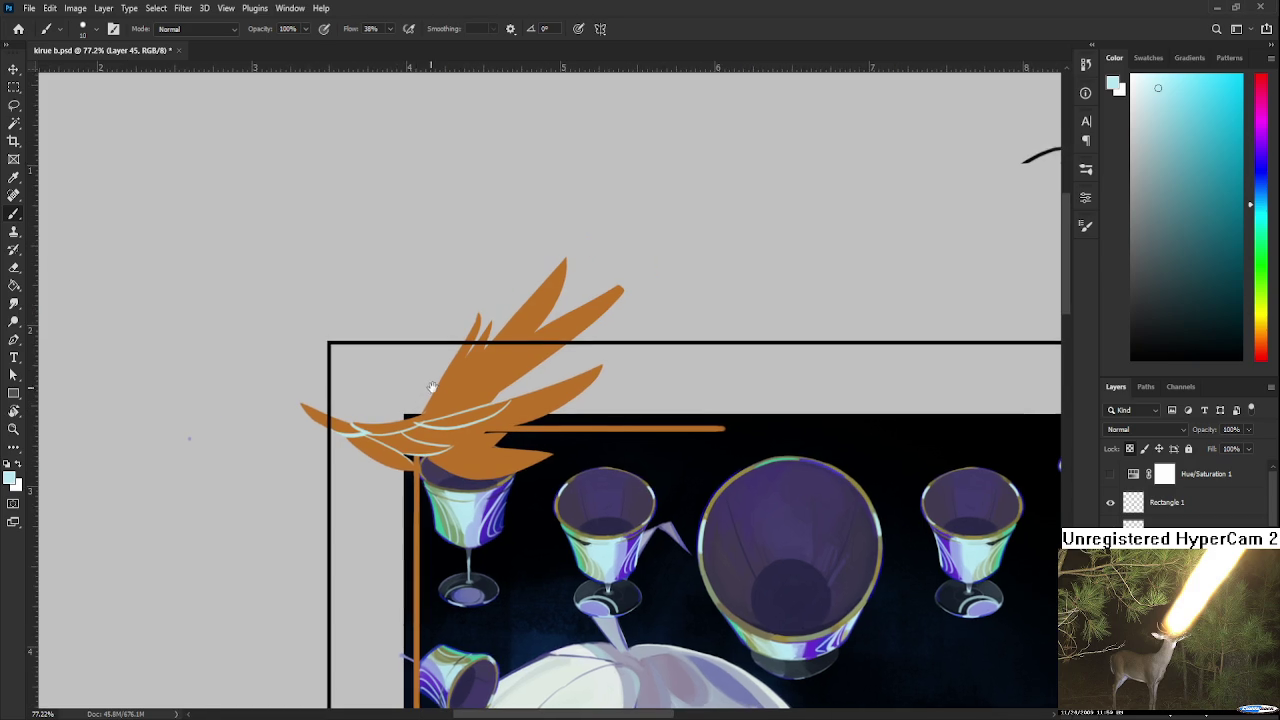
Sample the wing's orange, a light green and the pale cyan from the artwork
{"action": "left_click", "coordinate": [419, 418], "text": "alt"}
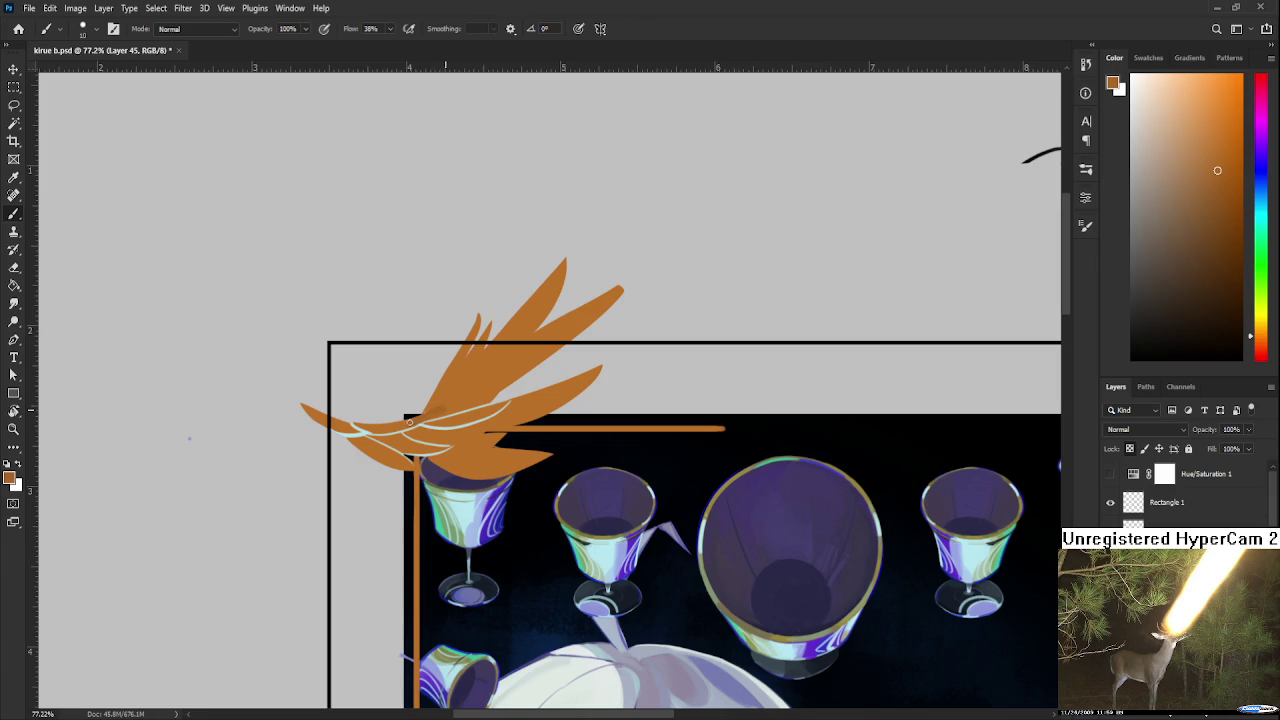
{"action": "left_click", "coordinate": [449, 400], "text": "alt"}
{"action": "left_click", "coordinate": [440, 420], "text": "alt"}
{"action": "left_click", "coordinate": [449, 484], "text": "alt"}
Lift the orange wing above the frame's top-left corner with Free Transform
{"action": "left_click_drag", "start_coordinate": [519, 432], "coordinate": [481, 431]}
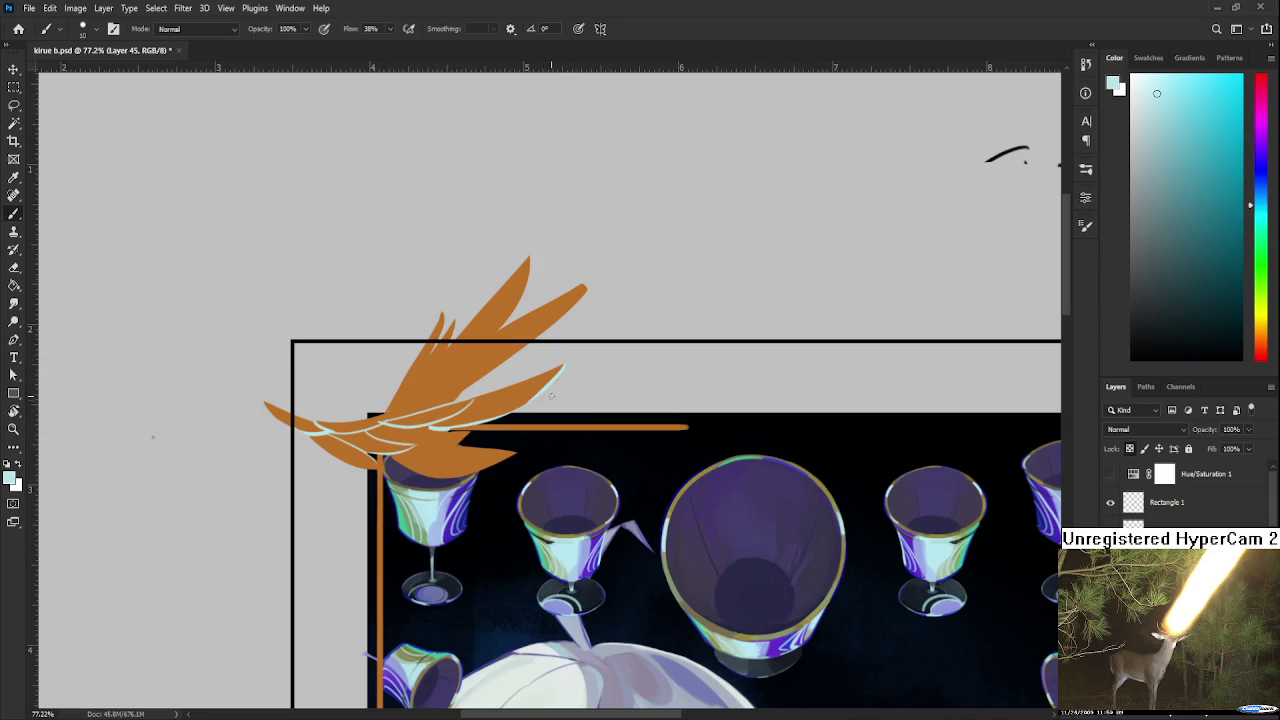
{"action": "left_click_drag", "start_coordinate": [517, 429], "coordinate": [484, 291]}
{"action": "scroll", "coordinate": [518, 410], "scroll_direction": "down", "scroll_amount": 3}
{"action": "key", "text": "ctrl+t"}
{"action": "key", "text": "Return"}
{"action": "key", "text": "b"}
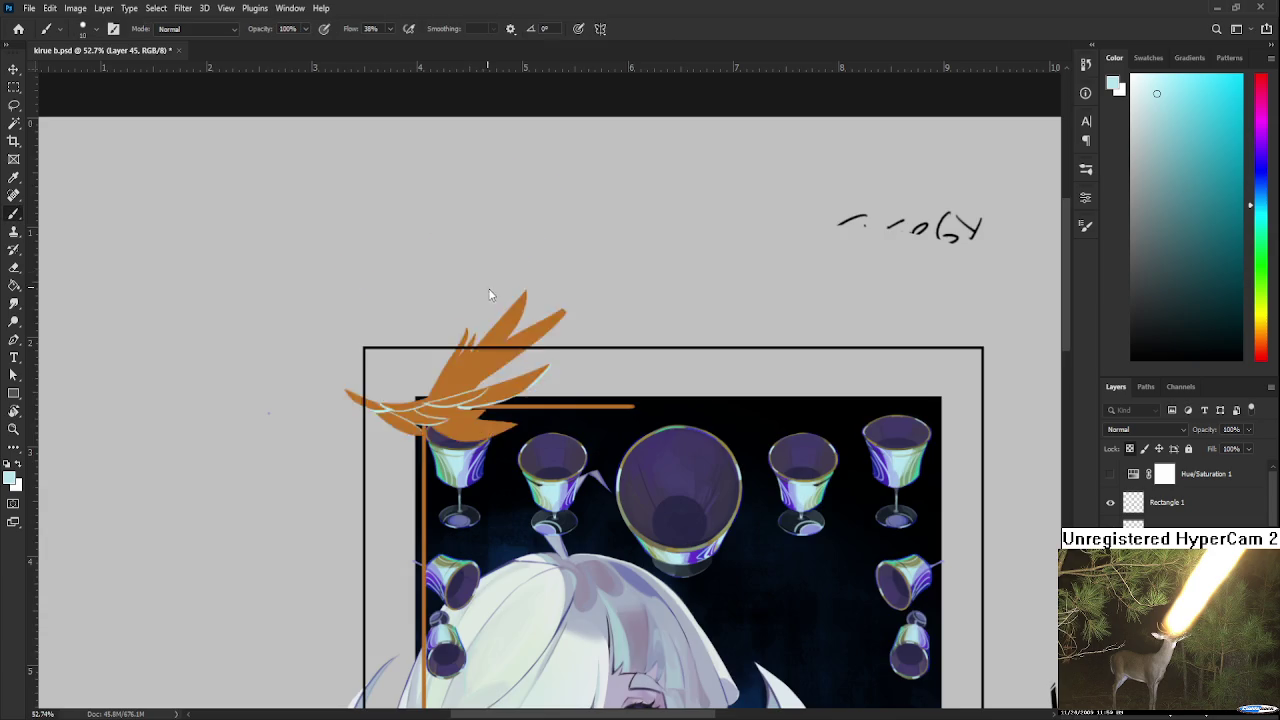
{"action": "scroll", "coordinate": [490, 288], "scroll_direction": "up", "scroll_amount": 1}
{"action": "scroll", "coordinate": [469, 454], "scroll_direction": "up", "scroll_amount": 1}
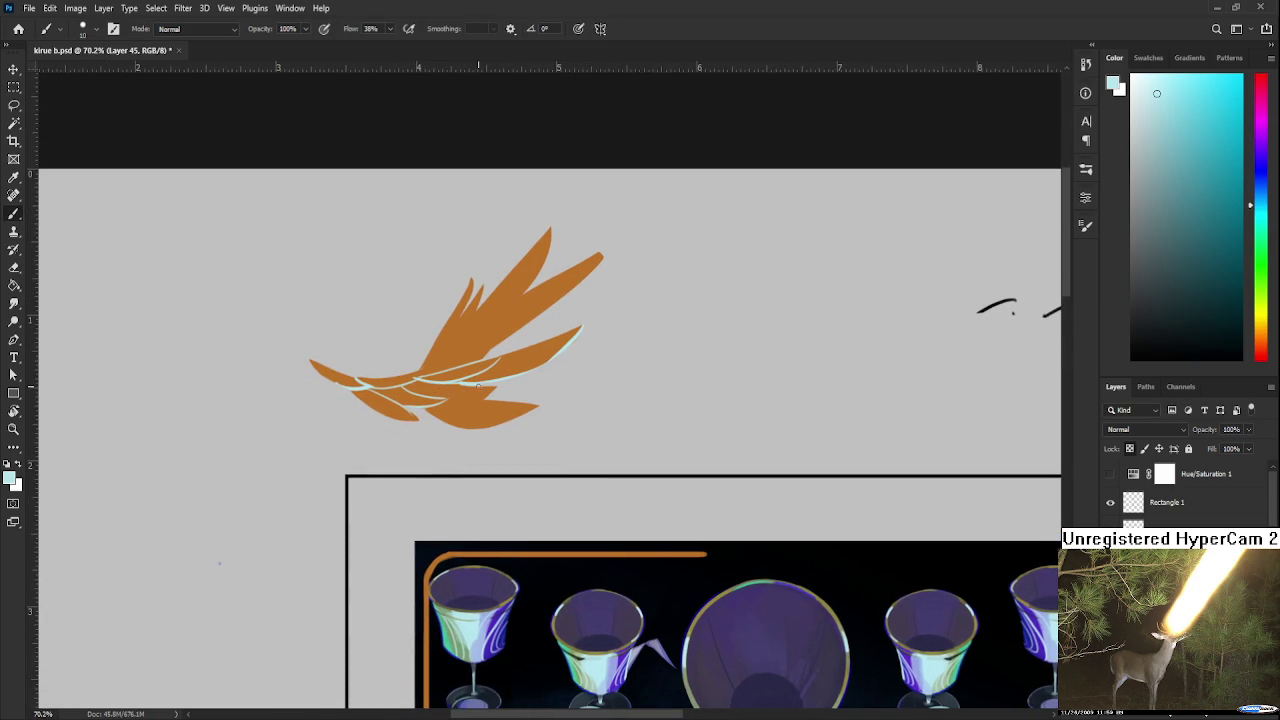
Trace a pale cyan highlight along the wing's upper edge, retrying the stroke until clean
{"action": "mouse_move", "coordinate": [470, 384]}
{"action": "left_mouse_down"}
{"action": "mouse_move", "coordinate": [440, 428]}
{"action": "mouse_move", "coordinate": [400, 412]}
{"action": "mouse_move", "coordinate": [415, 398]}
{"action": "left_mouse_up"}
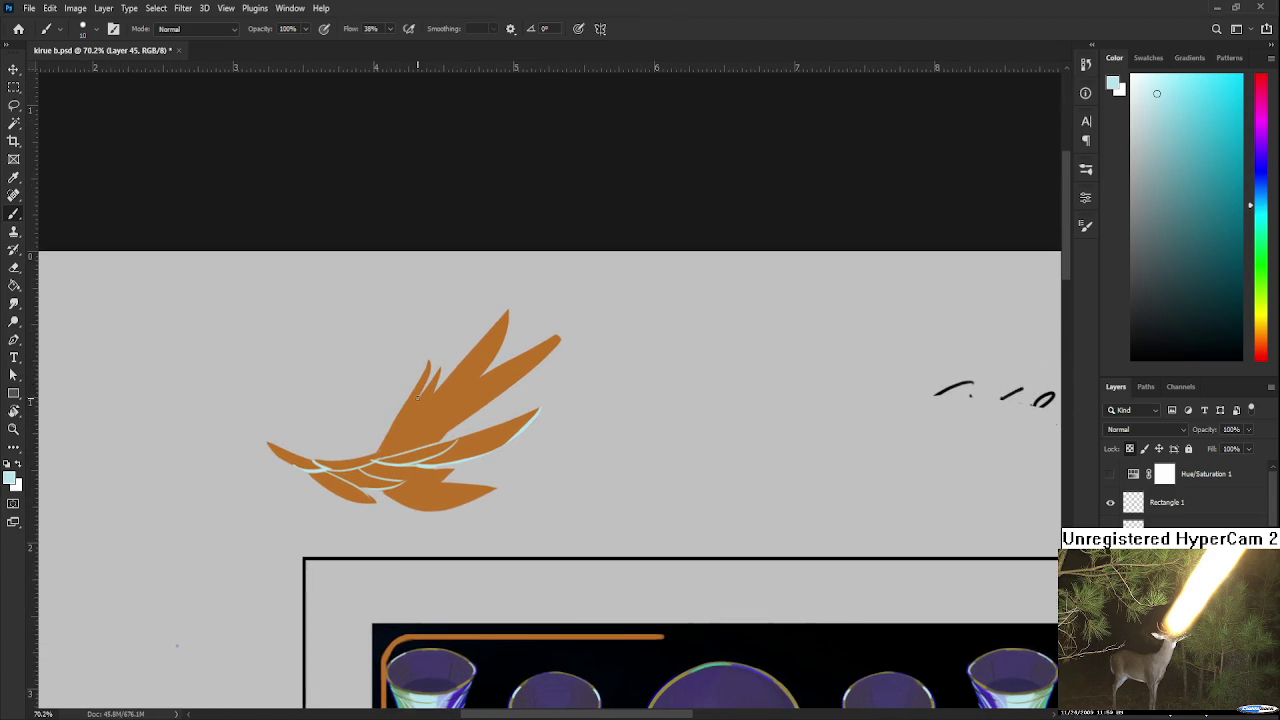
{"action": "mouse_move", "coordinate": [372, 460]}
{"action": "left_mouse_down"}
{"action": "mouse_move", "coordinate": [437, 368]}
{"action": "mouse_move", "coordinate": [378, 450]}
{"action": "left_mouse_up"}
{"action": "key", "text": "ctrl+z"}
{"action": "left_click_drag", "start_coordinate": [428, 384], "coordinate": [380, 450]}
{"action": "key", "text": "ctrl+z"}
{"action": "key", "text": "ctrl+z"}
{"action": "left_click_drag", "start_coordinate": [428, 384], "coordinate": [378, 440]}
{"action": "key", "text": "ctrl+z"}
{"action": "left_click_drag", "start_coordinate": [428, 384], "coordinate": [380, 450]}
{"action": "key", "text": "ctrl+z"}
{"action": "left_click_drag", "start_coordinate": [420, 390], "coordinate": [372, 458]}
{"action": "key", "text": "ctrl+z"}
{"action": "left_click_drag", "start_coordinate": [420, 396], "coordinate": [382, 440]}
{"action": "left_click_drag", "start_coordinate": [439, 379], "coordinate": [376, 458]}
{"action": "key", "text": "ctrl+z"}
{"action": "key", "text": "ctrl+z"}
{"action": "left_click_drag", "start_coordinate": [440, 368], "coordinate": [391, 455]}
{"action": "key", "text": "ctrl+z"}
{"action": "left_click_drag", "start_coordinate": [440, 370], "coordinate": [394, 456]}
{"action": "key", "text": "ctrl+z"}
{"action": "left_click_drag", "start_coordinate": [440, 368], "coordinate": [392, 454]}
{"action": "key", "text": "ctrl+z"}
{"action": "left_click_drag", "start_coordinate": [441, 370], "coordinate": [388, 450]}
Paint a pale cyan highlight down the upper wing feather
{"action": "key", "text": "ctrl+z"}
{"action": "left_click_drag", "start_coordinate": [436, 388], "coordinate": [378, 452]}
{"action": "key", "text": "ctrl+z"}
{"action": "key", "text": "ctrl+z"}
{"action": "left_click_drag", "start_coordinate": [436, 390], "coordinate": [372, 456]}
{"action": "left_click_drag", "start_coordinate": [463, 403], "coordinate": [372, 448]}
{"action": "key", "text": "ctrl+z"}
{"action": "key", "text": "ctrl+z"}
{"action": "mouse_move", "coordinate": [458, 386]}
{"action": "left_mouse_down"}
{"action": "mouse_move", "coordinate": [384, 432]}
{"action": "mouse_move", "coordinate": [396, 420]}
{"action": "left_mouse_up"}
{"action": "key", "text": "ctrl+z"}
{"action": "key", "text": "ctrl+z"}
{"action": "mouse_move", "coordinate": [454, 380]}
{"action": "left_mouse_down"}
{"action": "mouse_move", "coordinate": [400, 420]}
{"action": "mouse_move", "coordinate": [417, 453]}
{"action": "mouse_move", "coordinate": [531, 420]}
{"action": "left_mouse_up"}
Add a pale cyan highlight along the lower feather's bottom edge
{"action": "left_click_drag", "start_coordinate": [456, 515], "coordinate": [464, 484]}
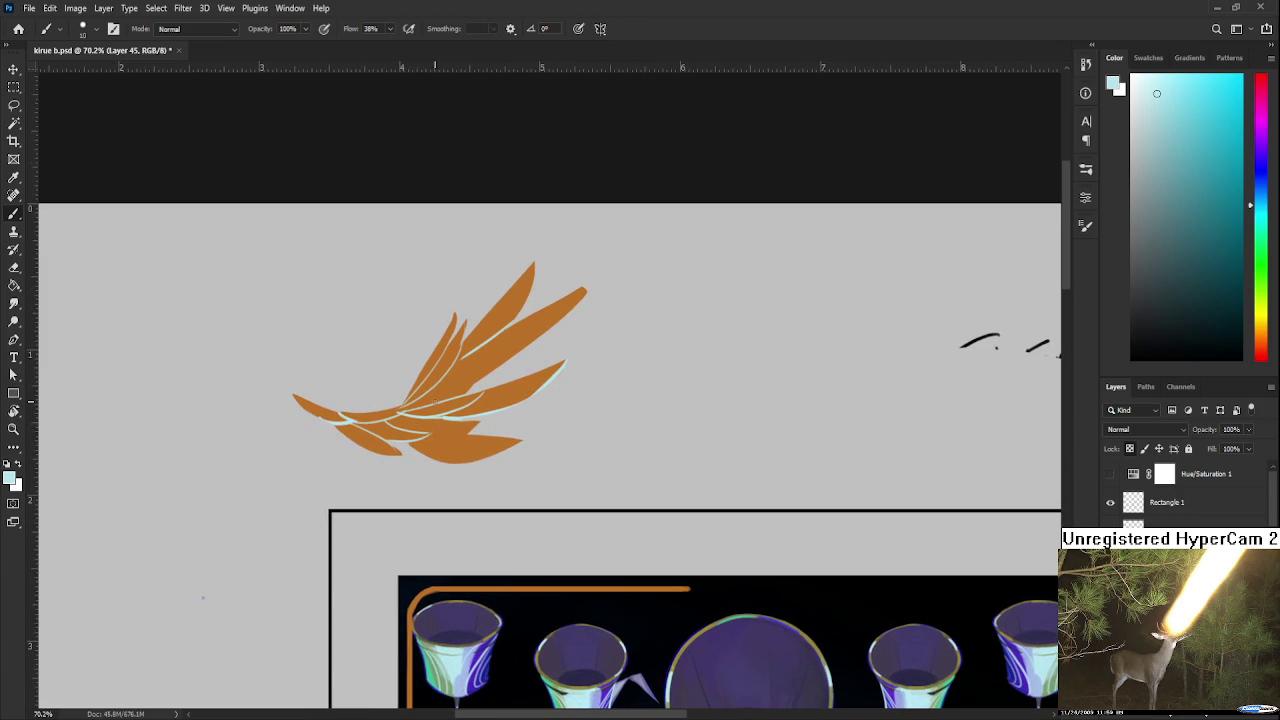
{"action": "left_click_drag", "start_coordinate": [425, 434], "coordinate": [470, 432]}
{"action": "key", "text": "ctrl+z"}
{"action": "key", "text": "ctrl+shift+z"}
{"action": "key", "text": "ctrl+z"}
{"action": "key", "text": "ctrl+shift+z"}
{"action": "key", "text": "ctrl+z"}
{"action": "key", "text": "ctrl+shift+z"}
{"action": "left_click_drag", "start_coordinate": [404, 440], "coordinate": [478, 460]}
{"action": "key", "text": "ctrl+z"}
{"action": "scroll", "coordinate": [513, 428], "scroll_direction": "down", "scroll_amount": 3}
{"action": "scroll", "coordinate": [513, 428], "scroll_direction": "down", "scroll_amount": 2}
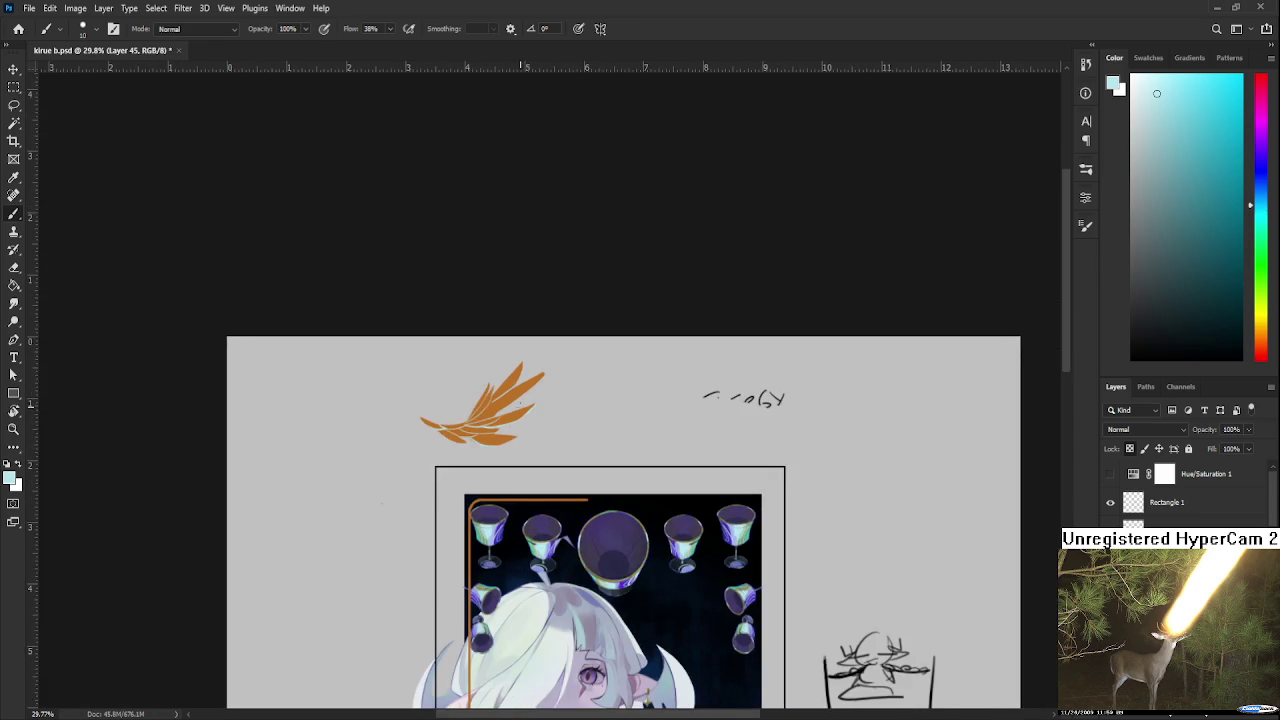
Zoom in and rotate the canvas about 60° toward the wing's feathers
{"action": "scroll", "coordinate": [515, 400], "scroll_direction": "up", "scroll_amount": 3}
{"action": "scroll", "coordinate": [515, 400], "scroll_direction": "up", "scroll_amount": 2}
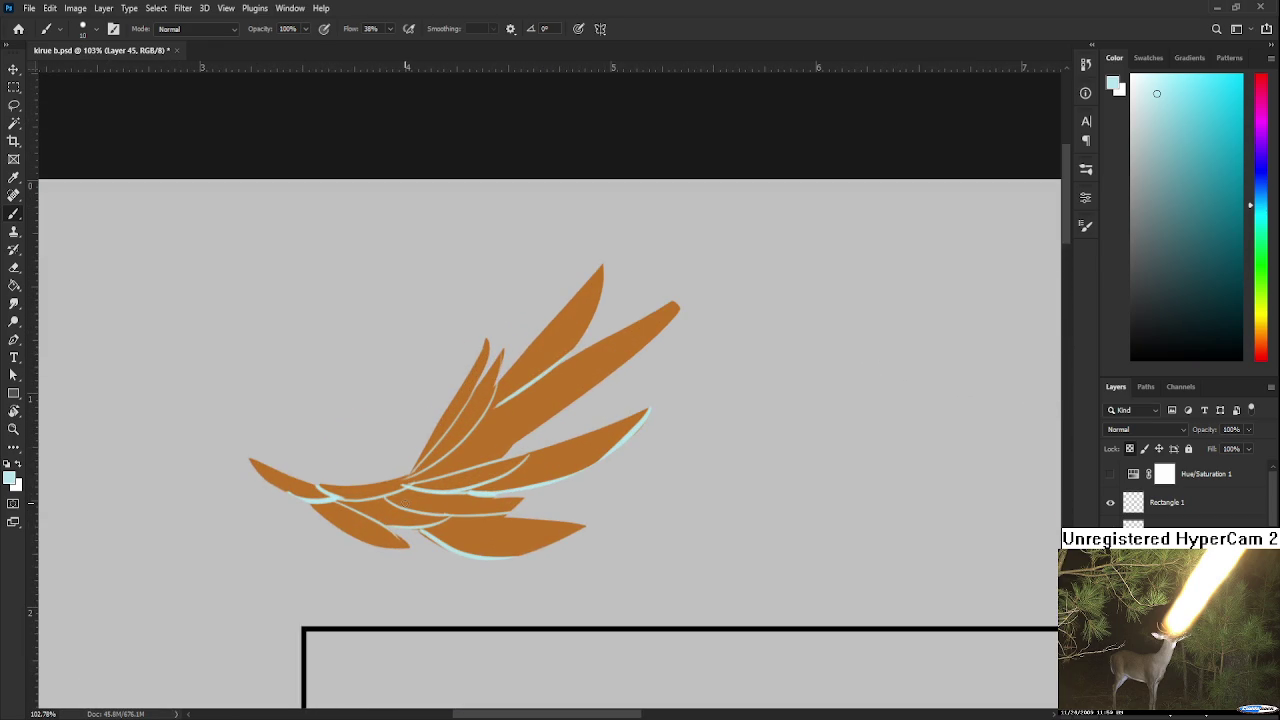
{"action": "key", "text": "r"}
{"action": "mouse_move", "coordinate": [350, 499]}
{"action": "left_mouse_down"}
{"action": "mouse_move", "coordinate": [280, 531]}
{"action": "mouse_move", "coordinate": [451, 491]}
{"action": "mouse_move", "coordinate": [431, 473]}
{"action": "left_mouse_up"}
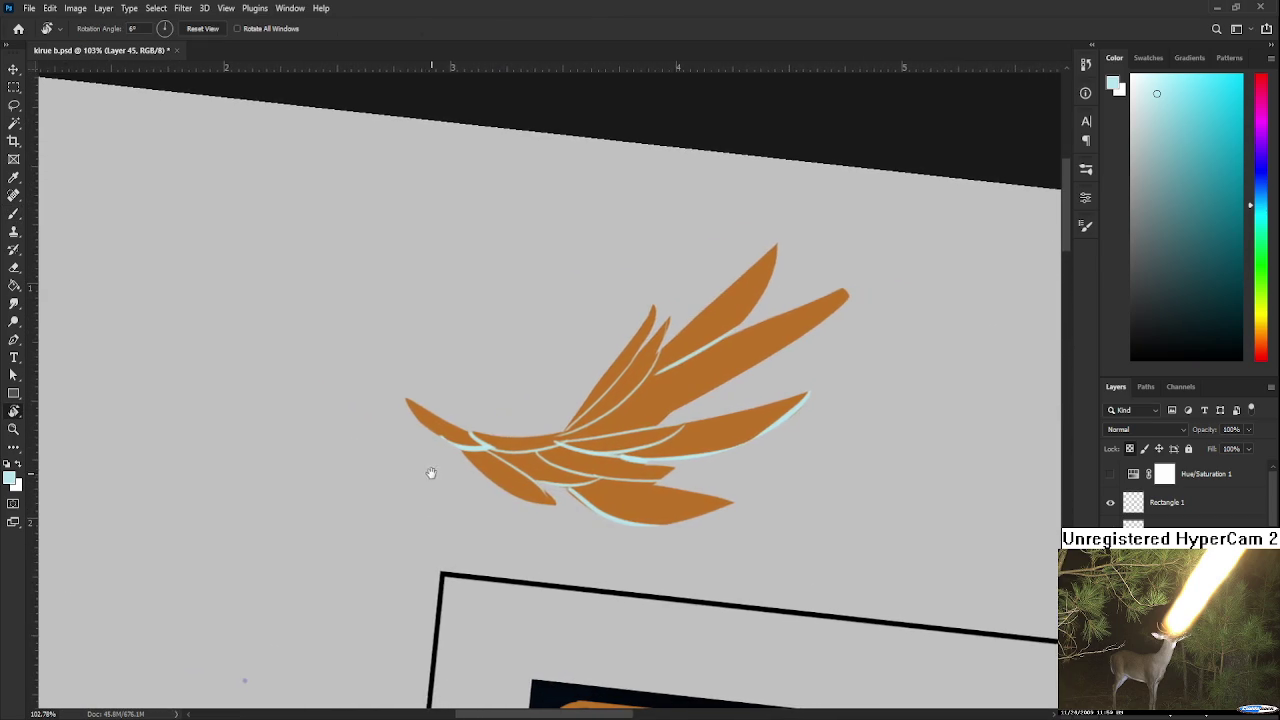
{"action": "key", "text": "b"}
{"action": "left_click", "coordinate": [517, 484], "text": "alt"}
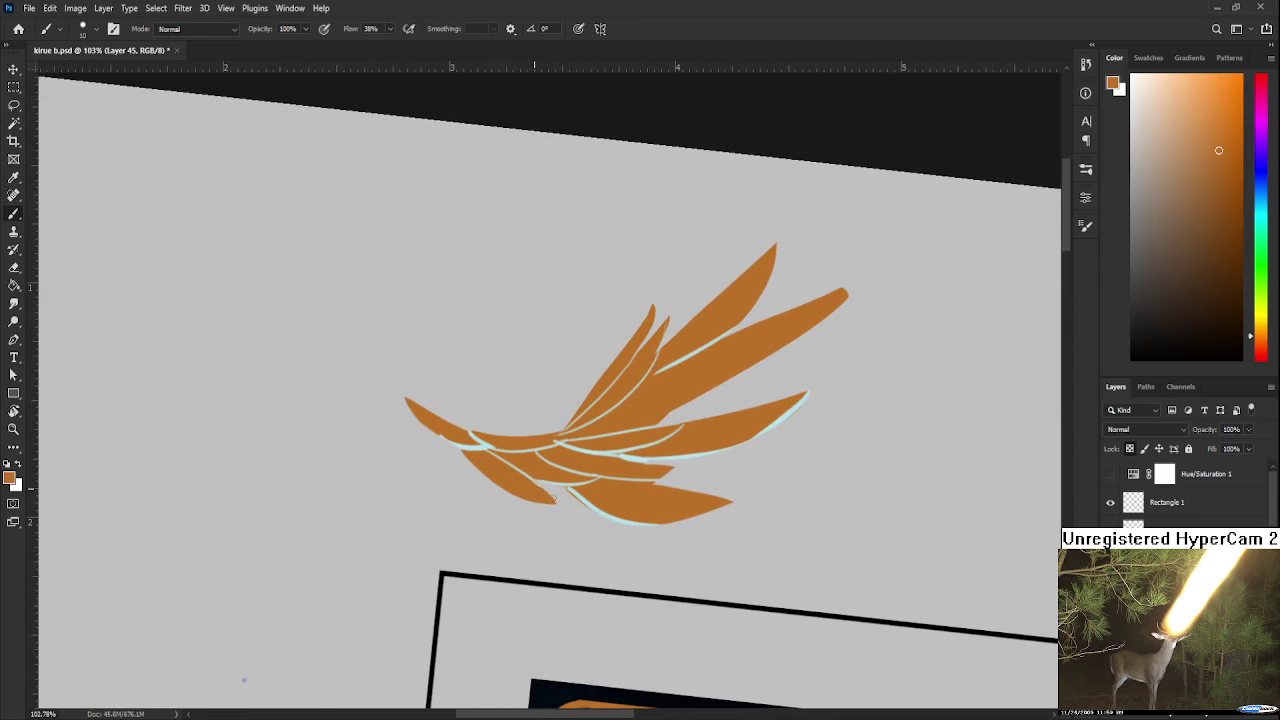
{"action": "key", "text": "r"}
{"action": "left_click_drag", "start_coordinate": [550, 490], "coordinate": [437, 432]}
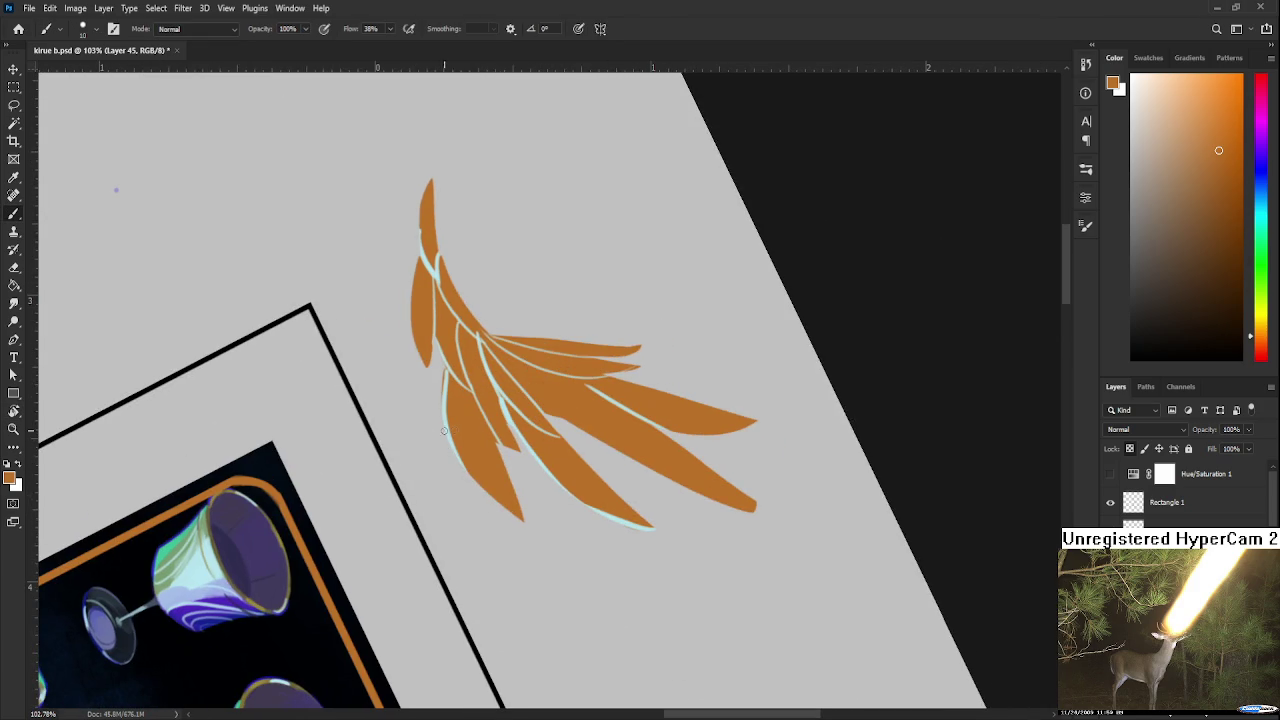
{"action": "left_click", "coordinate": [445, 421], "text": "alt"}
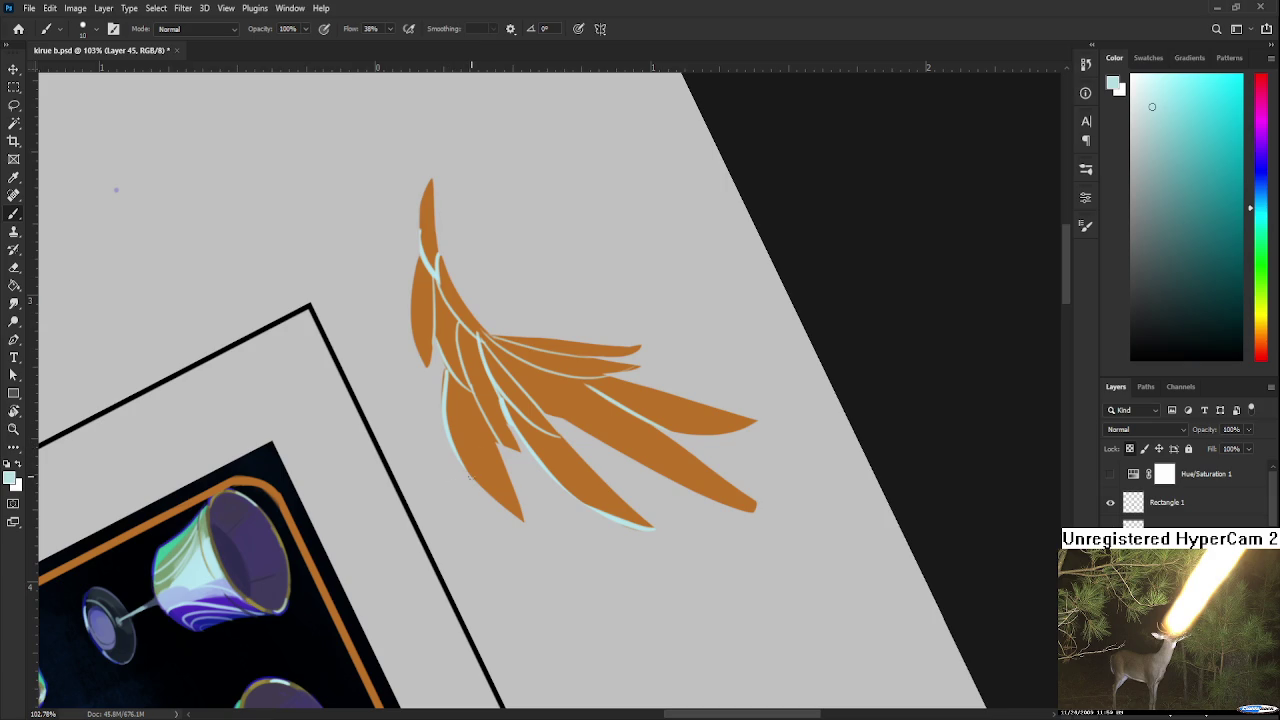
Sample the pale cyan and paint a short highlight on the lower-left feather's edge
{"action": "left_click_drag", "start_coordinate": [419, 392], "coordinate": [409, 417]}
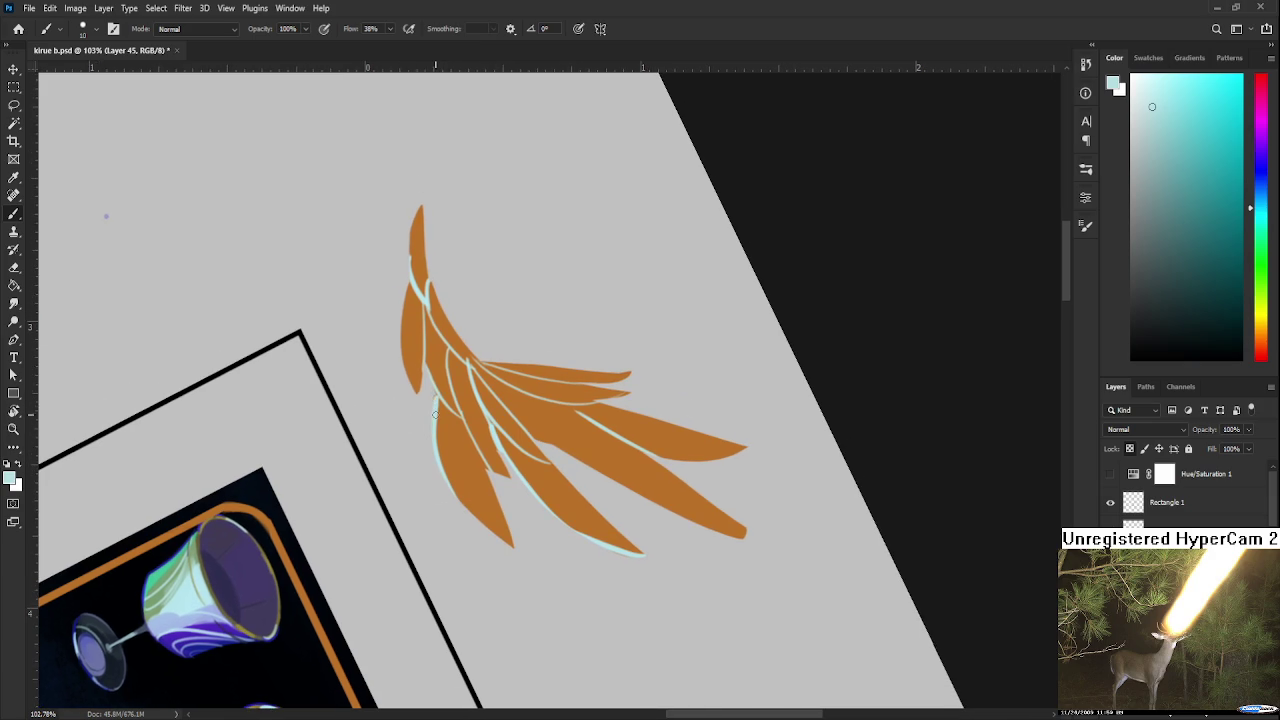
{"action": "left_click", "coordinate": [440, 397], "text": "alt"}
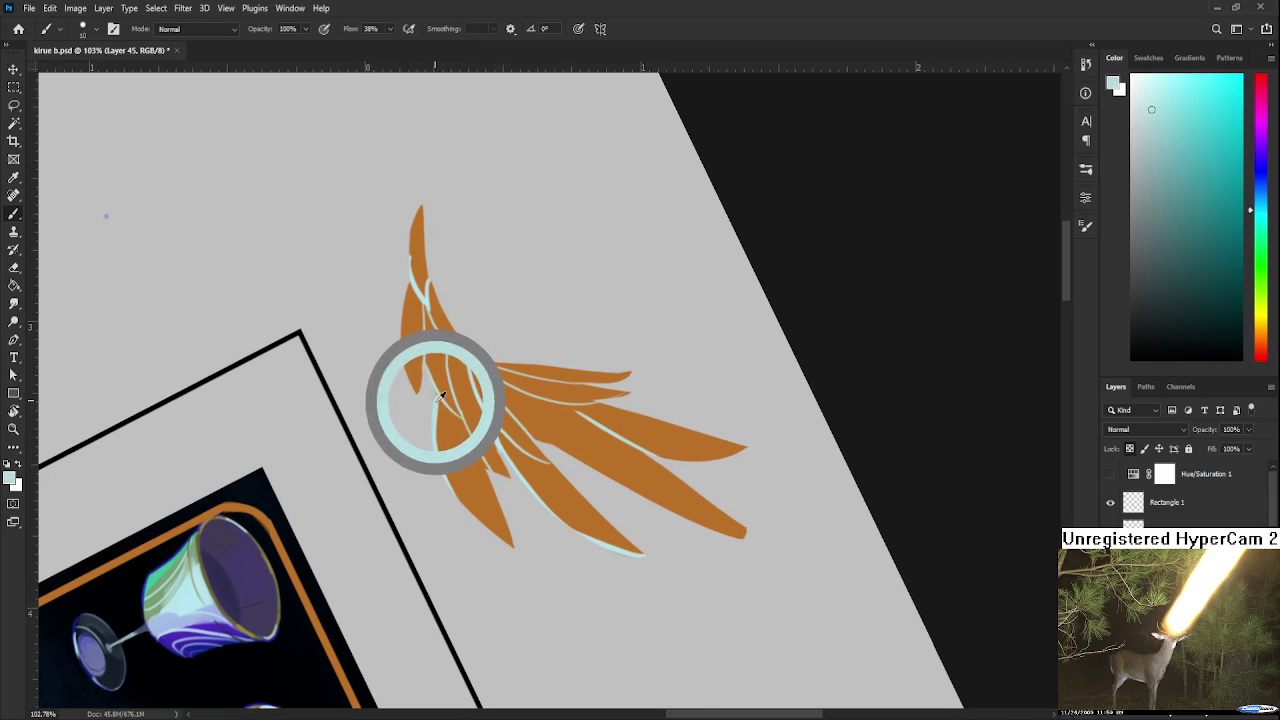
{"action": "left_click", "coordinate": [440, 397], "text": "alt"}
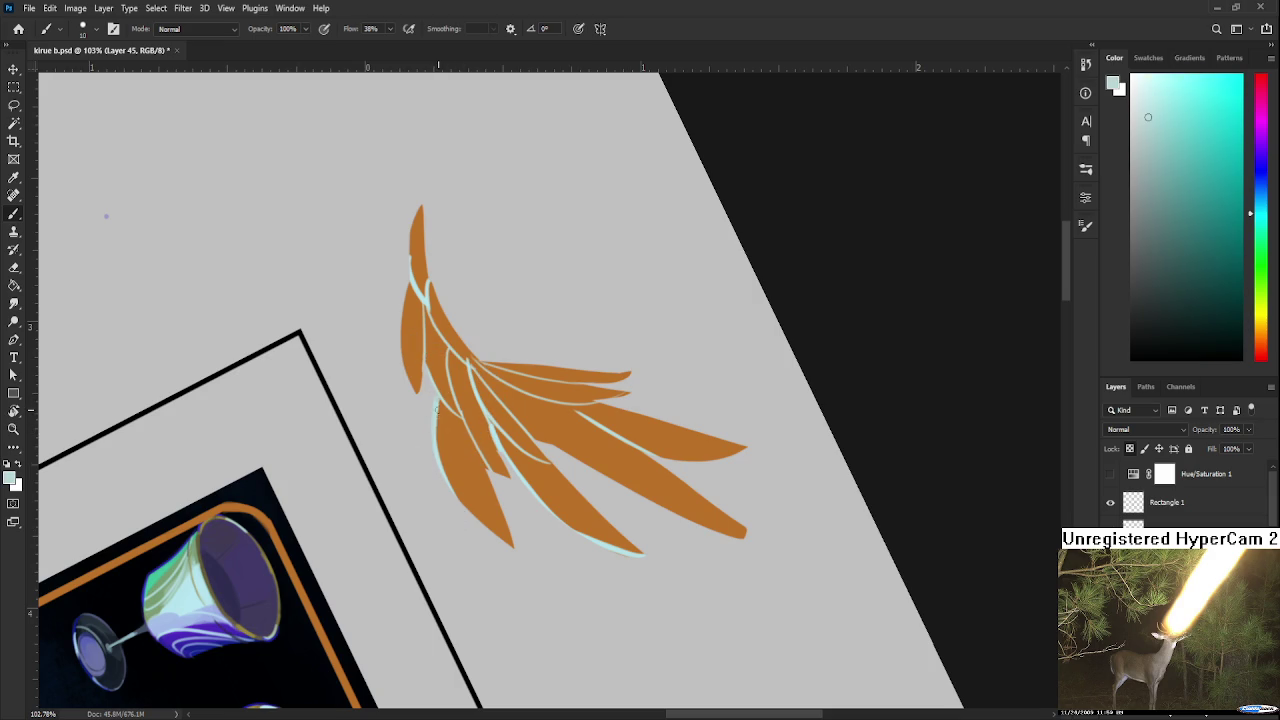
{"action": "left_click", "coordinate": [448, 434], "text": "alt"}
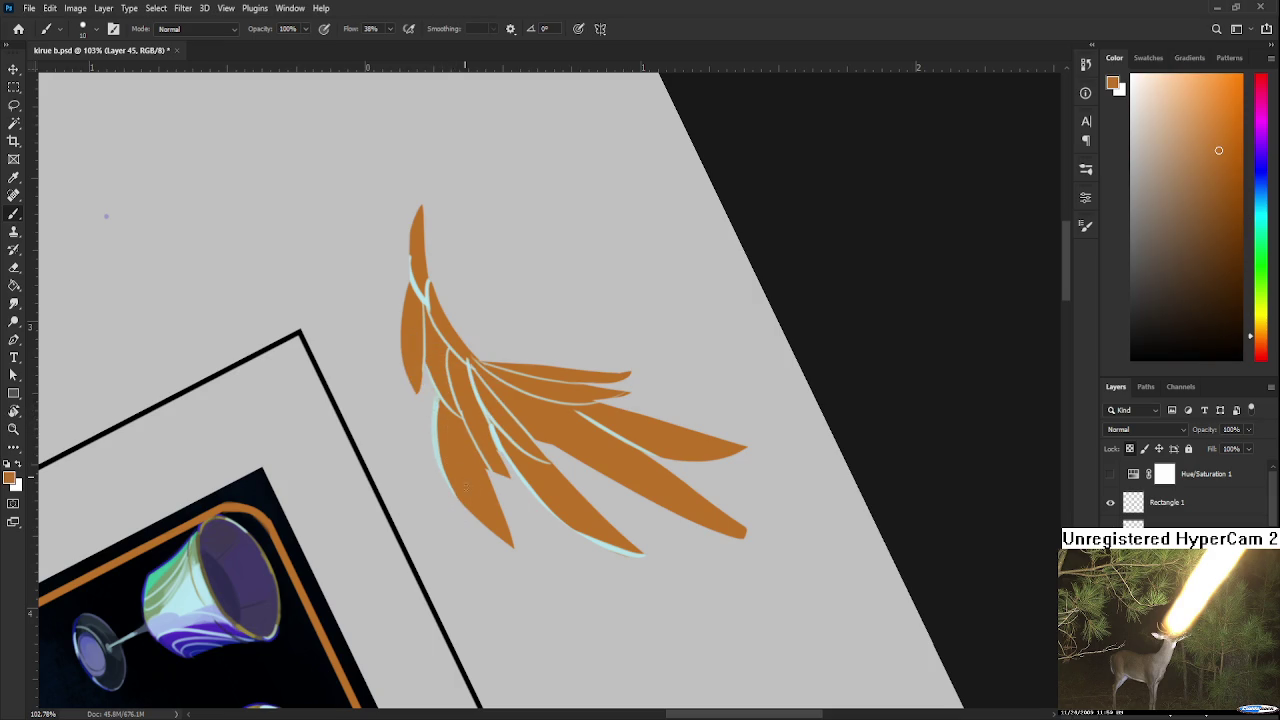
{"action": "left_click_drag", "start_coordinate": [449, 443], "coordinate": [438, 408]}
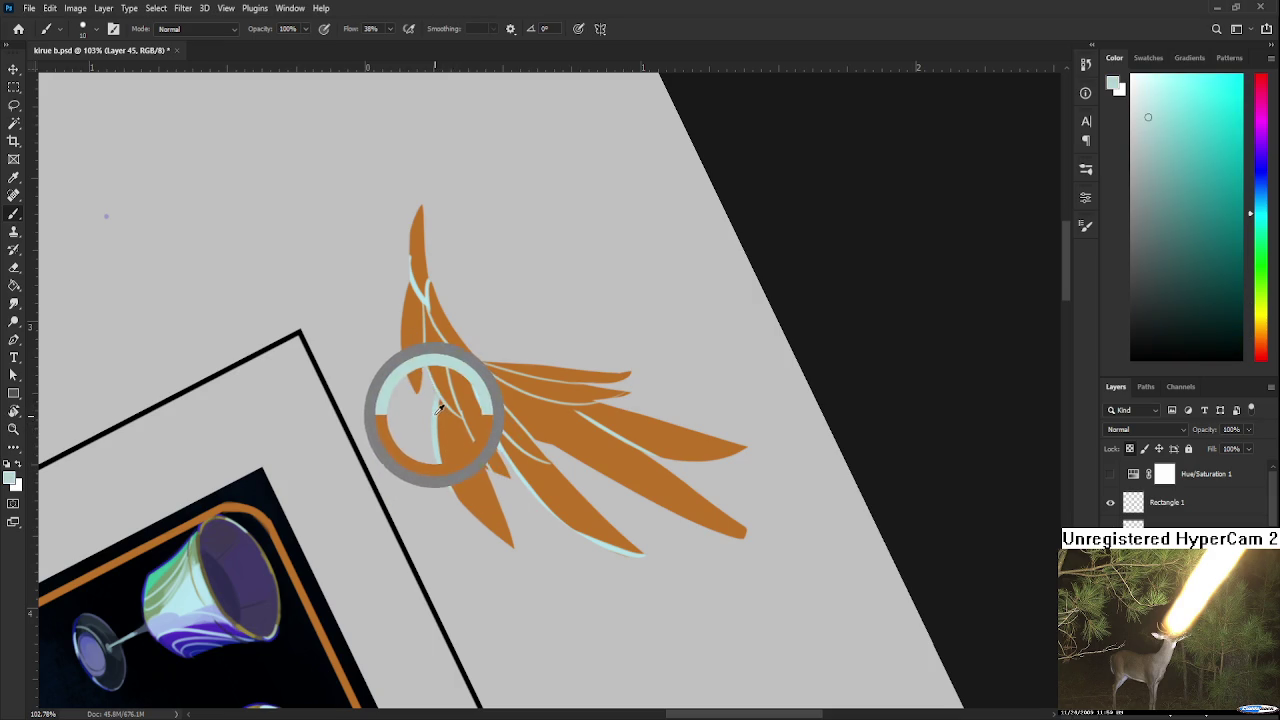
{"action": "left_click", "coordinate": [430, 405], "text": "alt"}
{"action": "left_click_drag", "start_coordinate": [438, 404], "coordinate": [462, 418]}
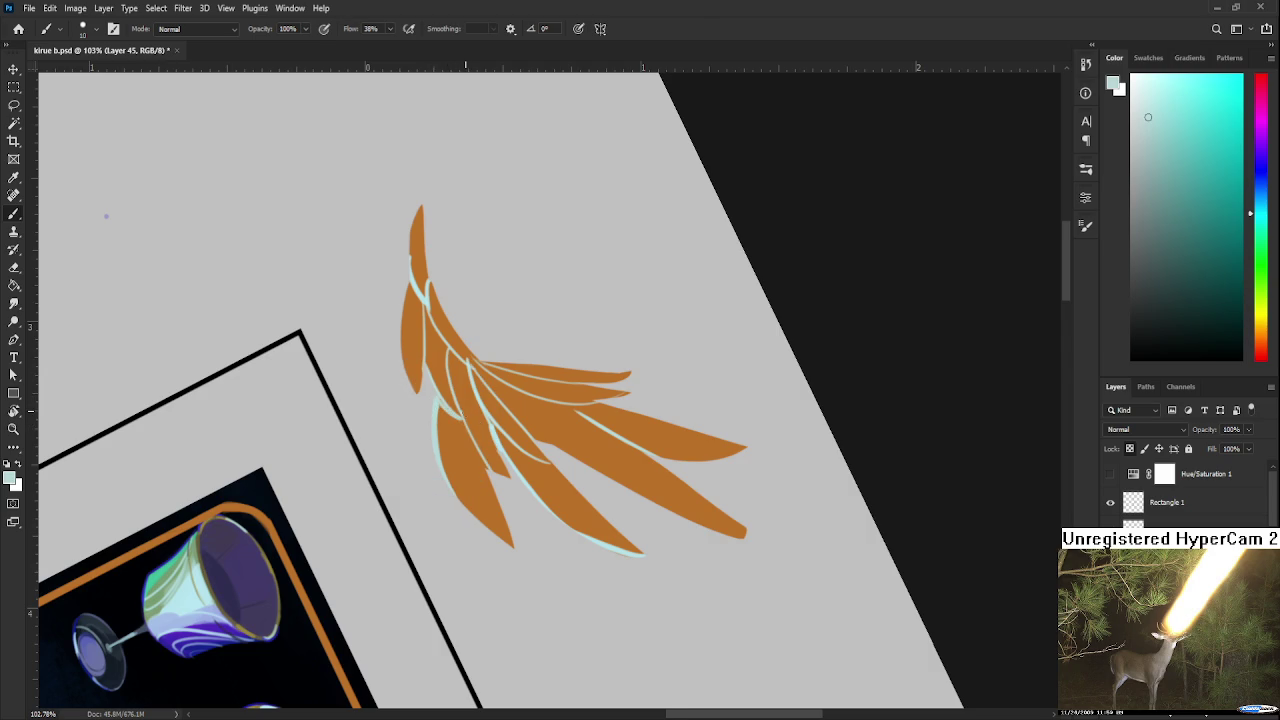
{"action": "scroll", "coordinate": [456, 416], "scroll_direction": "down", "scroll_amount": 5}
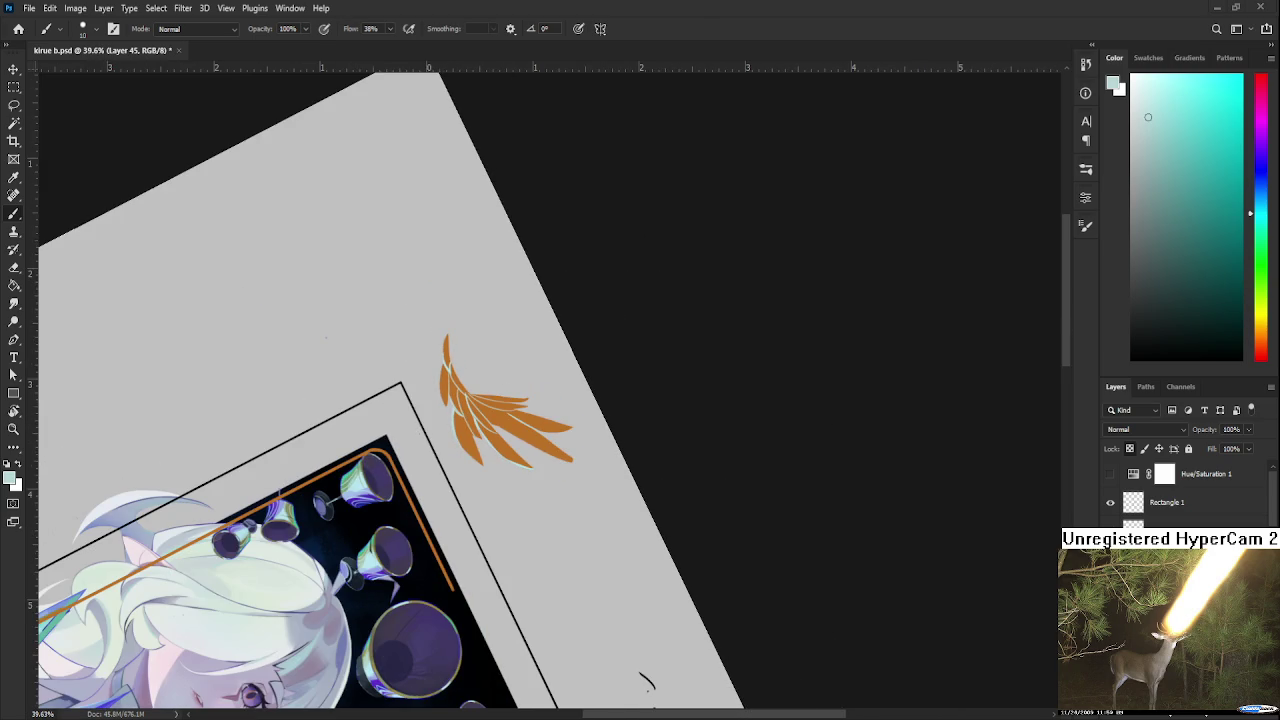
{"action": "left_click", "coordinate": [18, 28]}
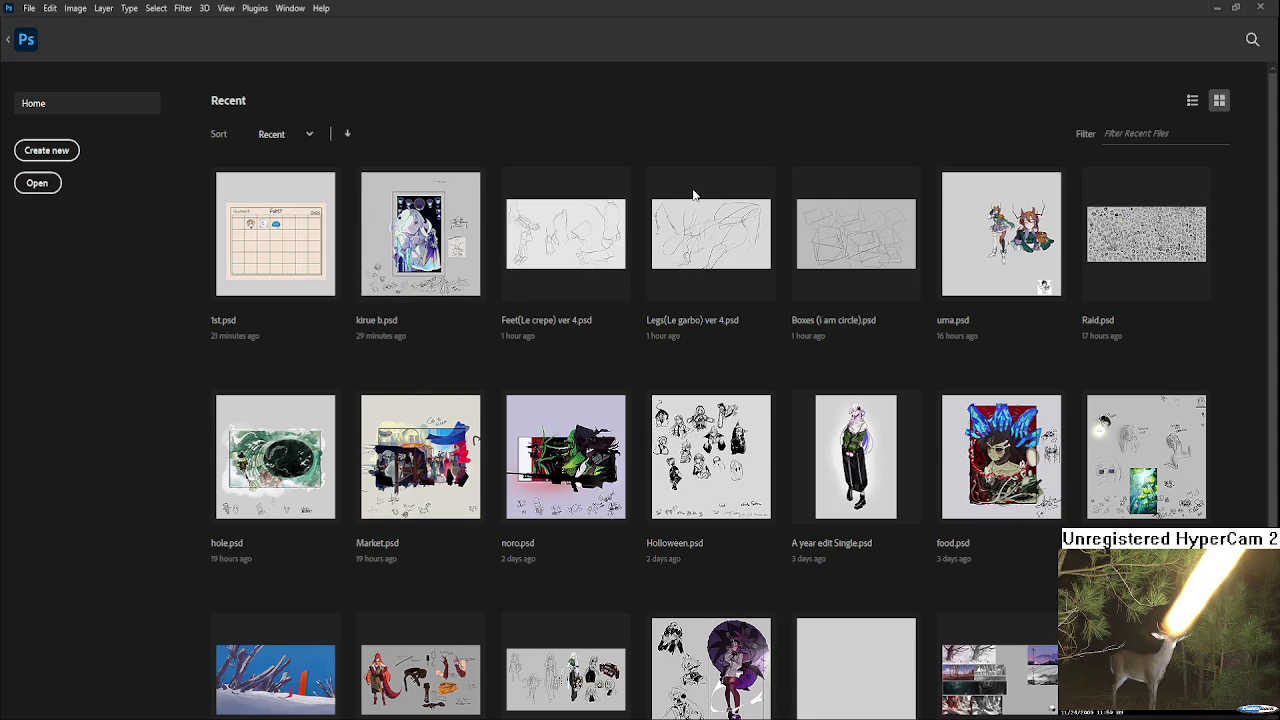
{"action": "left_click", "coordinate": [732, 488]}
{"action": "scroll", "coordinate": [549, 476], "scroll_direction": "up", "scroll_amount": 2}
{"action": "scroll", "coordinate": [549, 476], "scroll_direction": "up", "scroll_amount": 2}
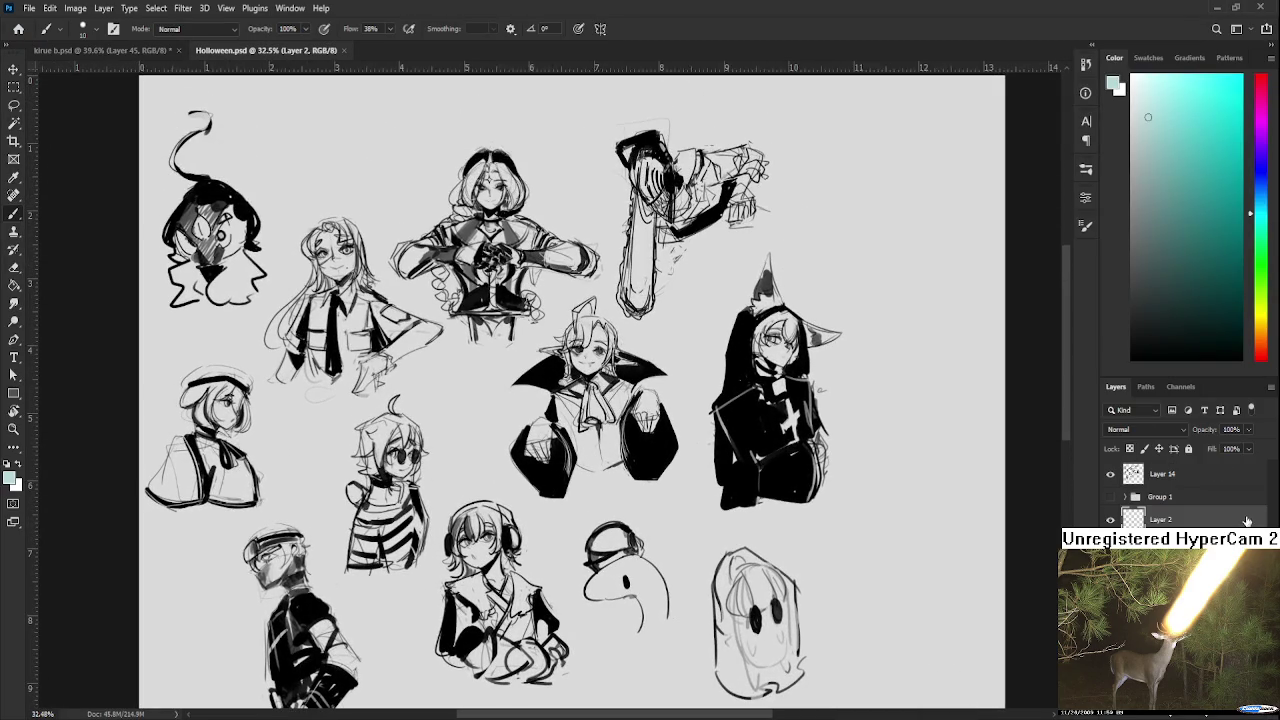
{"action": "left_click", "coordinate": [1110, 474]}
{"action": "left_click", "coordinate": [1110, 497]}
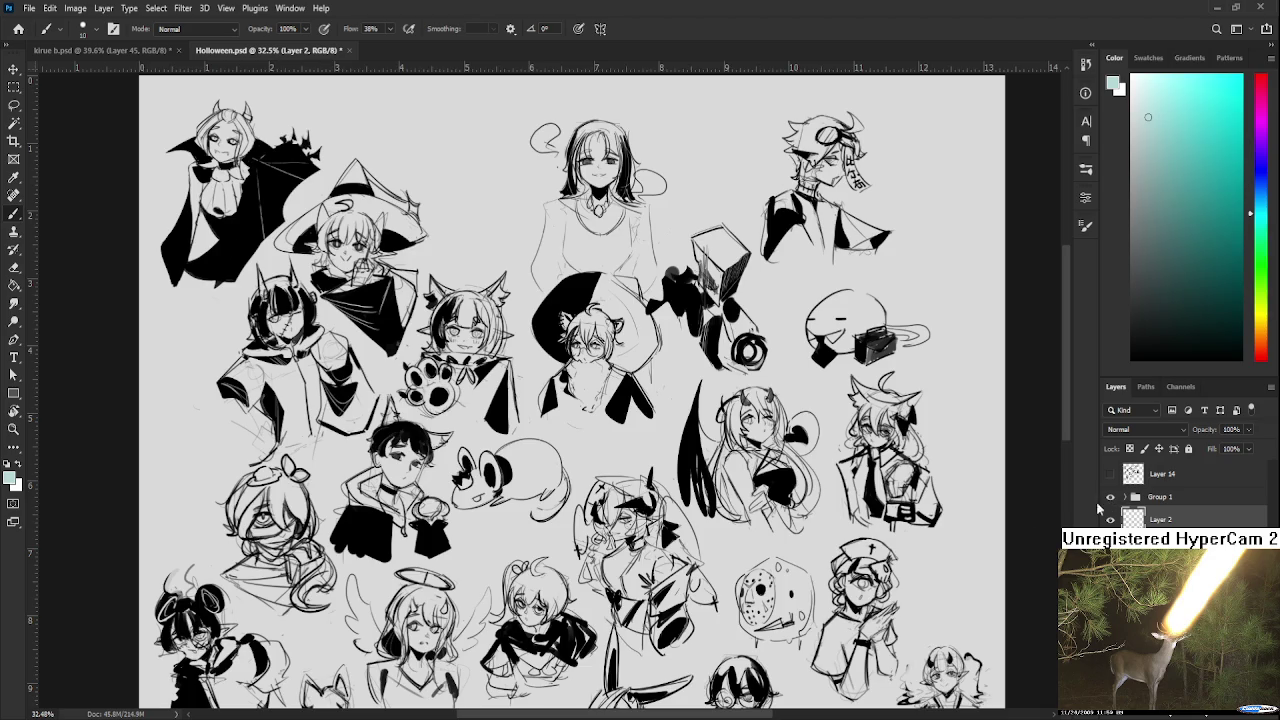
{"action": "scroll", "coordinate": [760, 520], "scroll_direction": "down", "scroll_amount": 3}
{"action": "scroll", "coordinate": [510, 450], "scroll_direction": "down", "scroll_amount": 2}
{"action": "scroll", "coordinate": [500, 450], "scroll_direction": "up", "scroll_amount": 2}
{"action": "scroll", "coordinate": [600, 400], "scroll_direction": "up", "scroll_amount": 2}
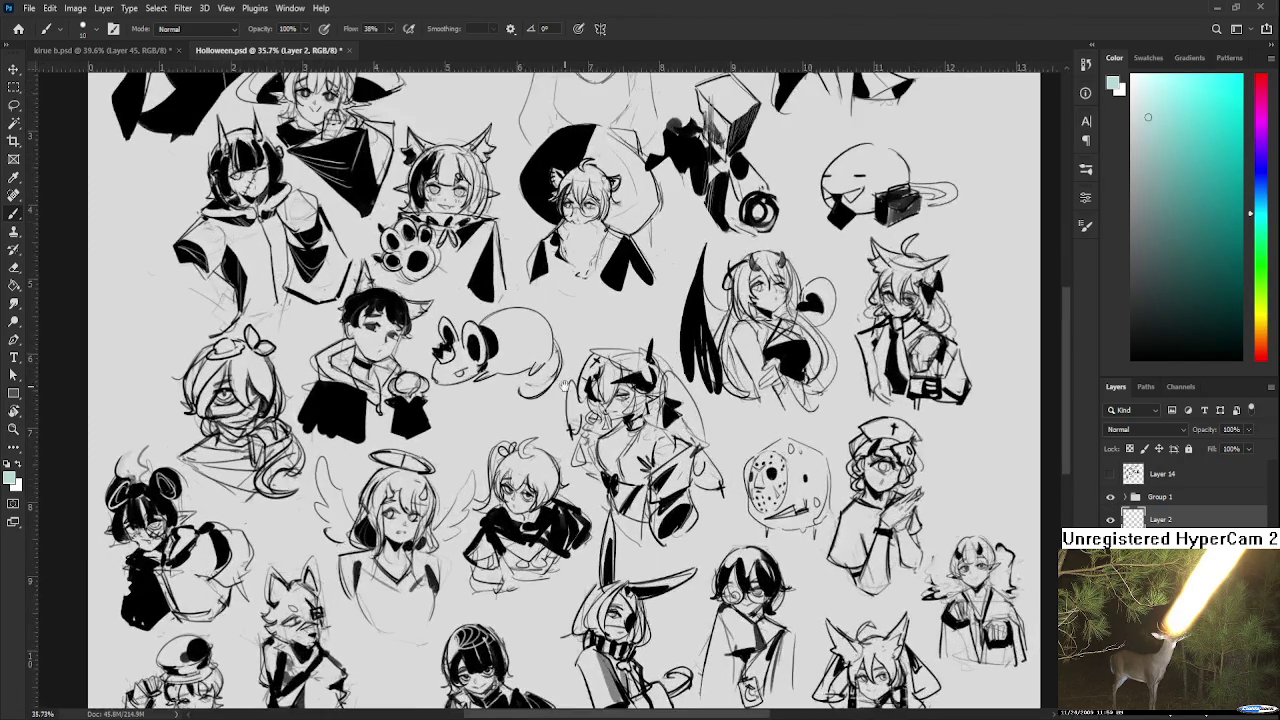
{"action": "scroll", "coordinate": [600, 400], "scroll_direction": "up", "scroll_amount": 1}
{"action": "scroll", "coordinate": [600, 400], "scroll_direction": "up", "scroll_amount": 2}
{"action": "scroll", "coordinate": [600, 420], "scroll_direction": "down", "scroll_amount": 2}
{"action": "scroll", "coordinate": [600, 420], "scroll_direction": "down", "scroll_amount": 1}
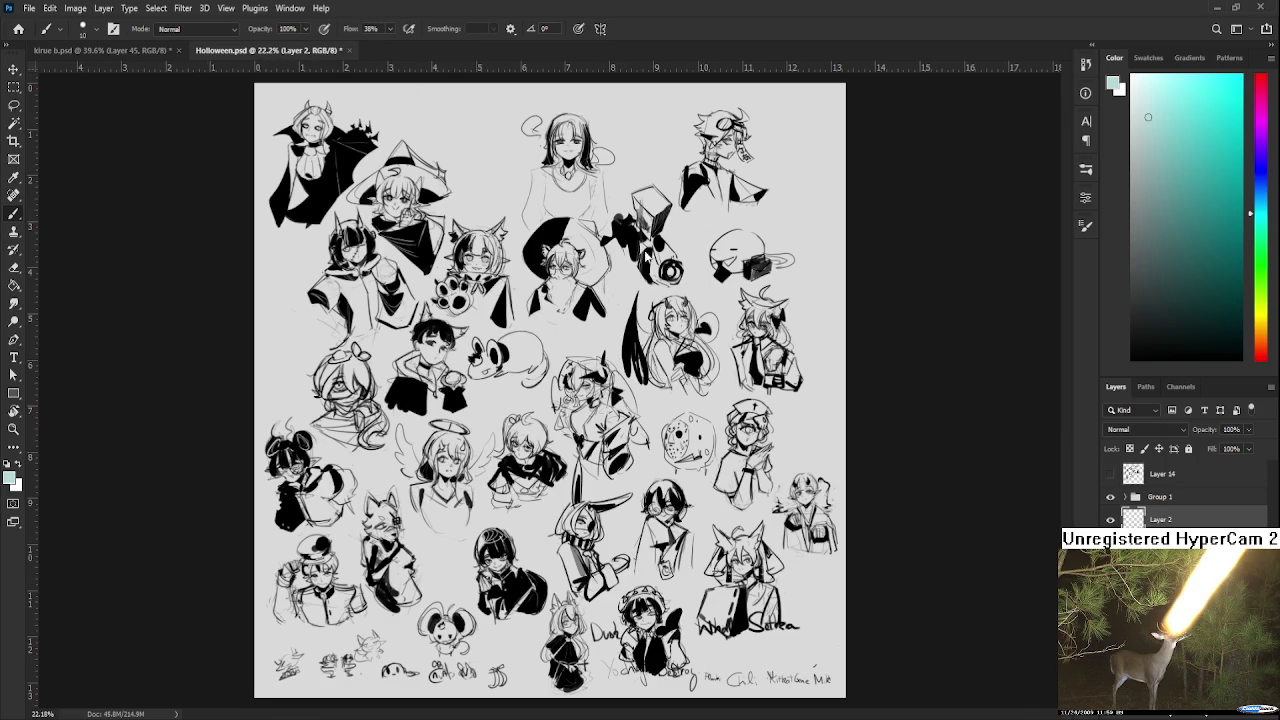
{"action": "left_click", "coordinate": [350, 50]}
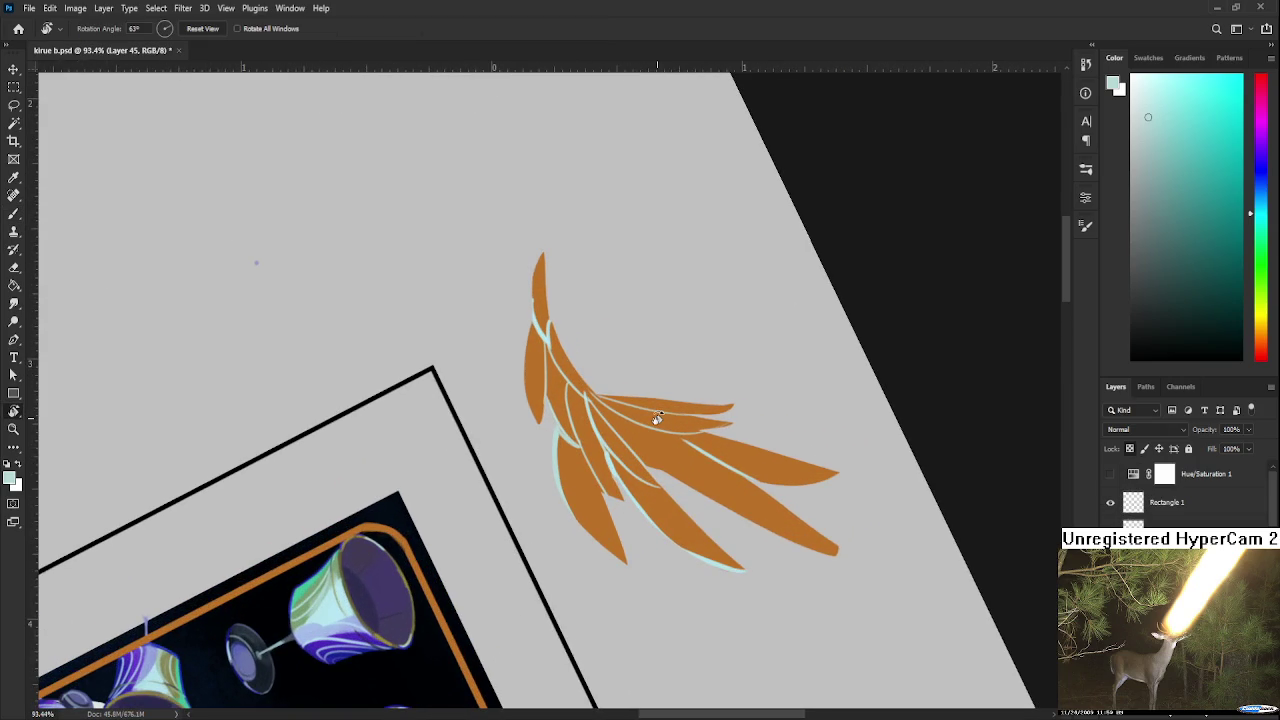
Rotate and zoom the view onto the wing's feathers, sampling a wing colour
{"action": "left_click_drag", "start_coordinate": [659, 410], "coordinate": [476, 485]}
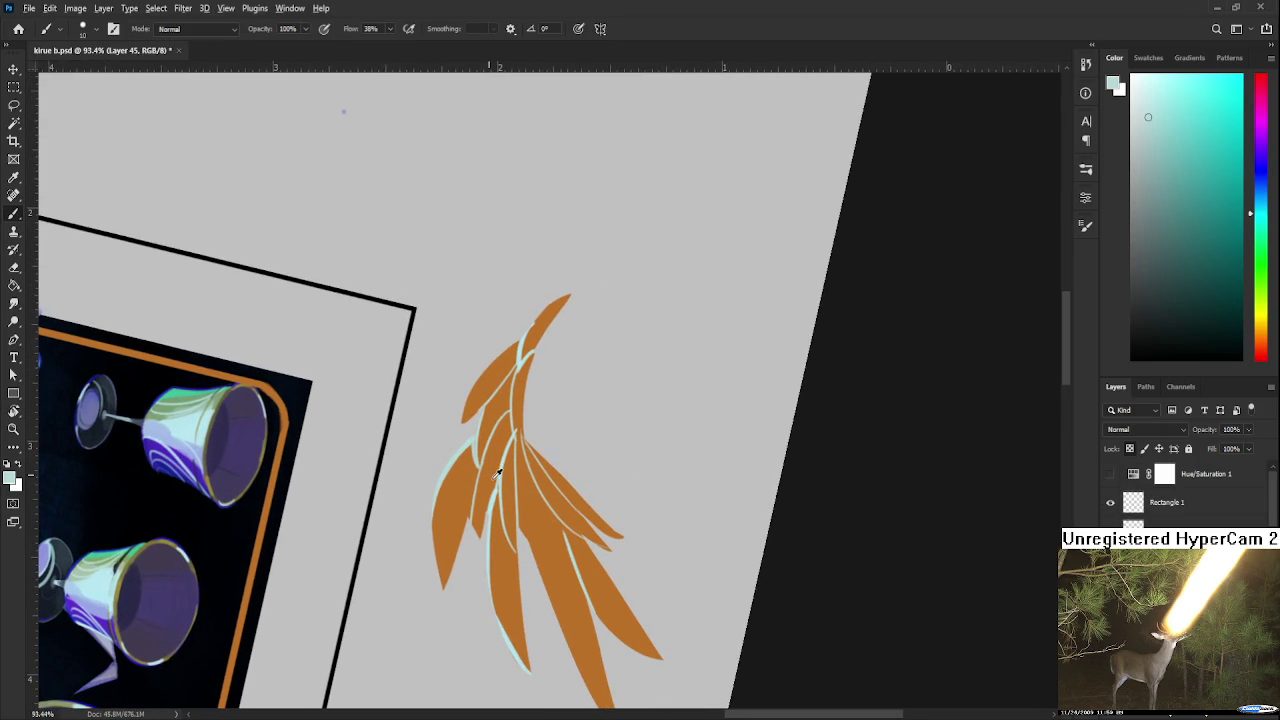
{"action": "left_click", "coordinate": [497, 472], "text": "alt"}
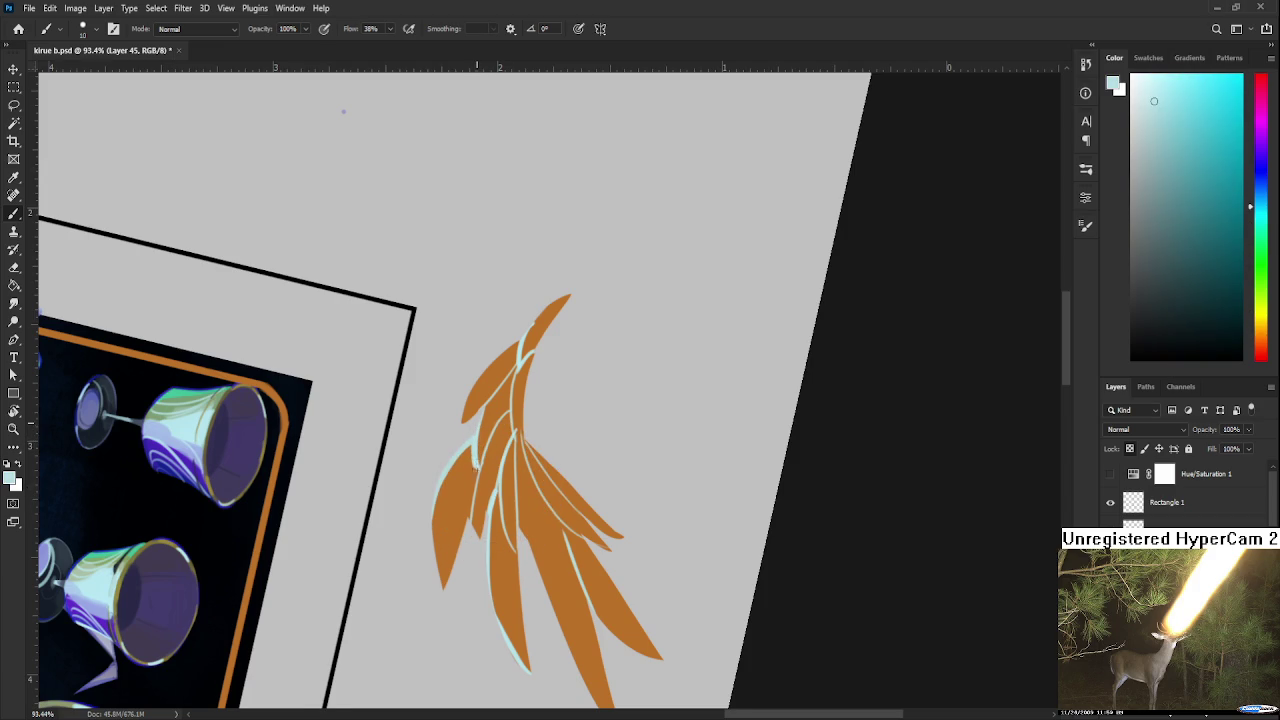
{"action": "scroll", "coordinate": [480, 460], "scroll_direction": "down", "scroll_amount": 1}
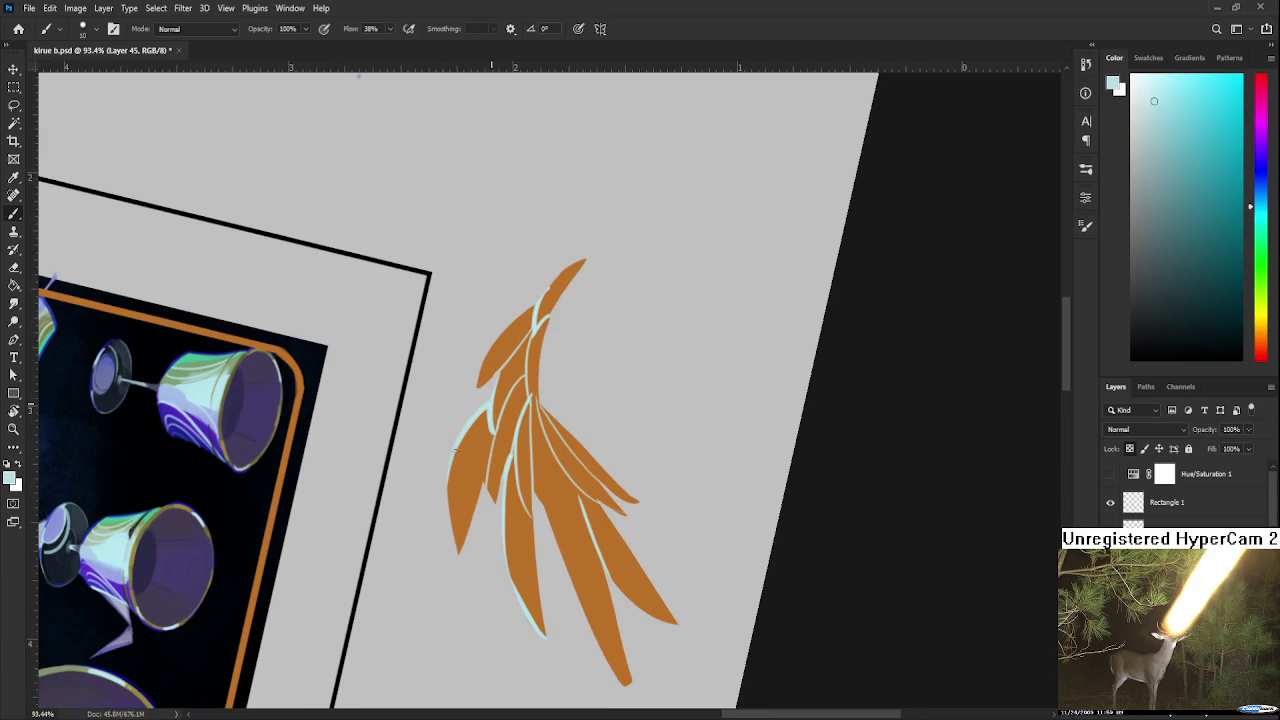
{"action": "scroll", "coordinate": [470, 430], "scroll_direction": "down", "scroll_amount": 1}
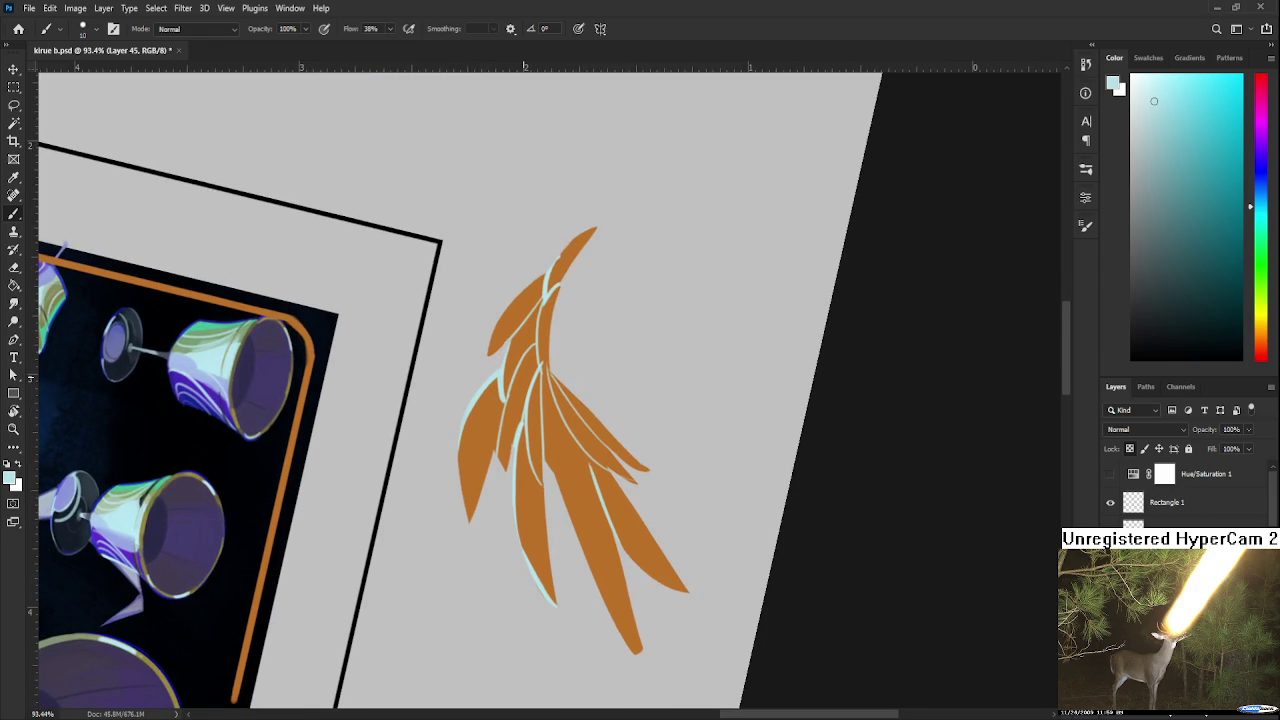
{"action": "scroll", "coordinate": [520, 398], "scroll_direction": "down", "scroll_amount": 2}
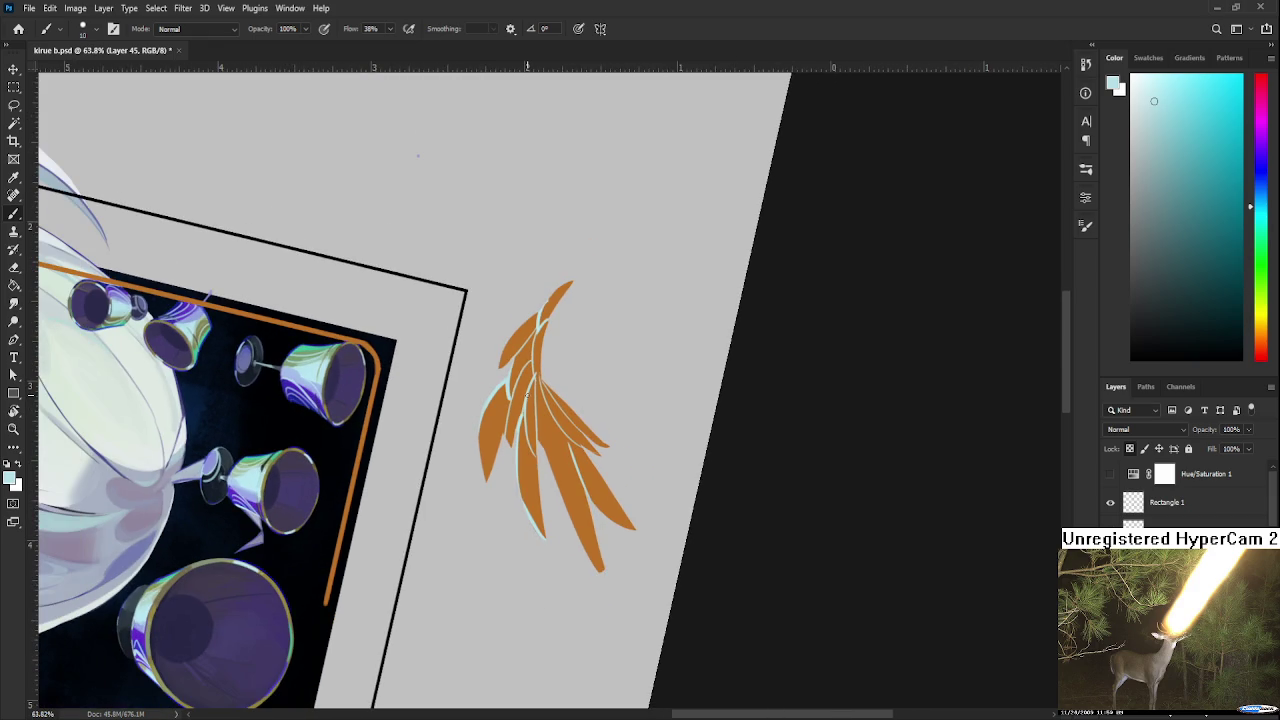
{"action": "scroll", "coordinate": [554, 403], "scroll_direction": "up", "scroll_amount": 2}
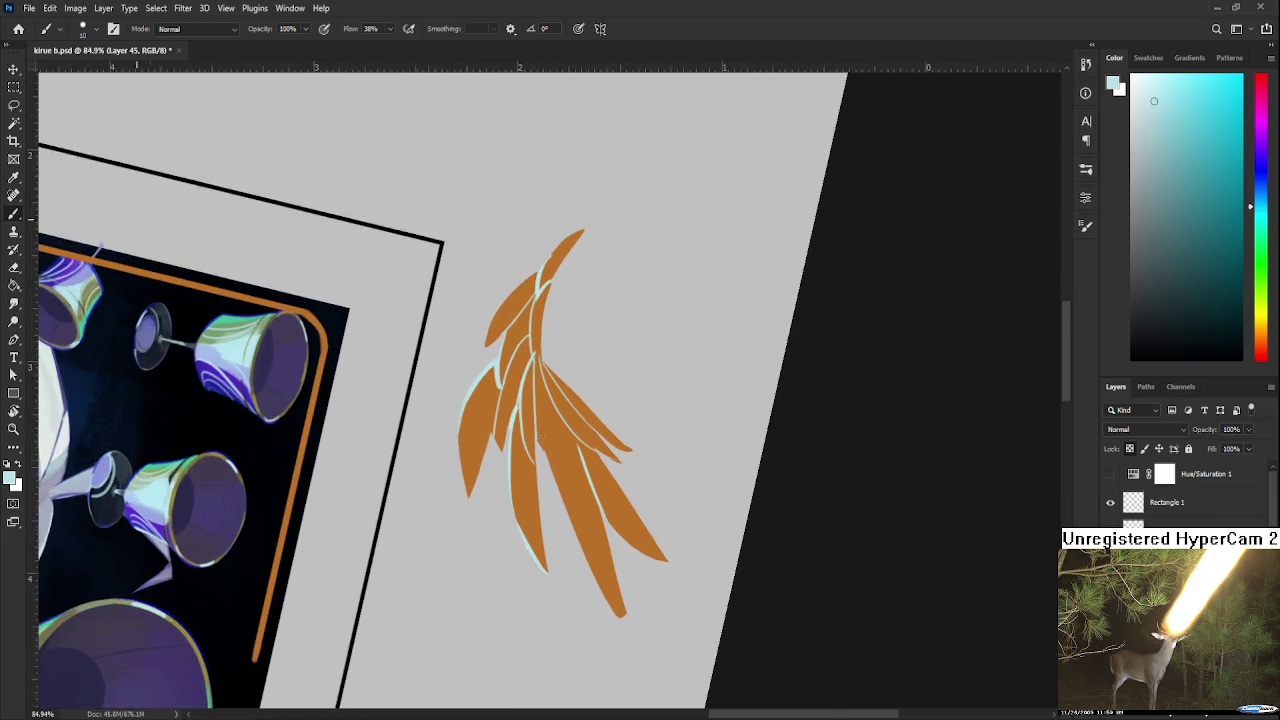
{"action": "scroll", "coordinate": [554, 403], "scroll_direction": "down", "scroll_amount": 1}
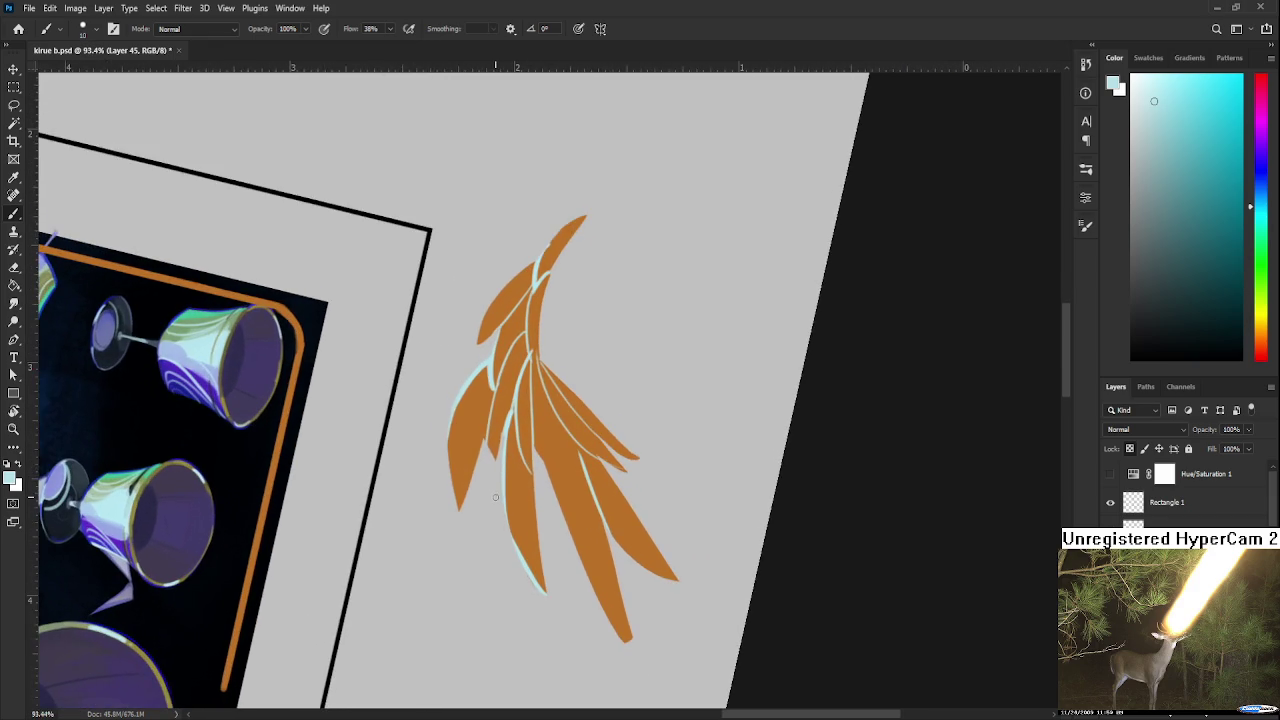
{"action": "scroll", "coordinate": [492, 452], "scroll_direction": "up", "scroll_amount": 1}
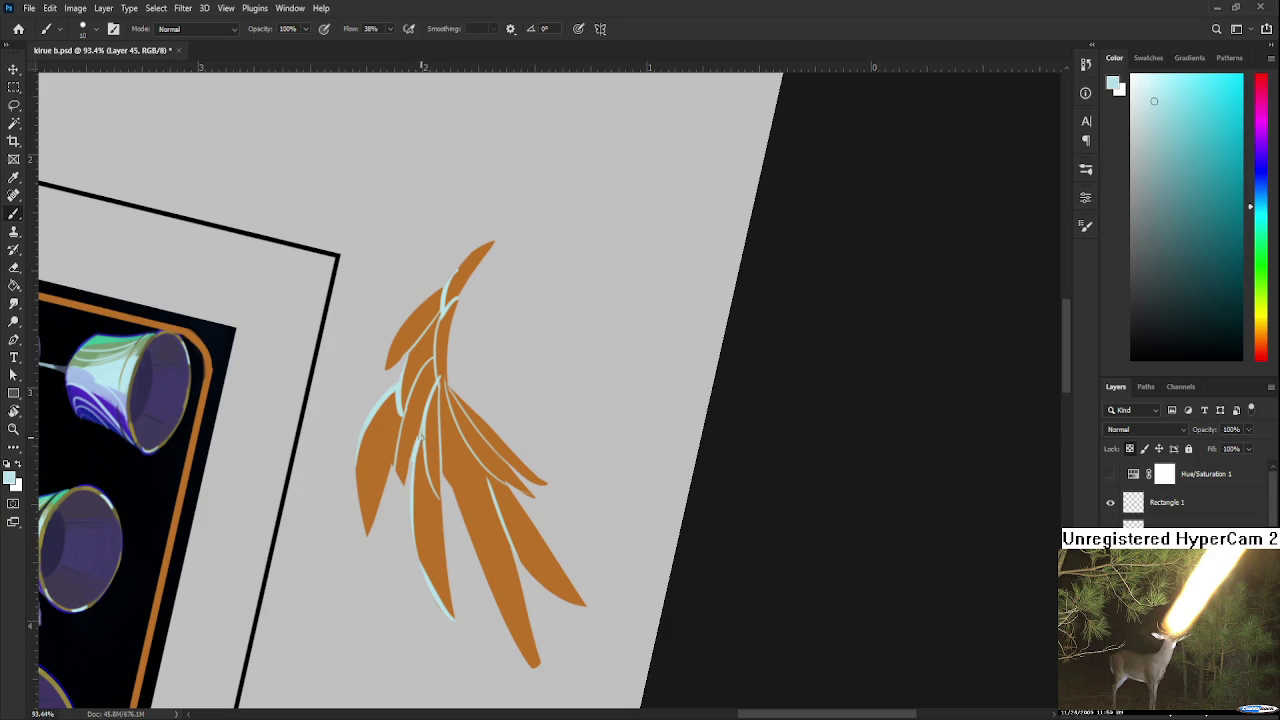
Sample back and forth between the wing's orange and pale cyan at the feather tips
{"action": "left_click", "coordinate": [424, 494], "text": "alt"}
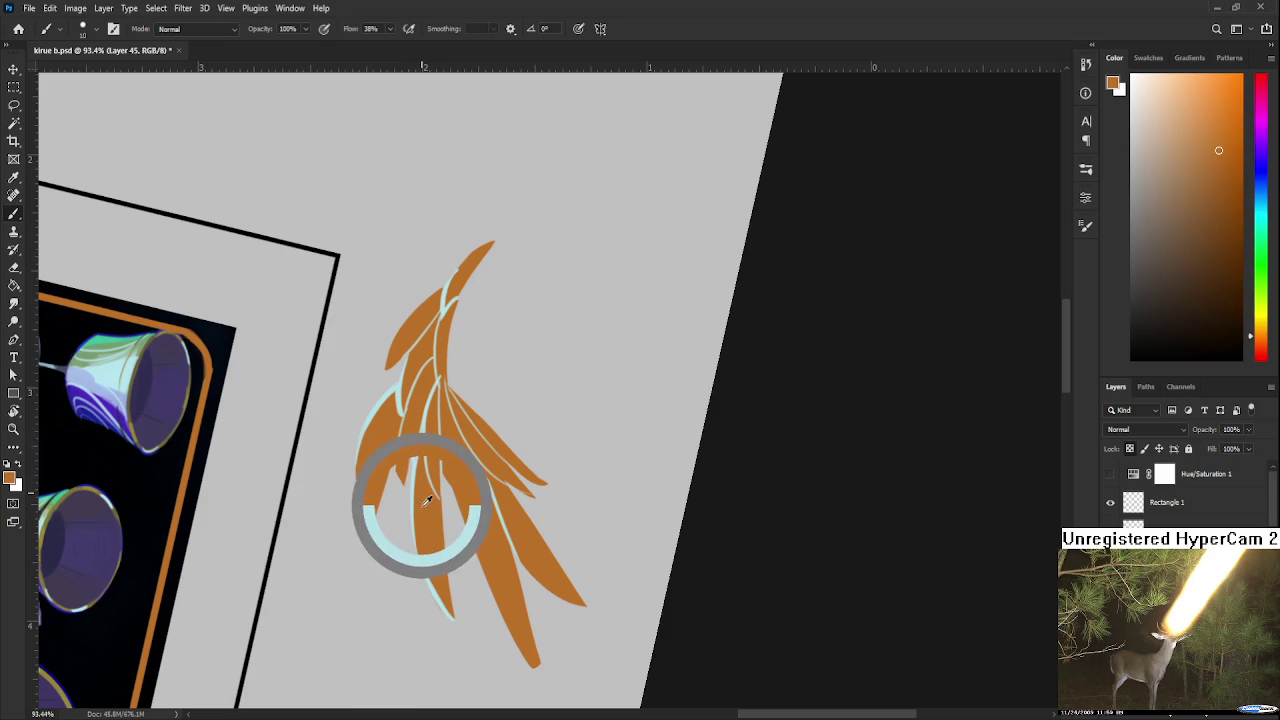
{"action": "left_click", "coordinate": [433, 588], "text": "alt"}
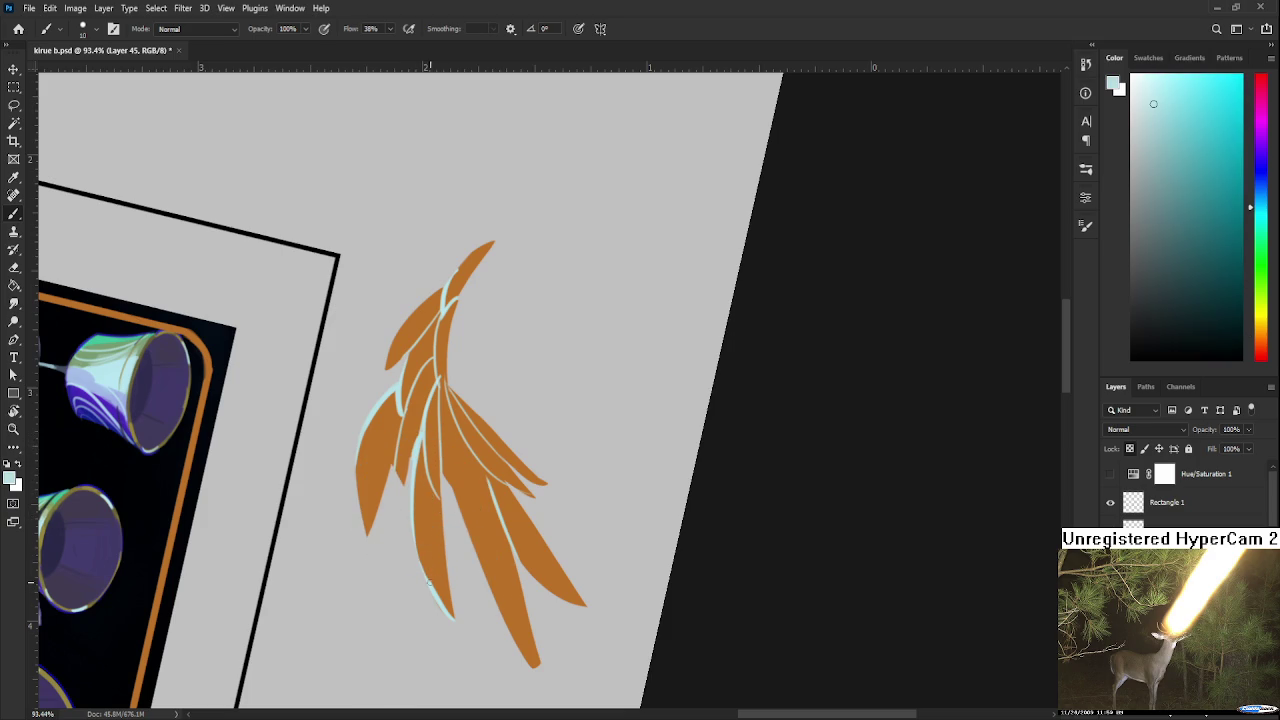
{"action": "left_click_drag", "start_coordinate": [436, 567], "coordinate": [455, 605]}
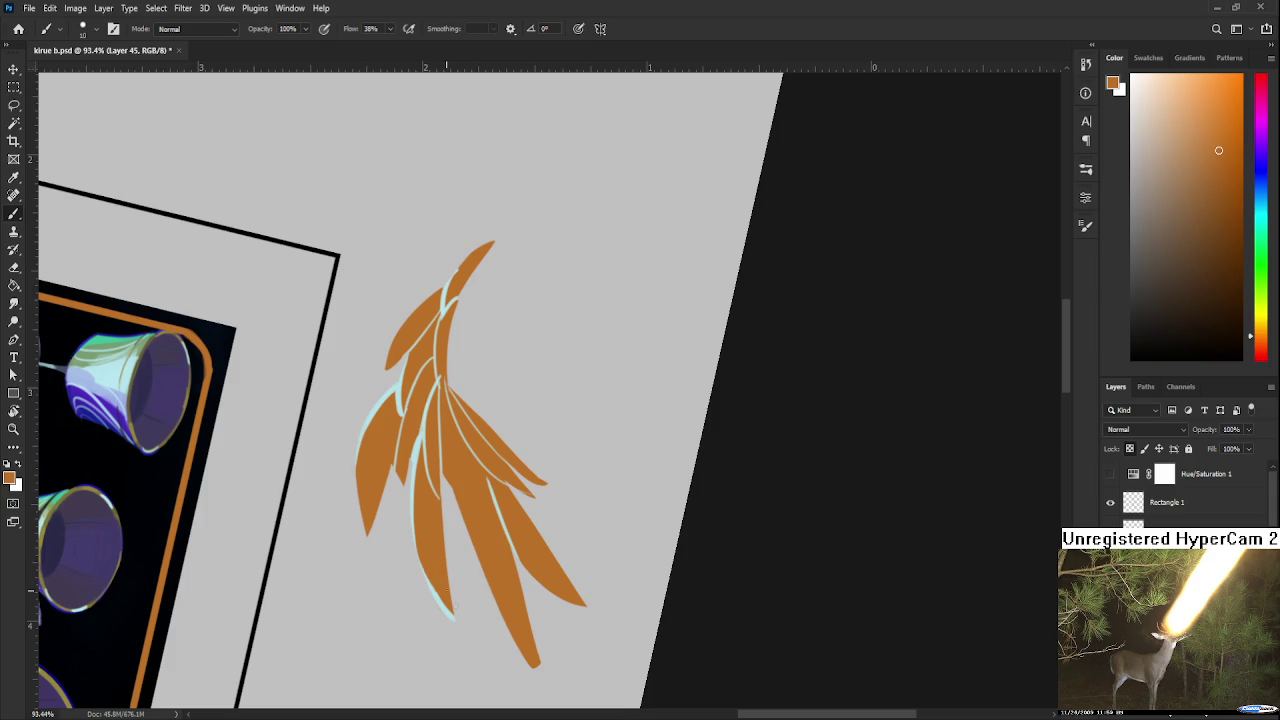
{"action": "left_click", "coordinate": [452, 605], "text": "alt"}
{"action": "left_click", "coordinate": [452, 604], "text": "alt"}
{"action": "left_click", "coordinate": [440, 592], "text": "alt"}
{"action": "left_click_drag", "start_coordinate": [464, 537], "coordinate": [454, 606]}
{"action": "left_click", "coordinate": [450, 600], "text": "alt"}
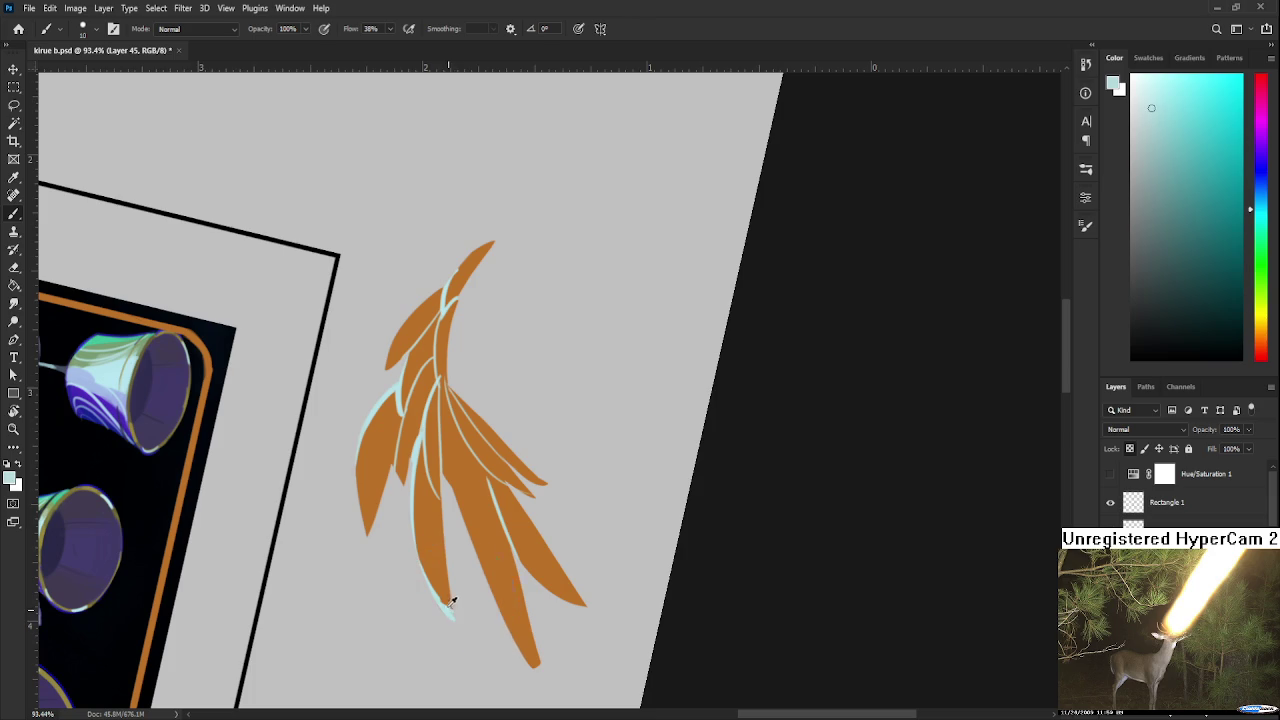
{"action": "left_click", "coordinate": [452, 598], "text": "alt"}
{"action": "left_click", "coordinate": [458, 597], "text": "alt"}
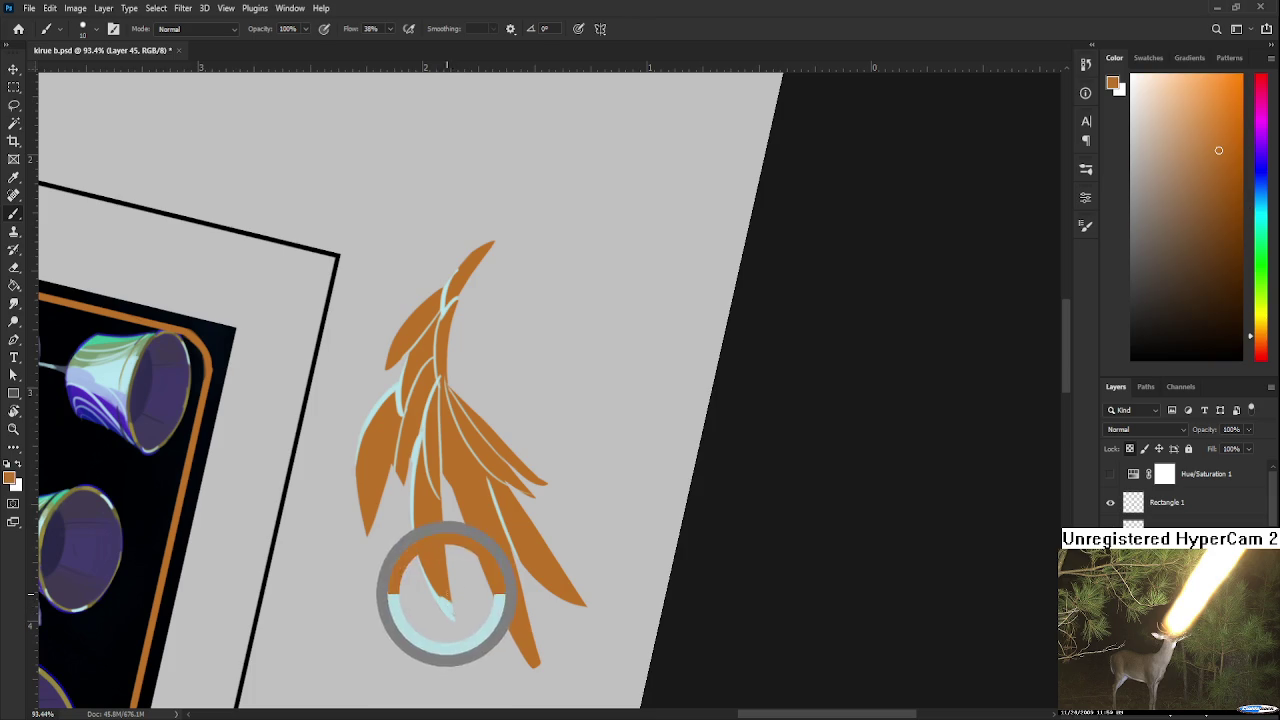
{"action": "left_click", "coordinate": [450, 595], "text": "alt"}
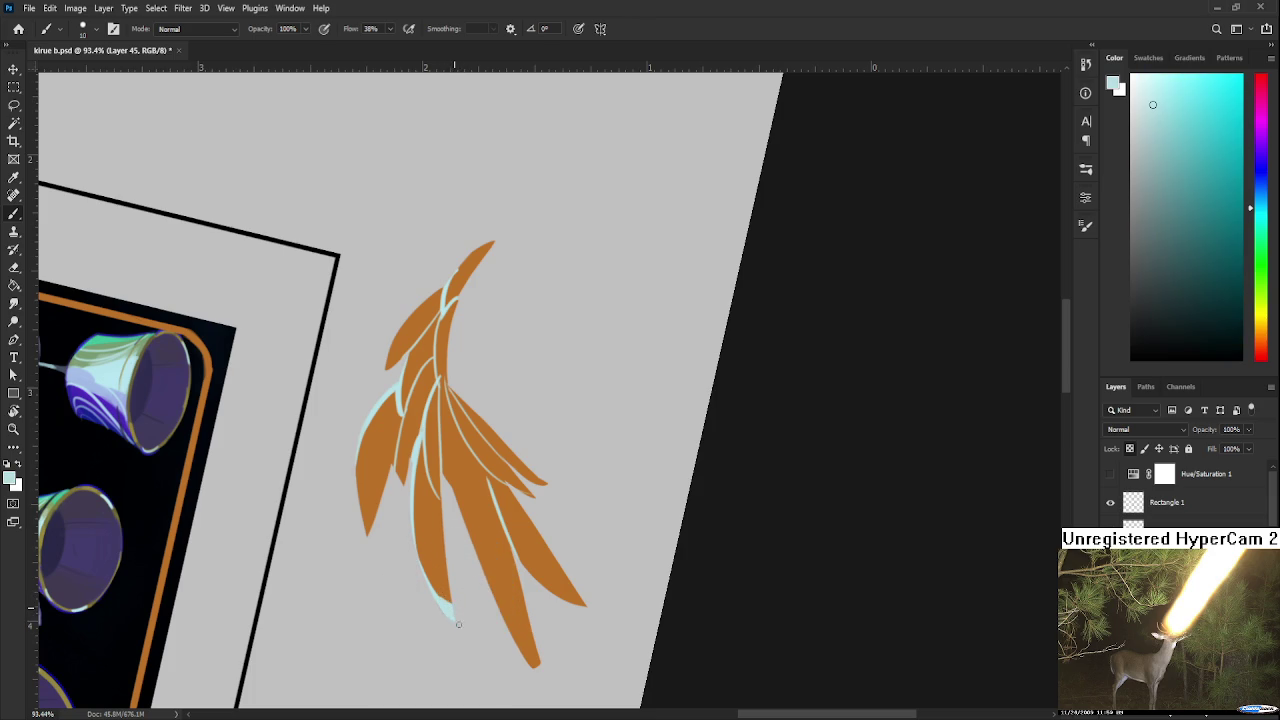
{"action": "left_click", "coordinate": [447, 588], "text": "alt"}
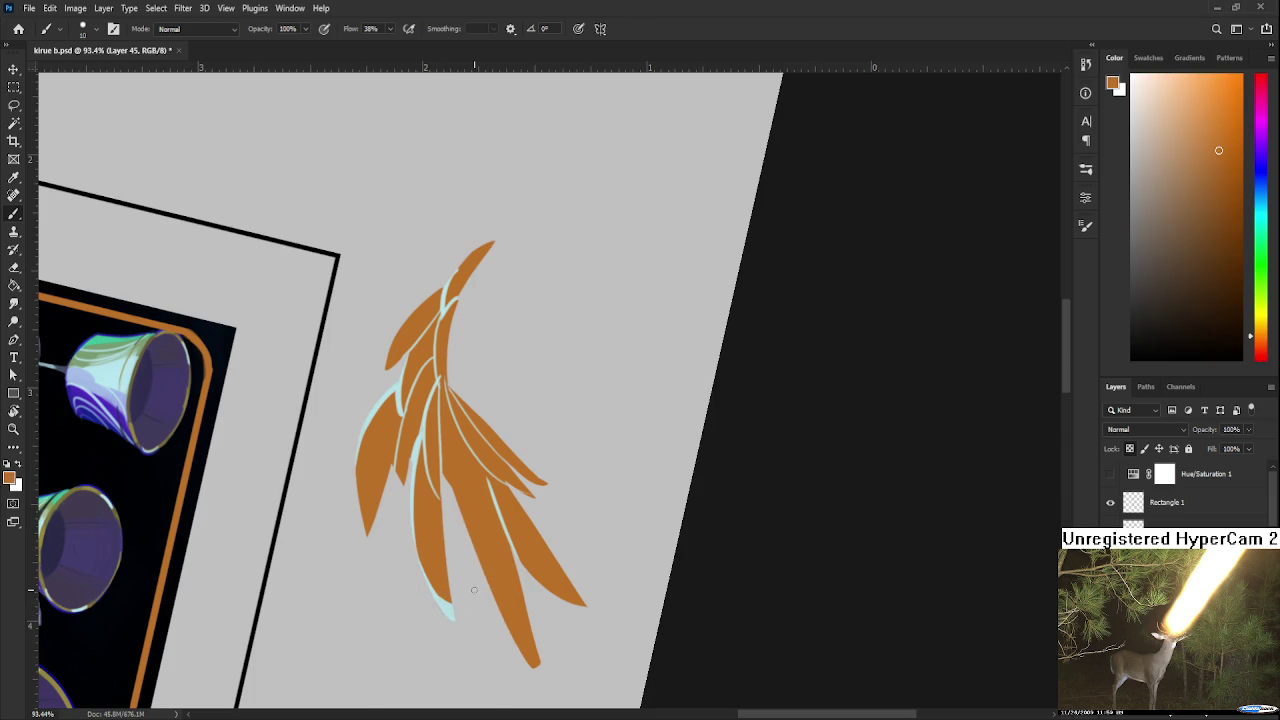
{"action": "scroll", "coordinate": [487, 528], "scroll_direction": "down", "scroll_amount": 2}
{"action": "scroll", "coordinate": [490, 530], "scroll_direction": "down", "scroll_amount": 2}
{"action": "scroll", "coordinate": [500, 538], "scroll_direction": "up", "scroll_amount": 2}
{"action": "scroll", "coordinate": [502, 540], "scroll_direction": "up", "scroll_amount": 2}
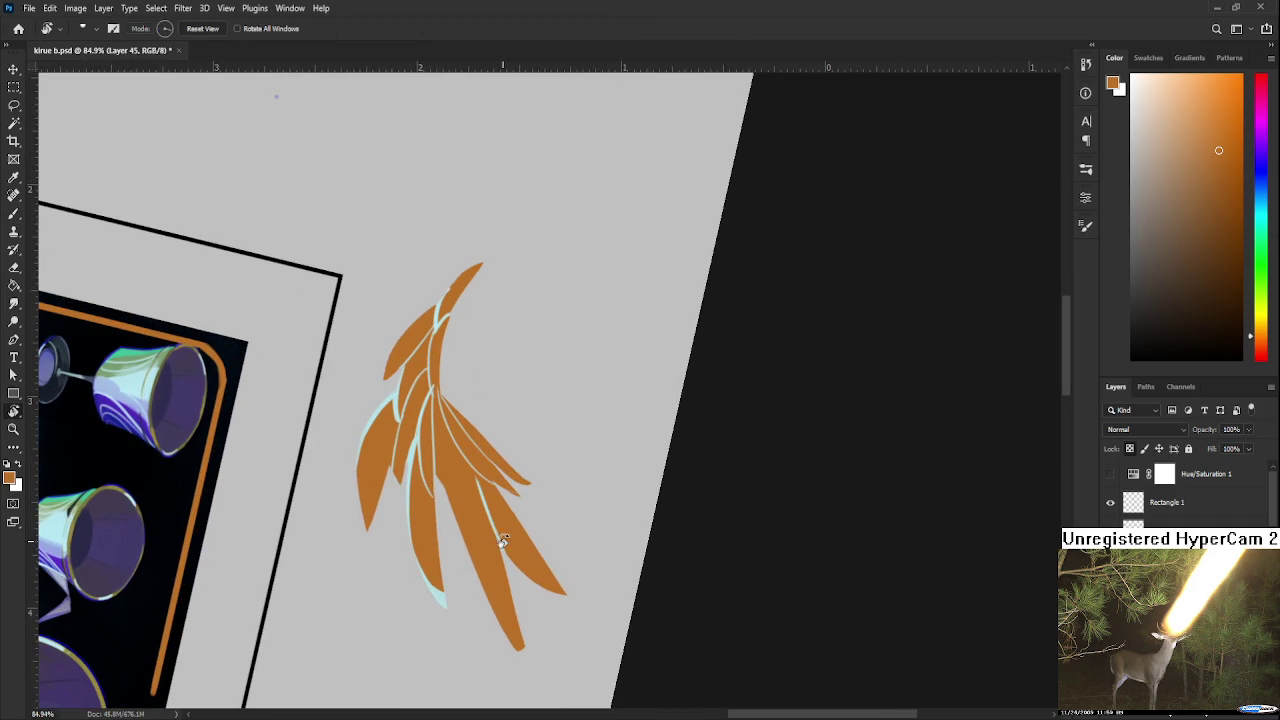
Rotate the canvas about 45° and paint pale cyan highlights curving down the feather edges
{"action": "key", "text": "r"}
{"action": "left_click_drag", "start_coordinate": [502, 541], "coordinate": [486, 491]}
{"action": "left_click", "coordinate": [480, 497], "text": "alt"}
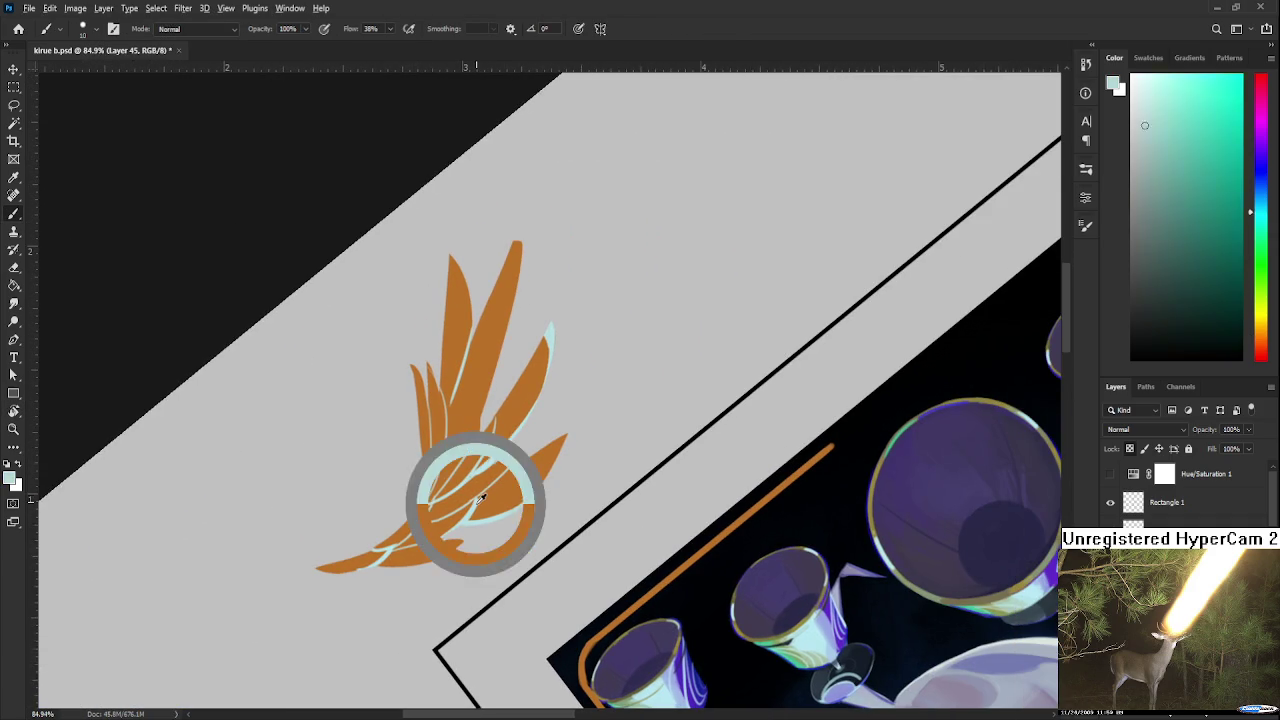
{"action": "left_click_drag", "start_coordinate": [460, 412], "coordinate": [452, 390]}
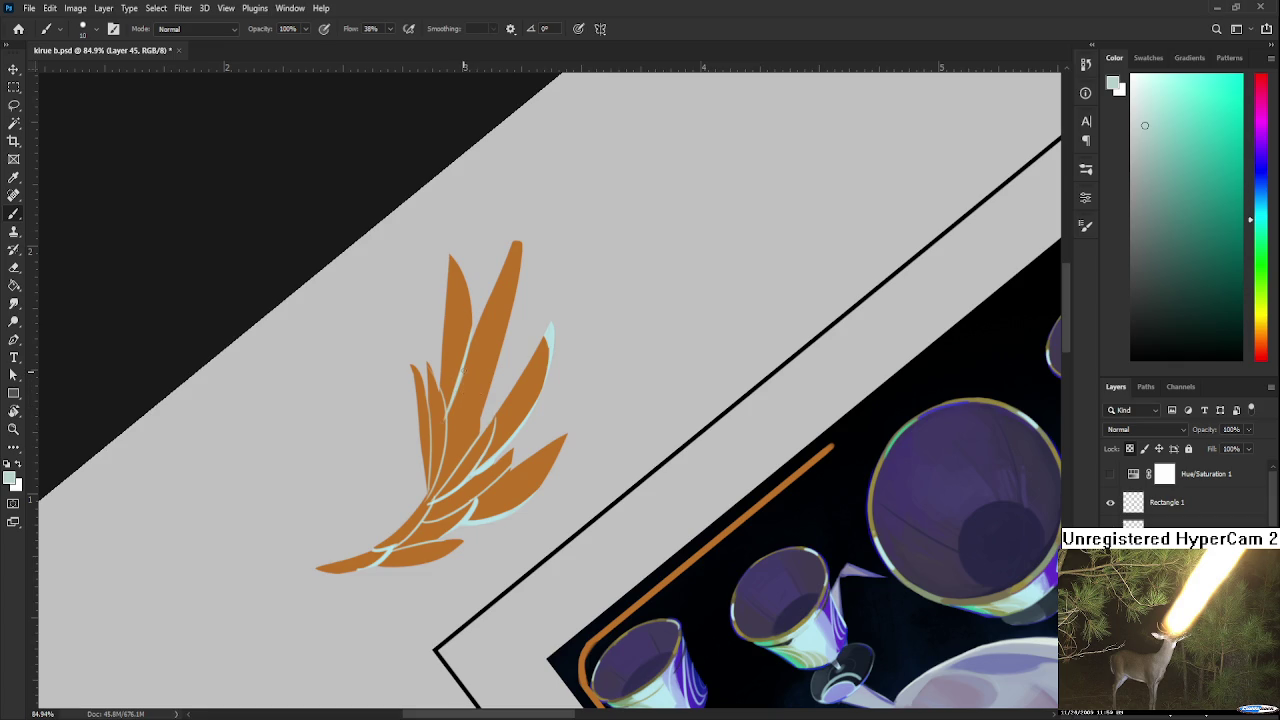
{"action": "left_click_drag", "start_coordinate": [477, 373], "coordinate": [462, 443]}
{"action": "scroll", "coordinate": [515, 412], "scroll_direction": "down", "scroll_amount": 3}
{"action": "key", "text": "r"}
{"action": "left_click_drag", "start_coordinate": [700, 485], "coordinate": [558, 570]}
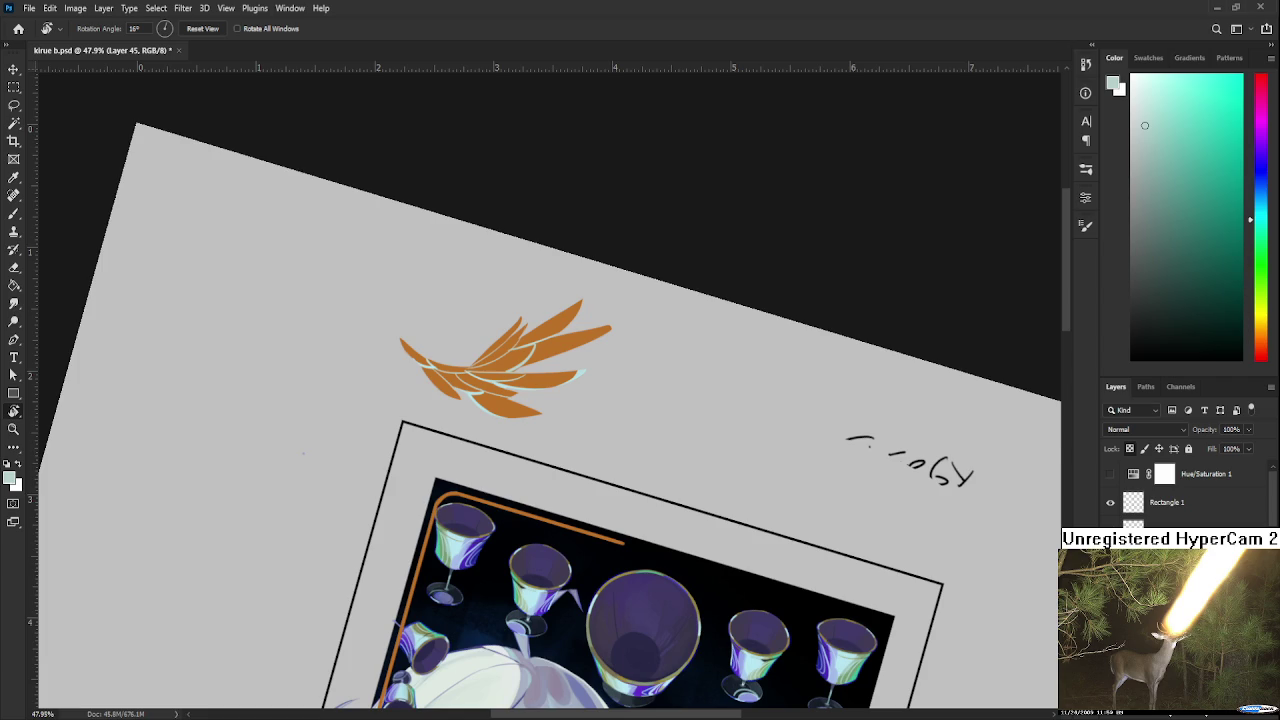
Rotate the canvas steeply, sample the feather's cyan, and paint it along the middle feather's left edge
{"action": "scroll", "coordinate": [648, 449], "scroll_direction": "down", "scroll_amount": 3}
{"action": "scroll", "coordinate": [545, 456], "scroll_direction": "up", "scroll_amount": 4}
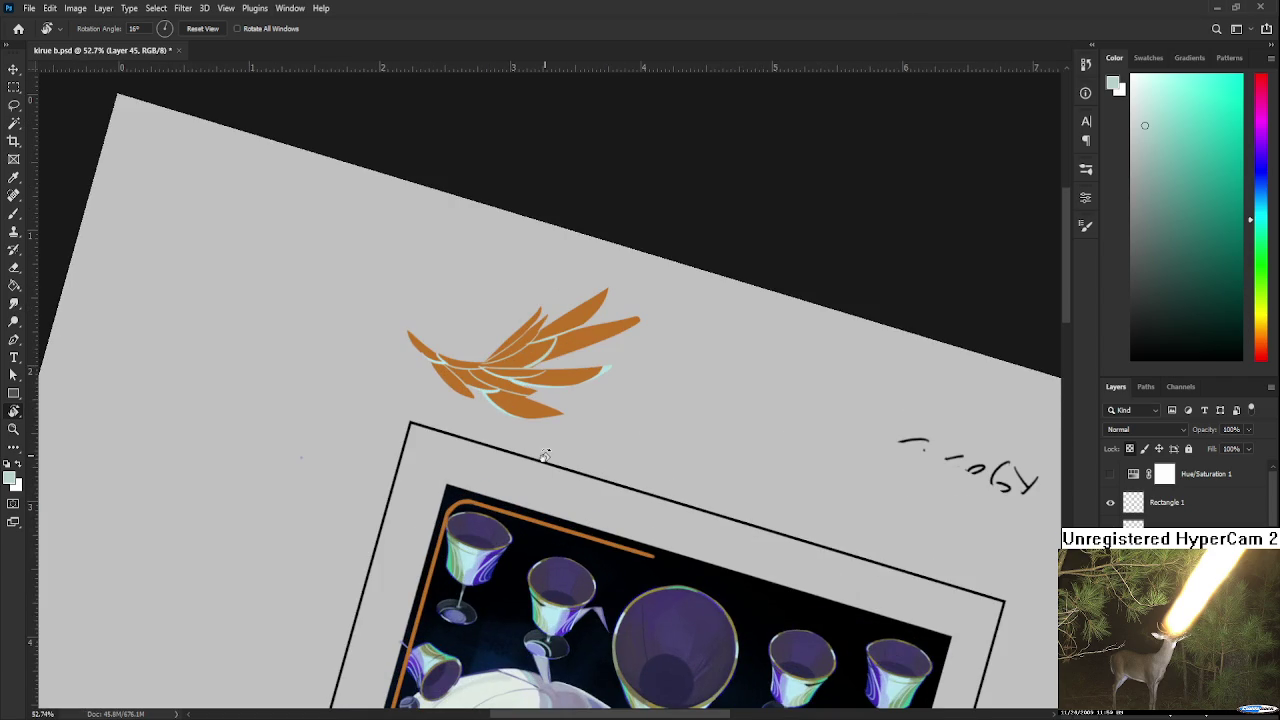
{"action": "left_click_drag", "start_coordinate": [545, 456], "coordinate": [428, 470]}
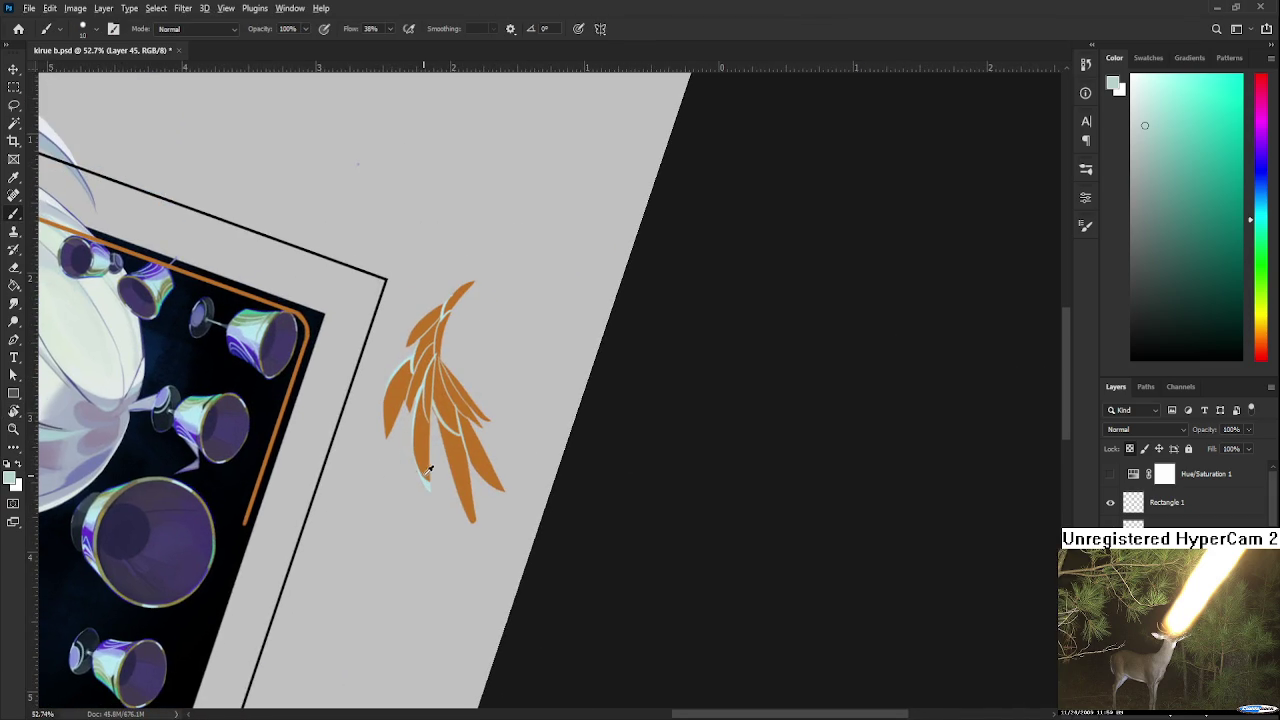
{"action": "left_click", "coordinate": [428, 472], "text": "alt"}
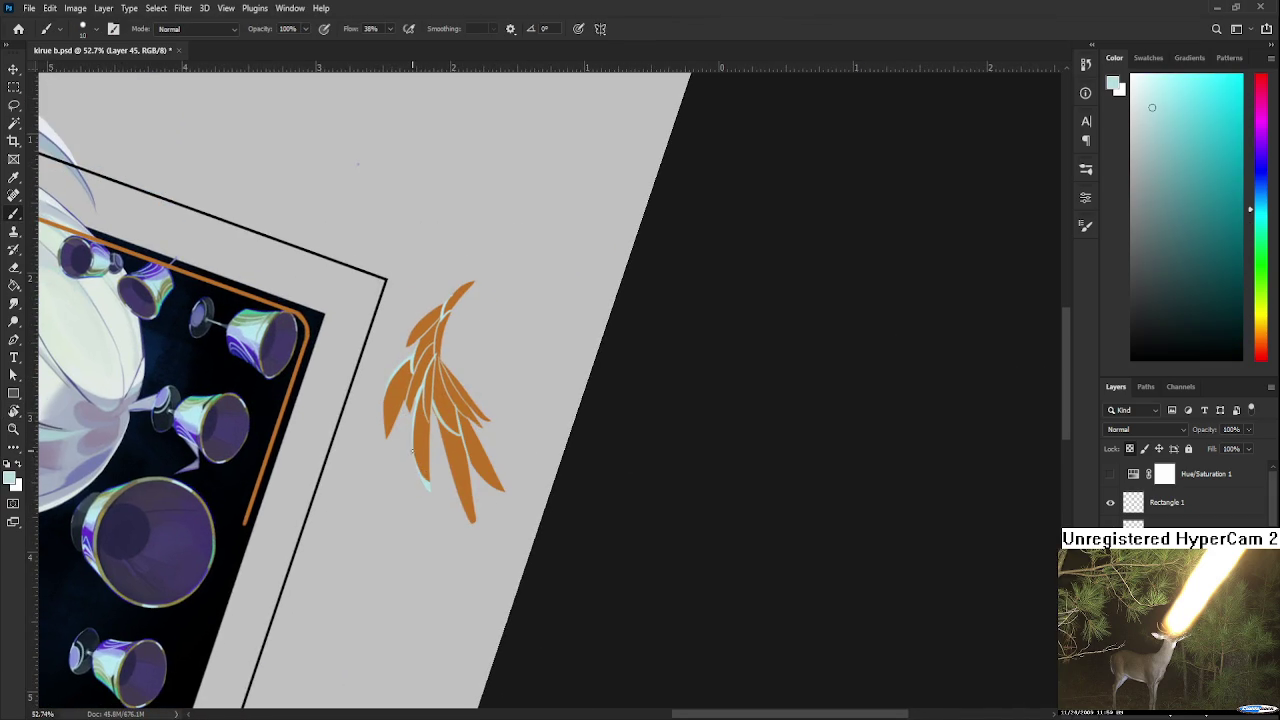
{"action": "left_click", "coordinate": [432, 470], "text": "alt"}
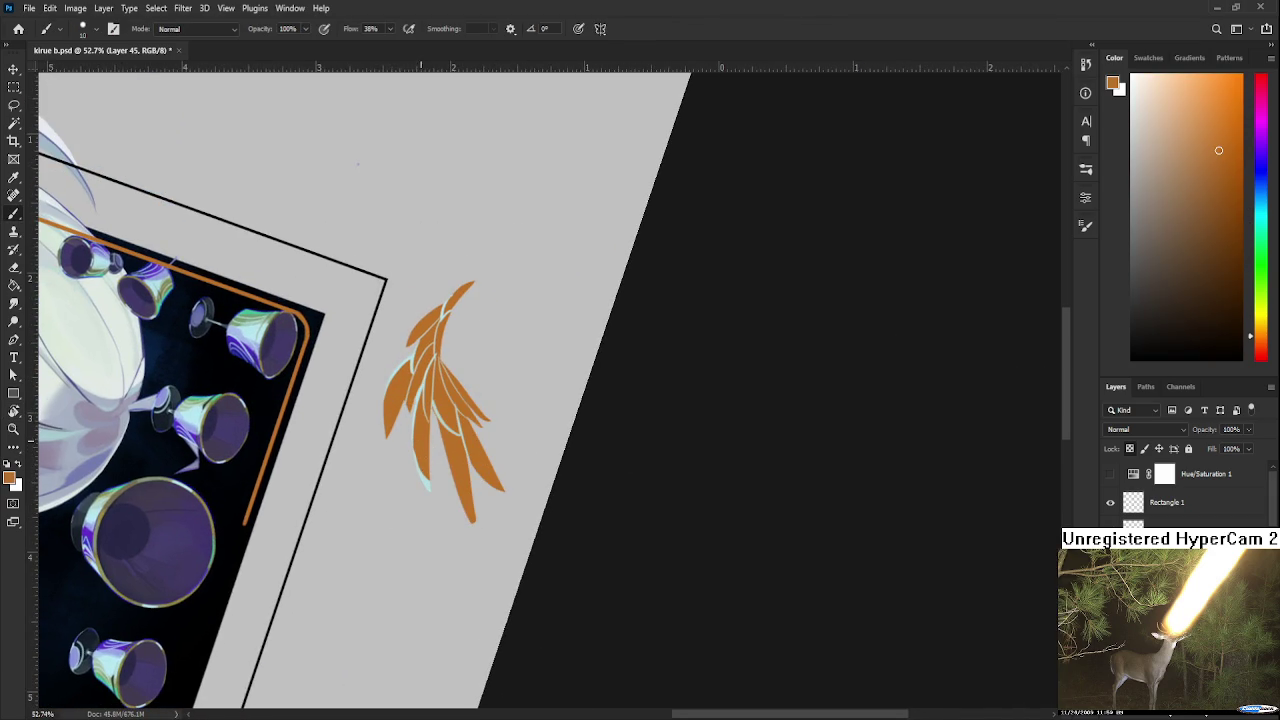
{"action": "left_click", "coordinate": [425, 480], "text": "alt"}
{"action": "mouse_move", "coordinate": [429, 420]}
{"action": "left_mouse_down"}
{"action": "mouse_move", "coordinate": [429, 448]}
{"action": "mouse_move", "coordinate": [560, 500]}
{"action": "left_mouse_up"}
Rotate the canvas back to level and recentre the zoomed view on the wing
{"action": "key", "text": "r"}
{"action": "scroll", "coordinate": [481, 422], "scroll_direction": "down", "scroll_amount": 3}
{"action": "left_click_drag", "start_coordinate": [491, 337], "coordinate": [481, 422]}
{"action": "scroll", "coordinate": [470, 410], "scroll_direction": "up", "scroll_amount": 1}
{"action": "scroll", "coordinate": [460, 400], "scroll_direction": "up", "scroll_amount": 2}
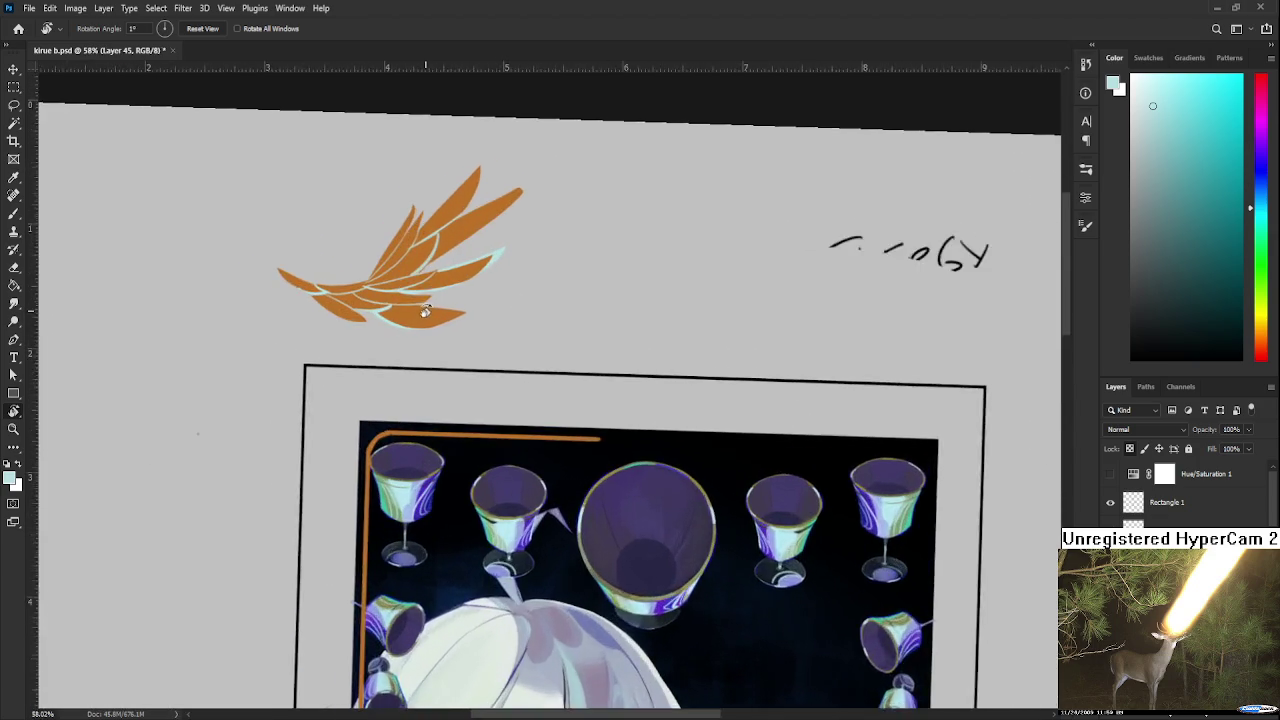
{"action": "scroll", "coordinate": [451, 396], "scroll_direction": "up", "scroll_amount": 2}
{"action": "left_click_drag", "start_coordinate": [451, 396], "coordinate": [443, 430]}
Paint cyan edges on the upper feather's tip and length and the inner feather's left side
{"action": "key", "text": "b"}
{"action": "left_click", "coordinate": [432, 410], "text": "alt"}
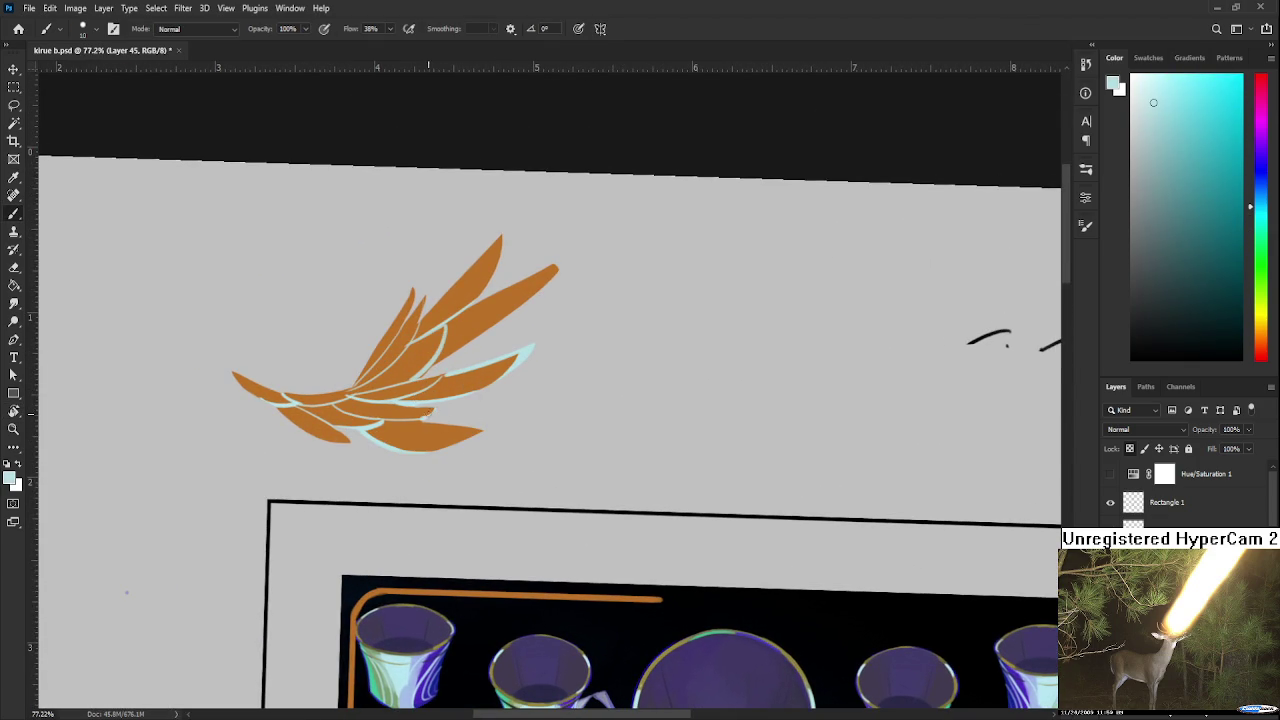
{"action": "scroll", "coordinate": [449, 391], "scroll_direction": "up", "scroll_amount": 3}
{"action": "scroll", "coordinate": [470, 360], "scroll_direction": "right", "scroll_amount": 2}
{"action": "left_click_drag", "start_coordinate": [488, 350], "coordinate": [487, 356]}
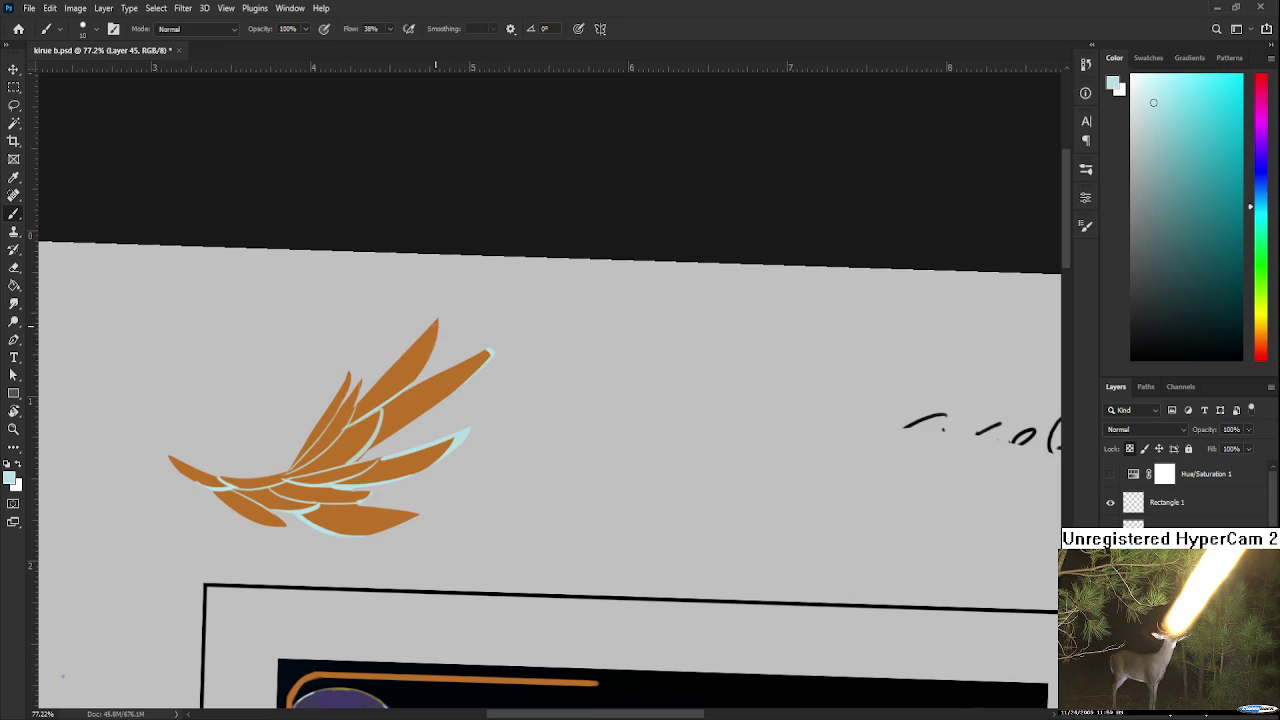
{"action": "left_click_drag", "start_coordinate": [412, 382], "coordinate": [435, 324]}
{"action": "mouse_move", "coordinate": [362, 376]}
{"action": "left_mouse_down"}
{"action": "mouse_move", "coordinate": [355, 406]}
{"action": "mouse_move", "coordinate": [352, 386]}
{"action": "left_mouse_up"}
{"action": "left_click", "coordinate": [364, 385], "text": "alt"}
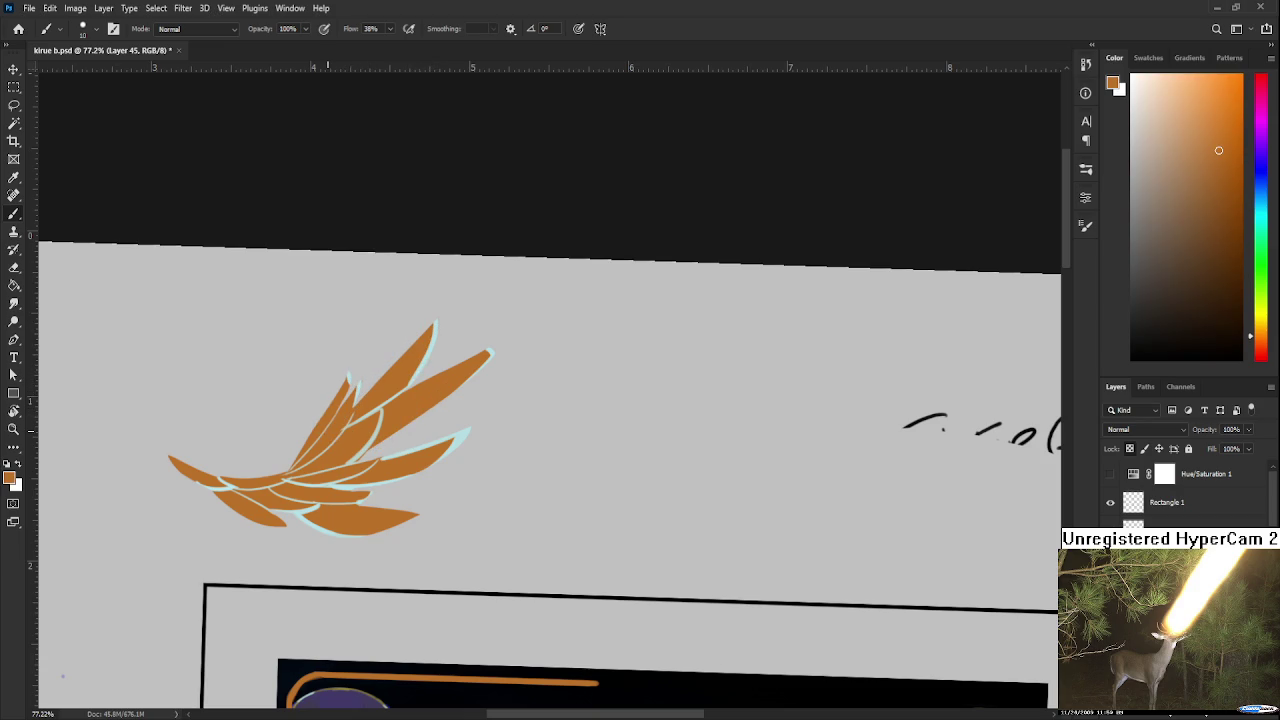
{"action": "scroll", "coordinate": [665, 465], "scroll_direction": "down", "scroll_amount": 2}
{"action": "scroll", "coordinate": [546, 246], "scroll_direction": "down", "scroll_amount": 2}
{"action": "scroll", "coordinate": [529, 200], "scroll_direction": "down", "scroll_amount": 2}
{"action": "scroll", "coordinate": [535, 201], "scroll_direction": "down", "scroll_amount": 1}
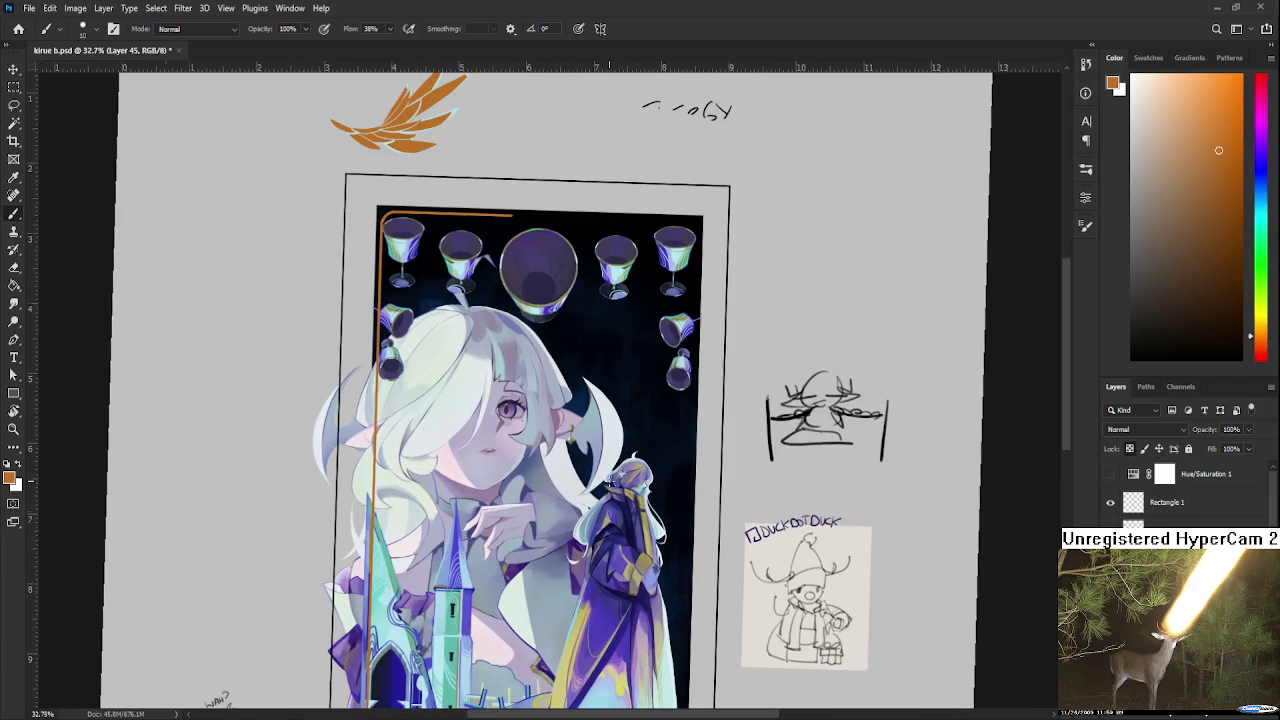
{"action": "key", "text": "r"}
{"action": "left_click", "coordinate": [556, 566]}
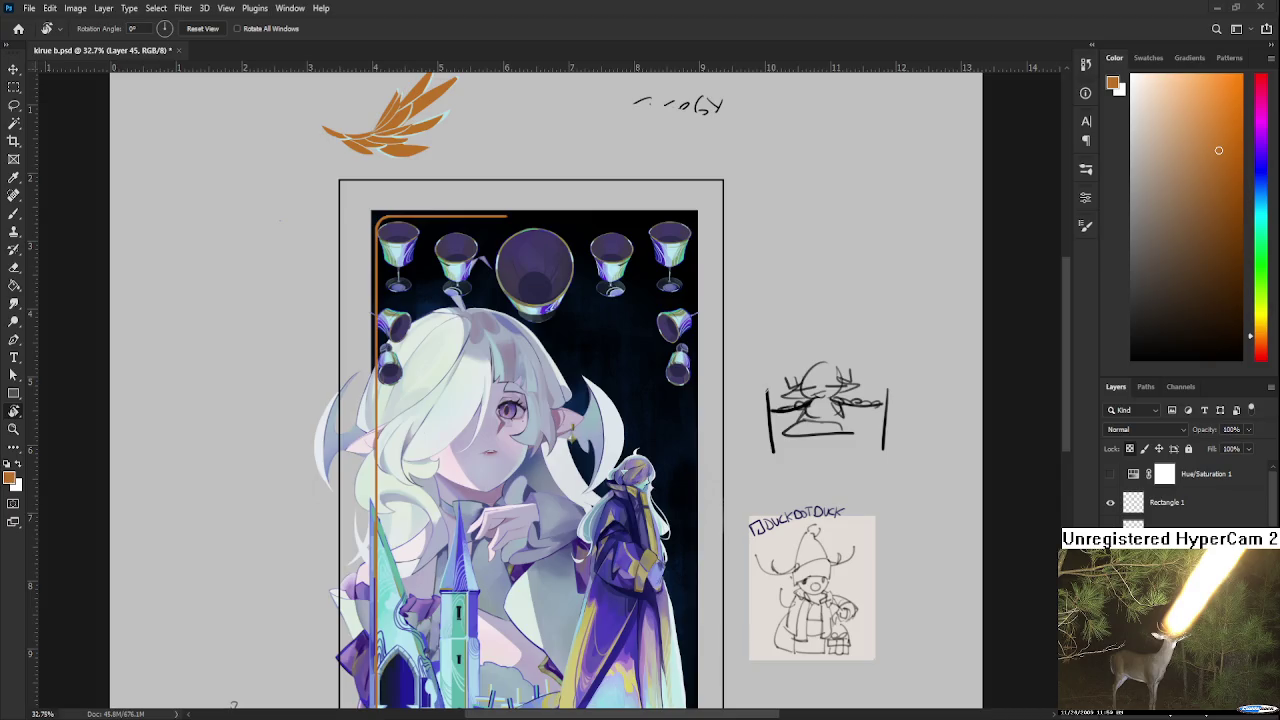
{"action": "left_click_drag", "start_coordinate": [417, 472], "coordinate": [537, 549]}
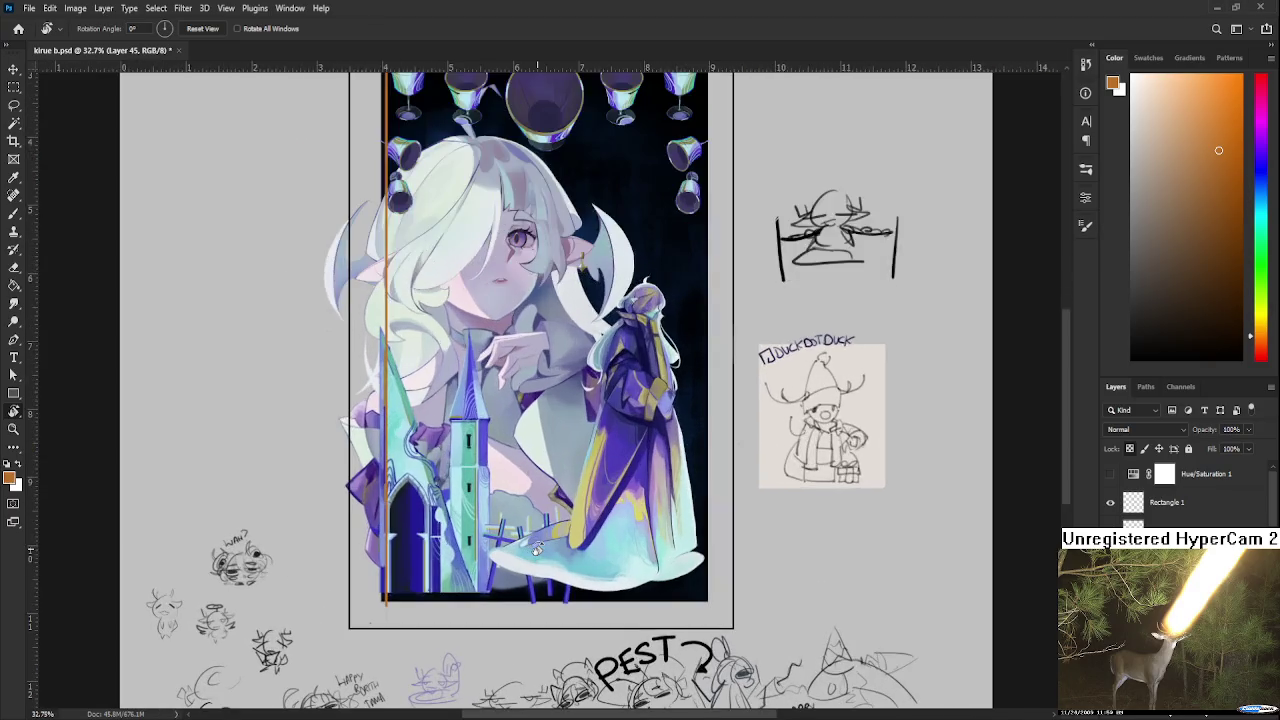
Set the foreground colour to black and make the sketch layer active
{"action": "scroll", "coordinate": [537, 549], "scroll_direction": "down", "scroll_amount": 3}
{"action": "scroll", "coordinate": [600, 600], "scroll_direction": "up", "scroll_amount": 4}
{"action": "left_click_drag", "start_coordinate": [1134, 342], "coordinate": [1131, 358]}
{"action": "scroll", "coordinate": [1170, 490], "scroll_direction": "down", "scroll_amount": 5}
{"action": "key", "text": "alt+comma"}
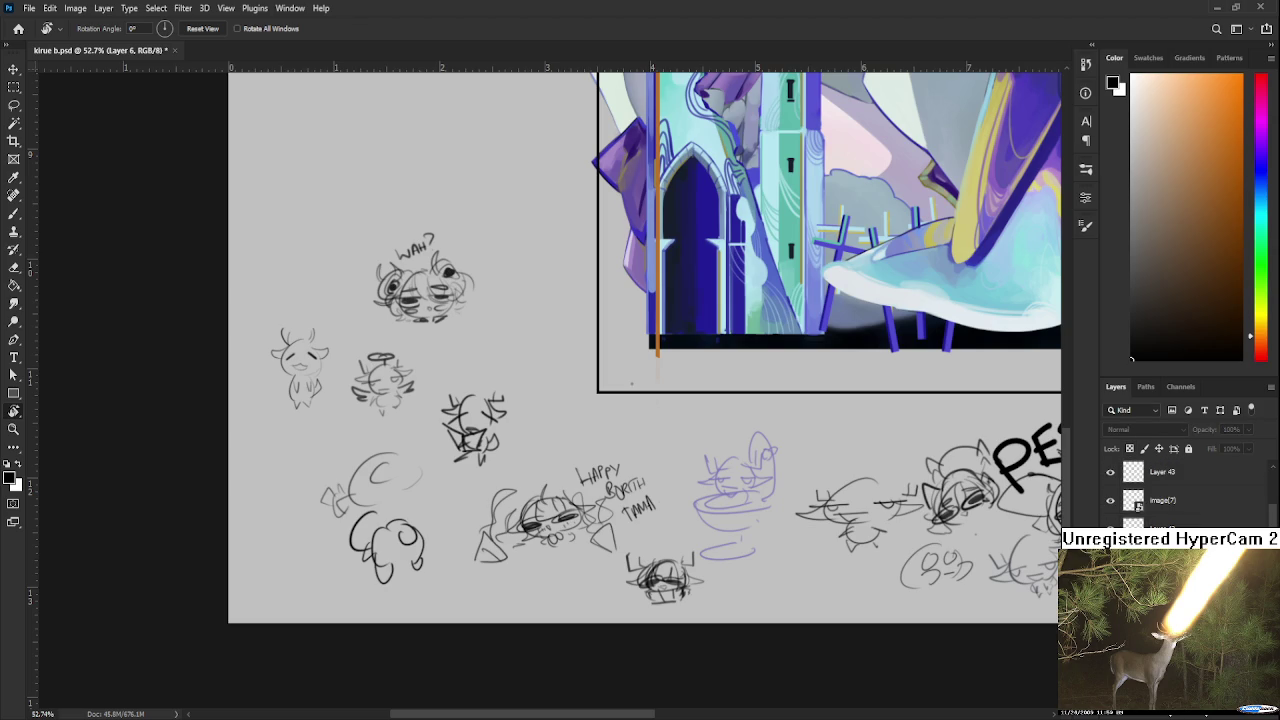
{"action": "key", "text": "b"}
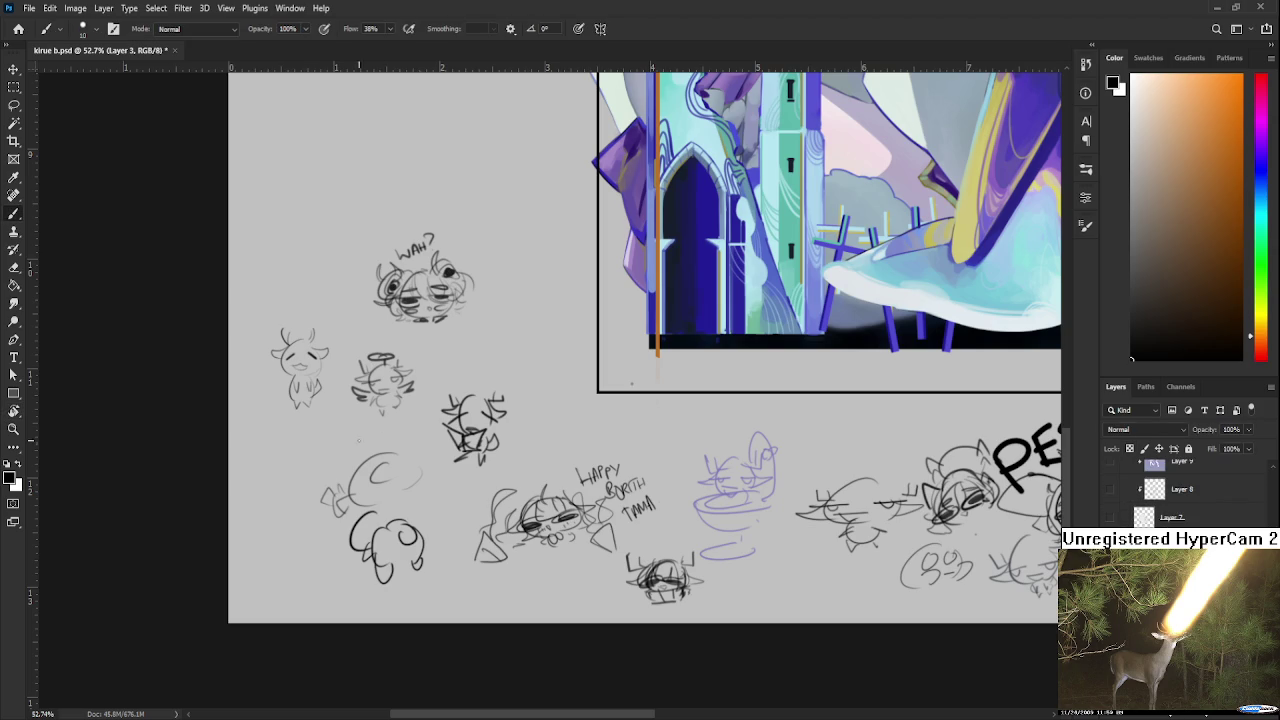
Sketch a small horned doodle with head and body strokes beside the lower-left sketches
{"action": "left_click_drag", "start_coordinate": [286, 436], "coordinate": [276, 468]}
{"action": "mouse_move", "coordinate": [301, 438]}
{"action": "left_mouse_down"}
{"action": "mouse_move", "coordinate": [294, 480]}
{"action": "mouse_move", "coordinate": [284, 450]}
{"action": "left_mouse_up"}
{"action": "mouse_move", "coordinate": [290, 448]}
{"action": "left_mouse_down"}
{"action": "mouse_move", "coordinate": [312, 488]}
{"action": "mouse_move", "coordinate": [280, 497]}
{"action": "mouse_move", "coordinate": [300, 494]}
{"action": "left_mouse_up"}
{"action": "key", "text": "ctrl+z"}
{"action": "key", "text": "ctrl+z"}
{"action": "key", "text": "ctrl+z"}
{"action": "mouse_move", "coordinate": [306, 450]}
{"action": "left_mouse_down"}
{"action": "mouse_move", "coordinate": [318, 432]}
{"action": "mouse_move", "coordinate": [260, 453]}
{"action": "mouse_move", "coordinate": [262, 434]}
{"action": "mouse_move", "coordinate": [316, 423]}
{"action": "mouse_move", "coordinate": [271, 446]}
{"action": "left_mouse_up"}
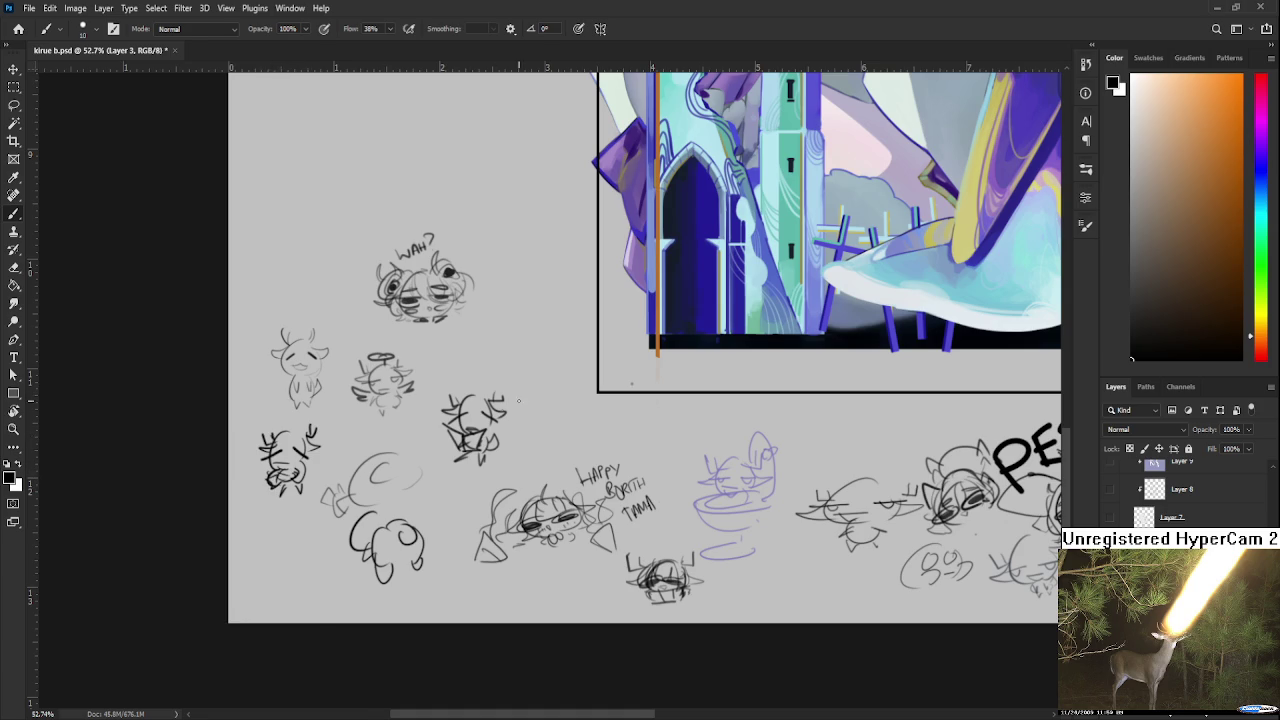
{"action": "scroll", "coordinate": [518, 400], "scroll_direction": "up", "scroll_amount": 3}
{"action": "scroll", "coordinate": [530, 395], "scroll_direction": "up", "scroll_amount": 3}
Select the orange wing's layer and move it down-left beside the framed illustration
{"action": "scroll", "coordinate": [540, 390], "scroll_direction": "up", "scroll_amount": 3}
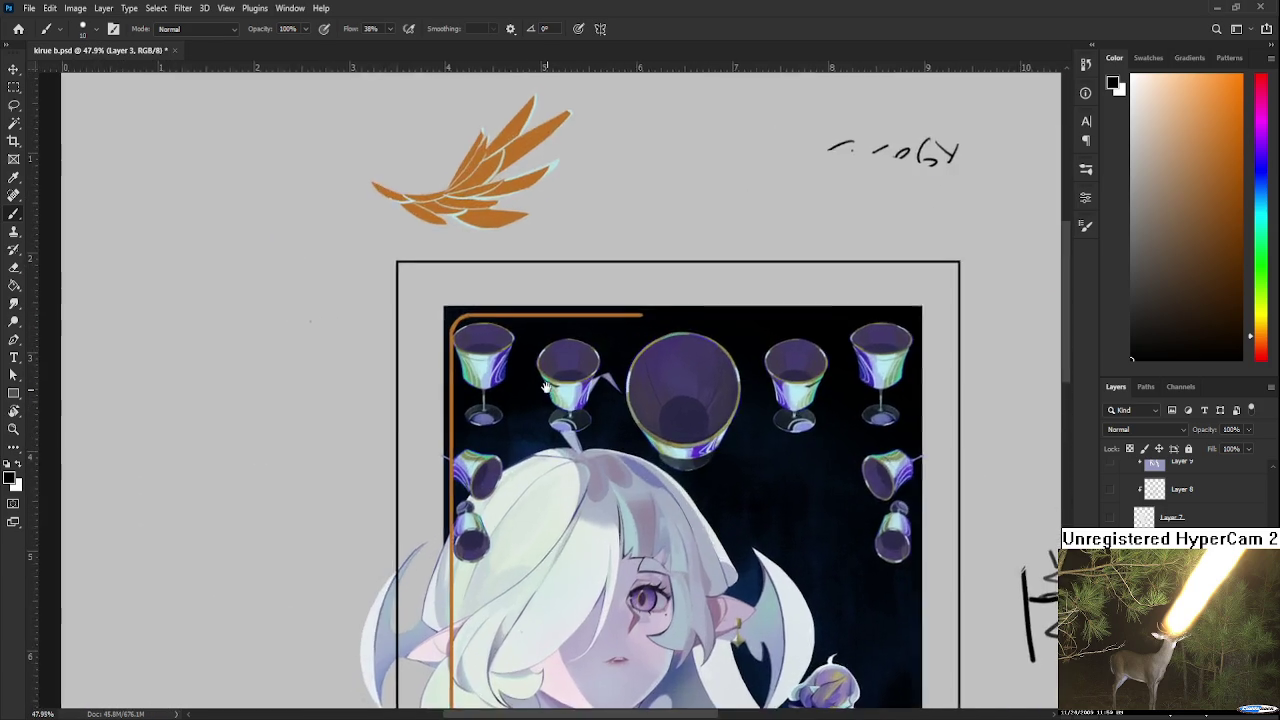
{"action": "scroll", "coordinate": [545, 390], "scroll_direction": "down", "scroll_amount": 3}
{"action": "scroll", "coordinate": [545, 390], "scroll_direction": "down", "scroll_amount": 1}
{"action": "scroll", "coordinate": [545, 390], "scroll_direction": "up", "scroll_amount": 2}
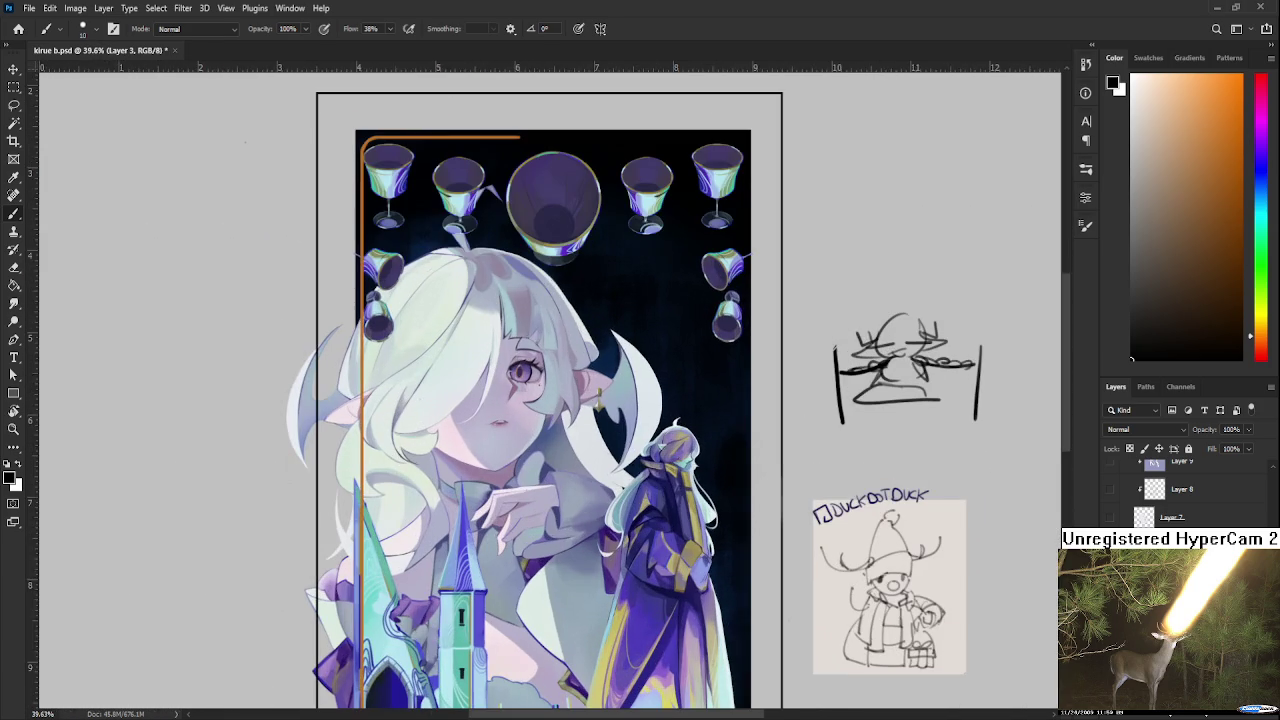
{"action": "scroll", "coordinate": [1106, 546], "scroll_direction": "down", "scroll_amount": 3}
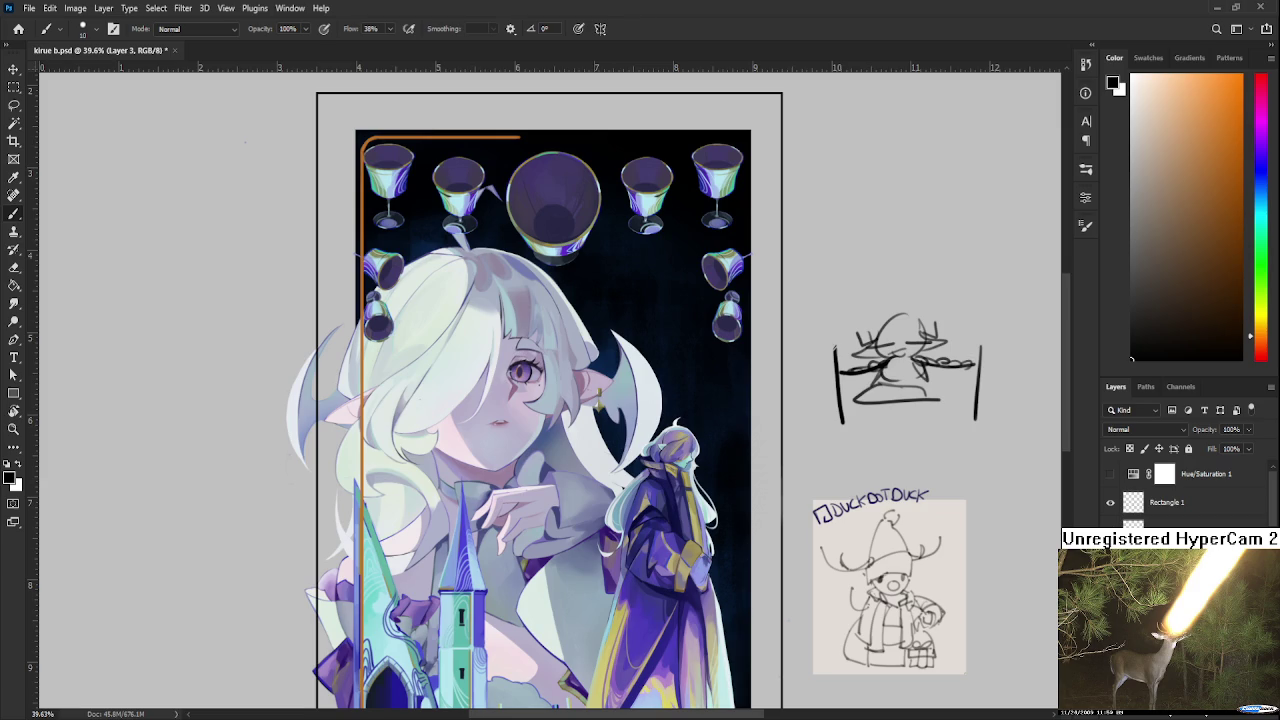
{"action": "scroll", "coordinate": [715, 511], "scroll_direction": "down", "scroll_amount": 3}
{"action": "left_click", "coordinate": [515, 213], "text": "ctrl"}
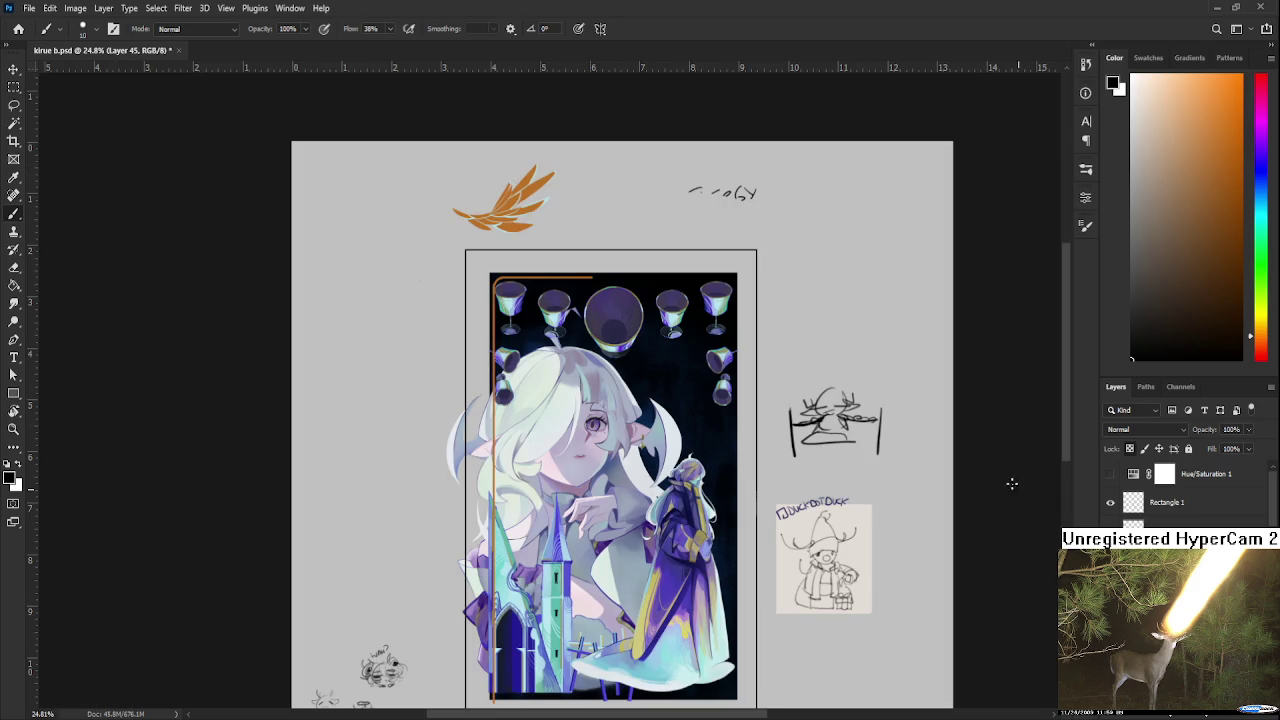
{"action": "key", "text": "ctrl+t"}
{"action": "left_click_drag", "start_coordinate": [515, 213], "coordinate": [430, 383]}
{"action": "key", "text": "Return"}
Return to the brush and sample the pale cyan edge colour from the wing
{"action": "key", "text": "b"}
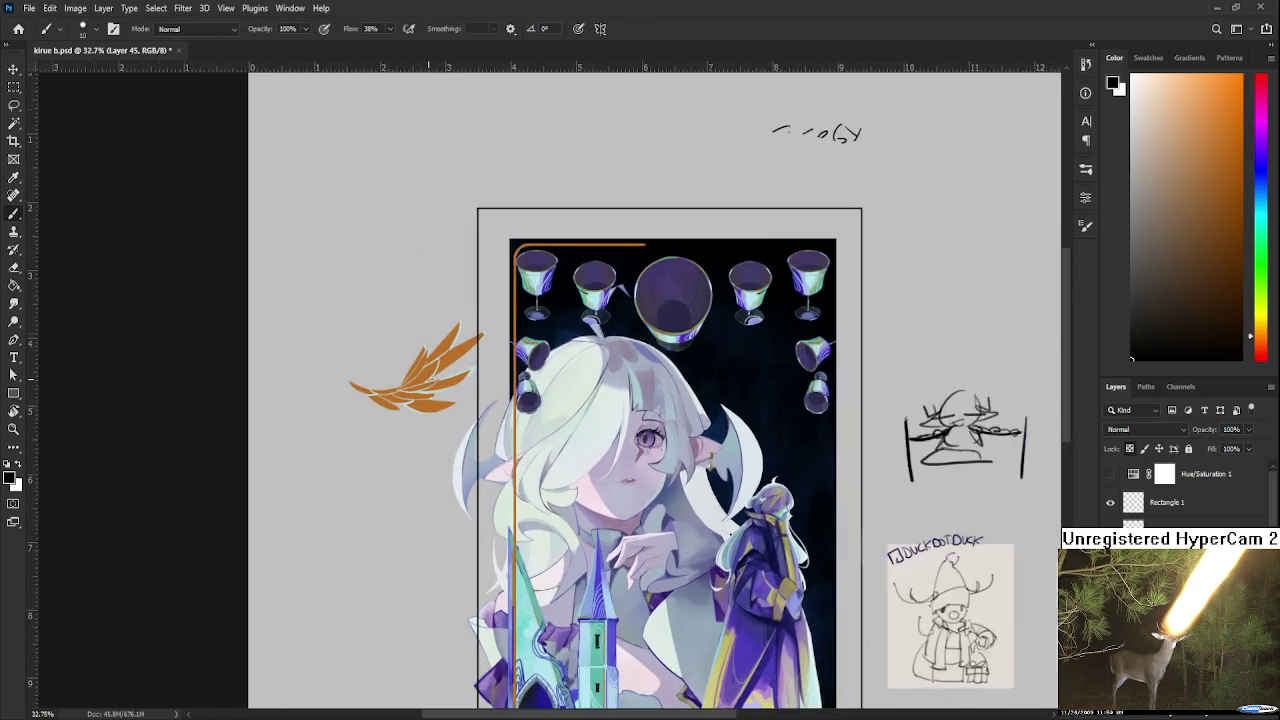
{"action": "scroll", "coordinate": [430, 383], "scroll_direction": "up", "scroll_amount": 5}
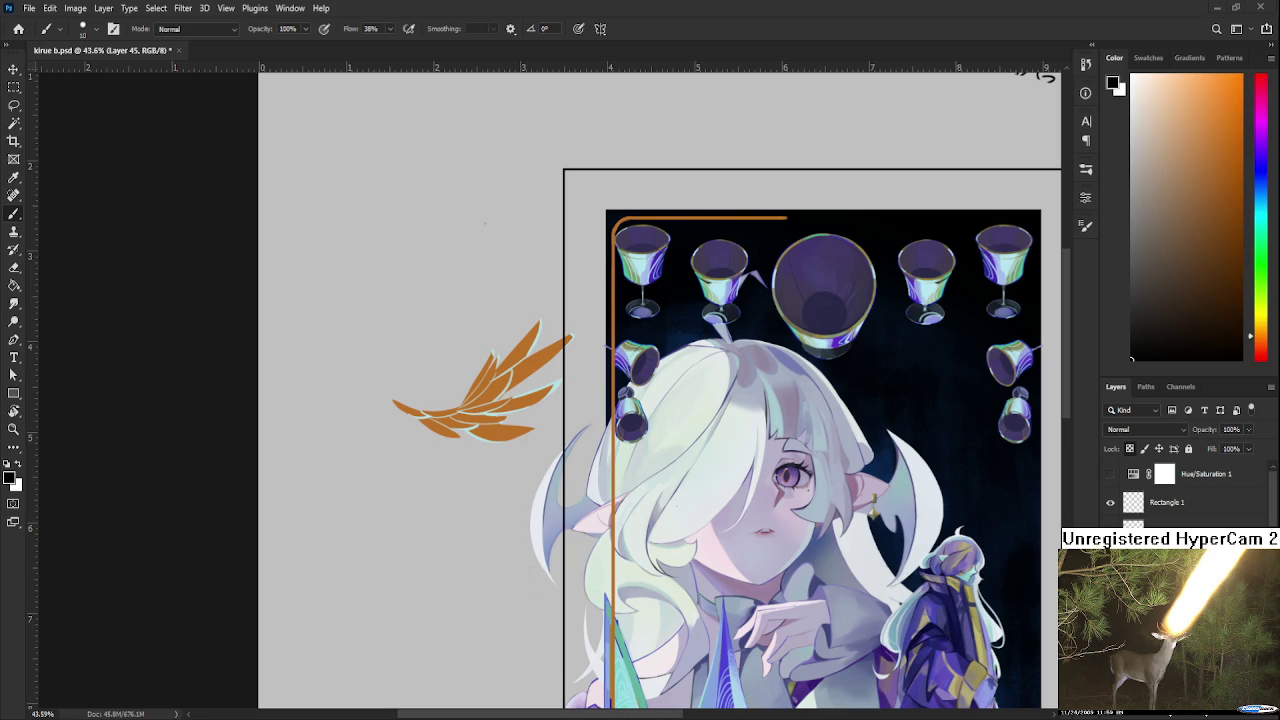
{"action": "scroll", "coordinate": [400, 340], "scroll_direction": "down", "scroll_amount": 3}
{"action": "scroll", "coordinate": [400, 340], "scroll_direction": "up", "scroll_amount": 6}
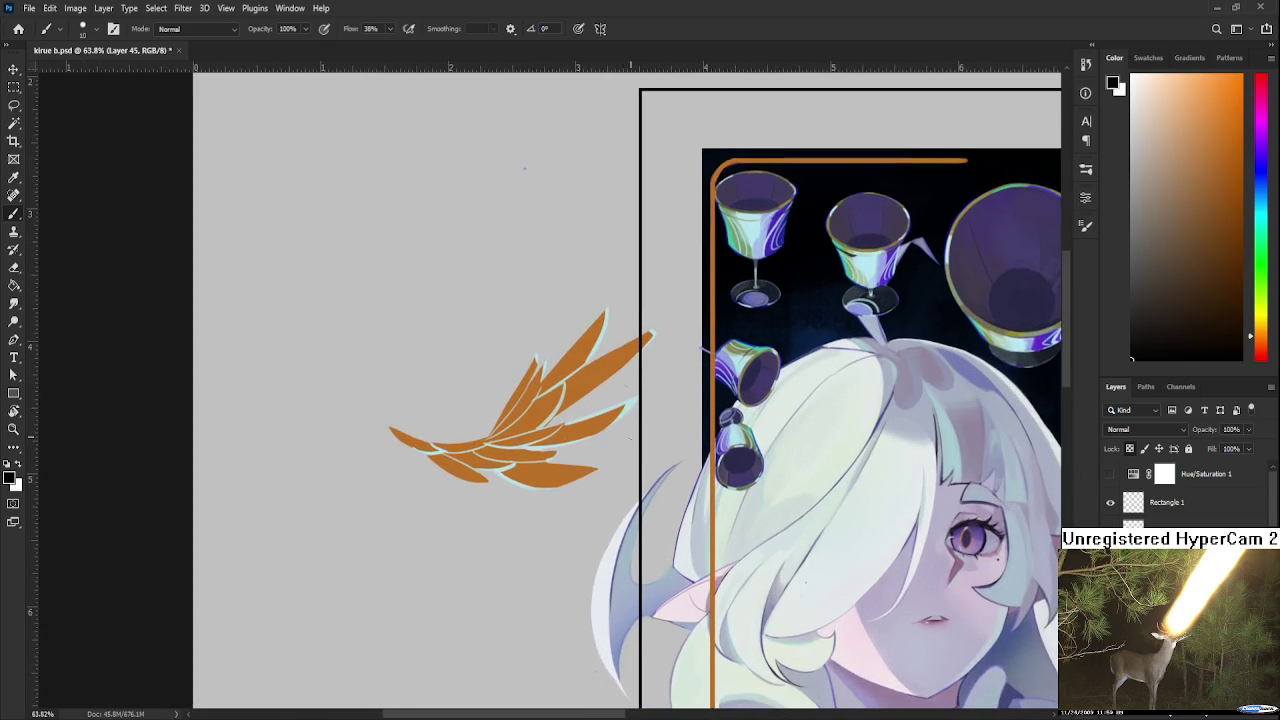
{"action": "scroll", "coordinate": [558, 438], "scroll_direction": "up", "scroll_amount": 1}
{"action": "left_click", "coordinate": [558, 438], "text": "alt"}
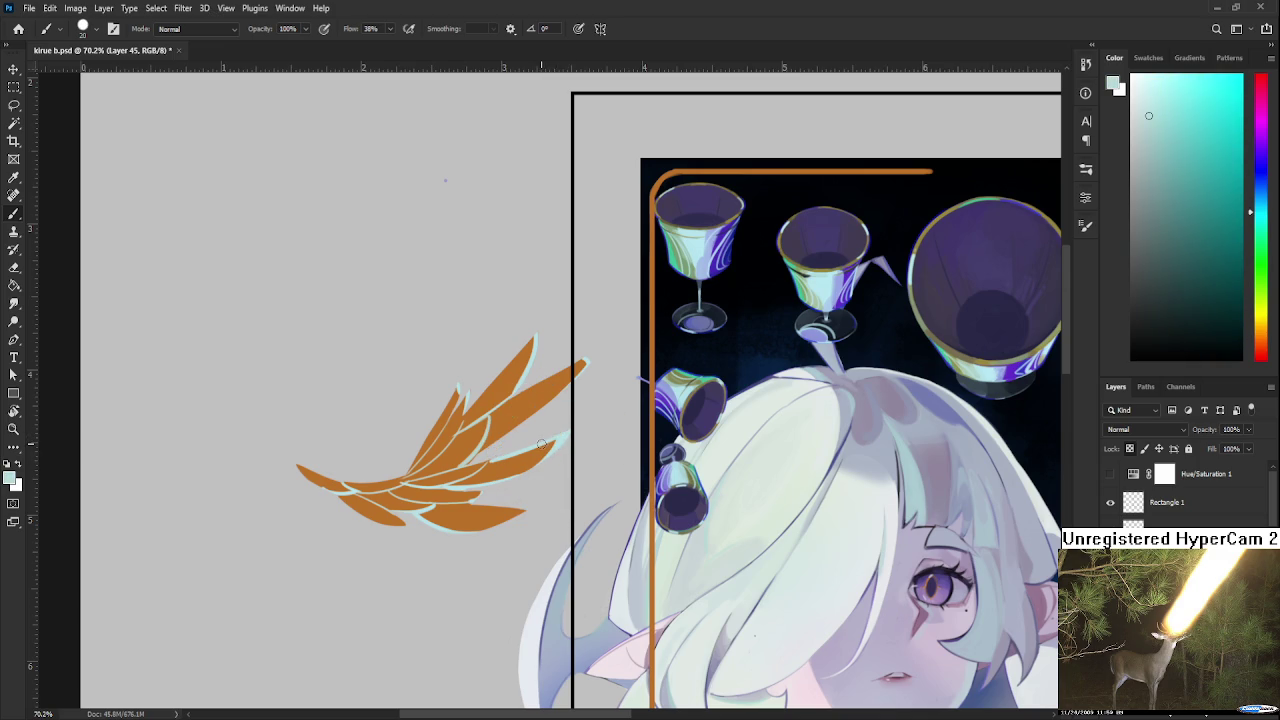
Enlarge the brush and add pale cyan highlights to the top and upper feather tips
{"action": "key", "text": "bracketright"}
{"action": "key", "text": "bracketright"}
{"action": "scroll", "coordinate": [560, 425], "scroll_direction": "up", "scroll_amount": 1}
{"action": "scroll", "coordinate": [560, 440], "scroll_direction": "up", "scroll_amount": 2}
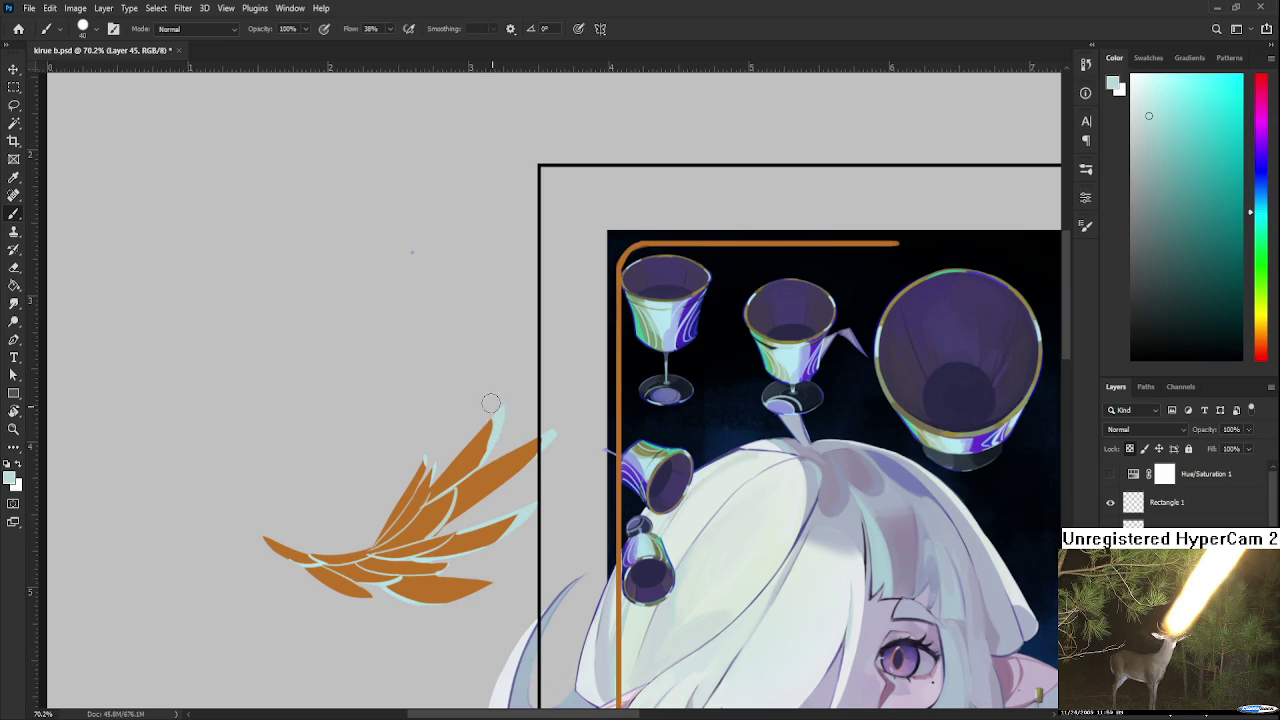
{"action": "left_click_drag", "start_coordinate": [494, 458], "coordinate": [502, 408]}
{"action": "left_click_drag", "start_coordinate": [422, 470], "coordinate": [428, 457]}
Add pale cyan accents on the lower and lower-left feathers
{"action": "mouse_move", "coordinate": [382, 550]}
{"action": "left_mouse_down"}
{"action": "mouse_move", "coordinate": [388, 508]}
{"action": "mouse_move", "coordinate": [460, 487]}
{"action": "mouse_move", "coordinate": [456, 527]}
{"action": "left_mouse_up"}
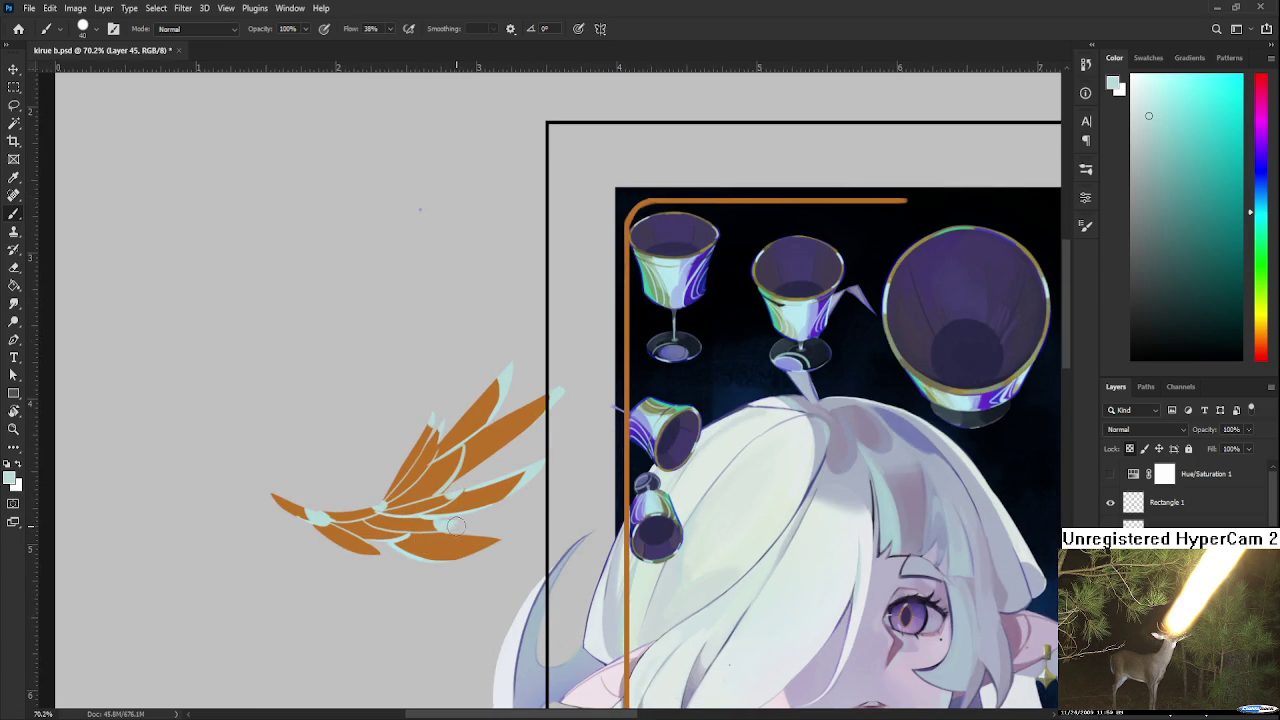
{"action": "left_click_drag", "start_coordinate": [384, 552], "coordinate": [368, 546]}
{"action": "left_click_drag", "start_coordinate": [318, 527], "coordinate": [320, 518]}
{"action": "scroll", "coordinate": [466, 481], "scroll_direction": "down", "scroll_amount": 1}
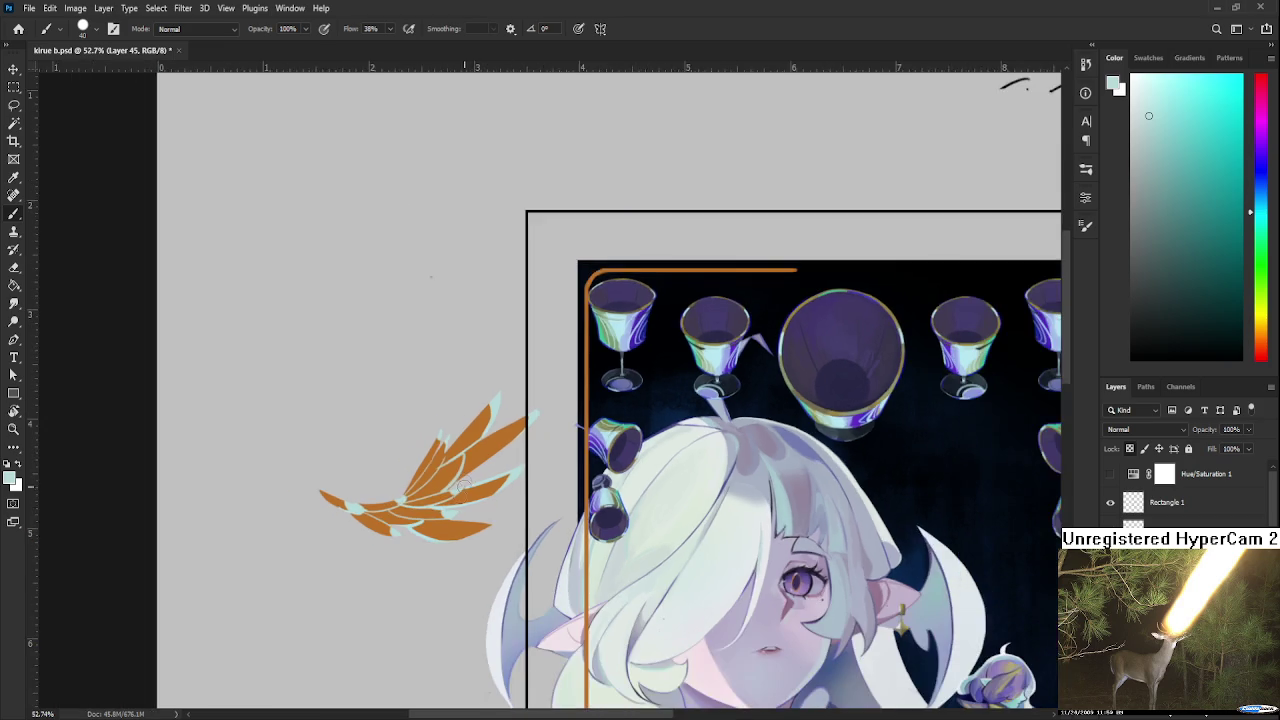
{"action": "scroll", "coordinate": [483, 407], "scroll_direction": "down", "scroll_amount": 2}
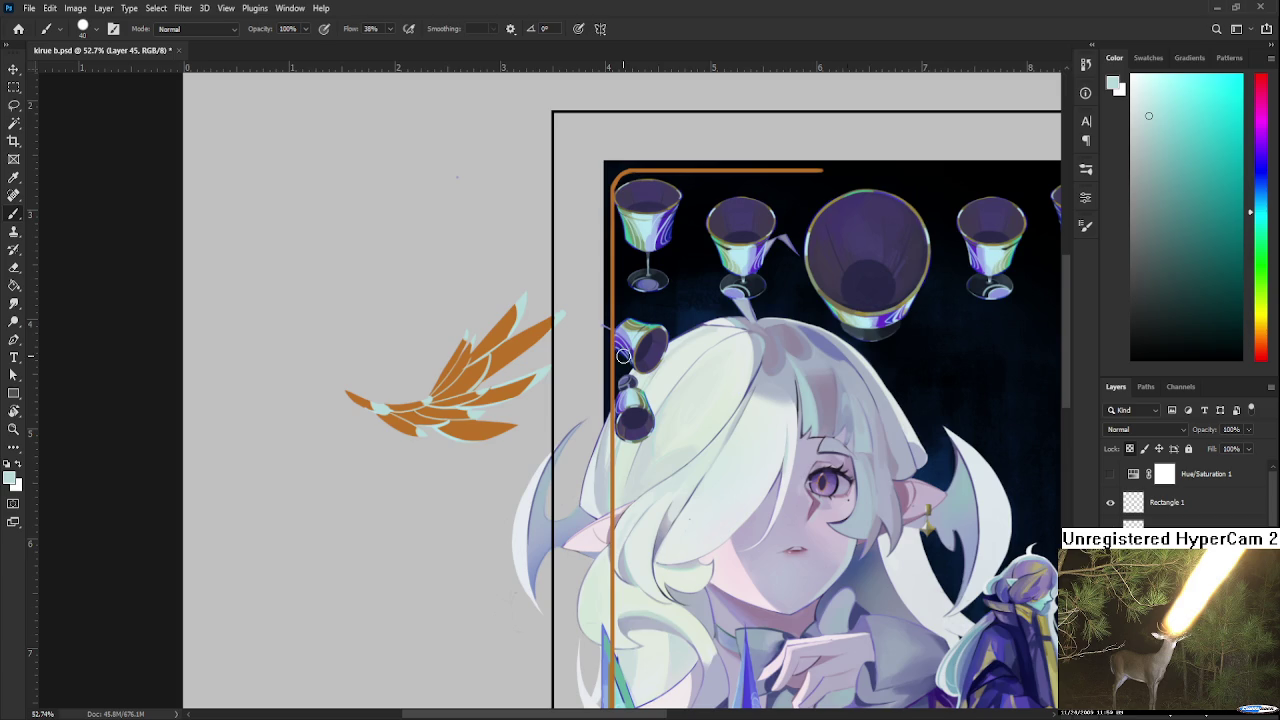
{"action": "scroll", "coordinate": [624, 357], "scroll_direction": "down", "scroll_amount": 3}
{"action": "scroll", "coordinate": [570, 371], "scroll_direction": "up", "scroll_amount": 3}
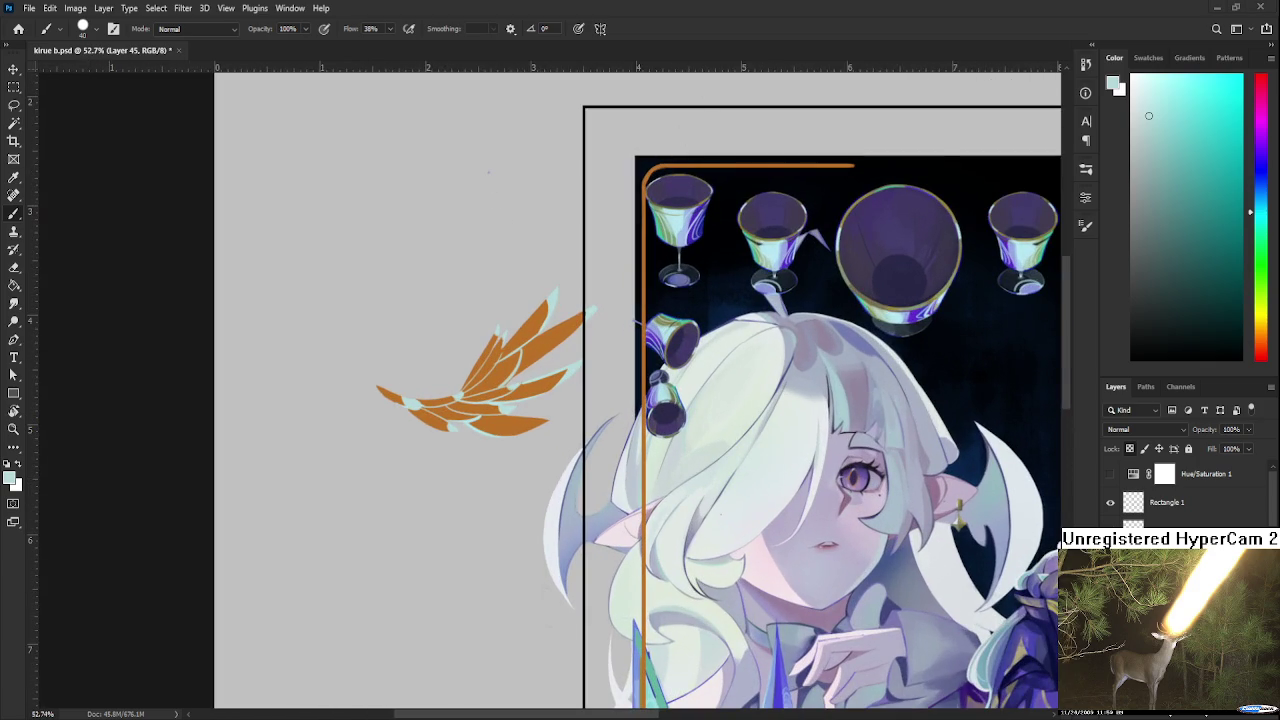
{"action": "scroll", "coordinate": [490, 285], "scroll_direction": "up", "scroll_amount": 1}
{"action": "scroll", "coordinate": [560, 300], "scroll_direction": "up", "scroll_amount": 1}
{"action": "scroll", "coordinate": [630, 350], "scroll_direction": "up", "scroll_amount": 1}
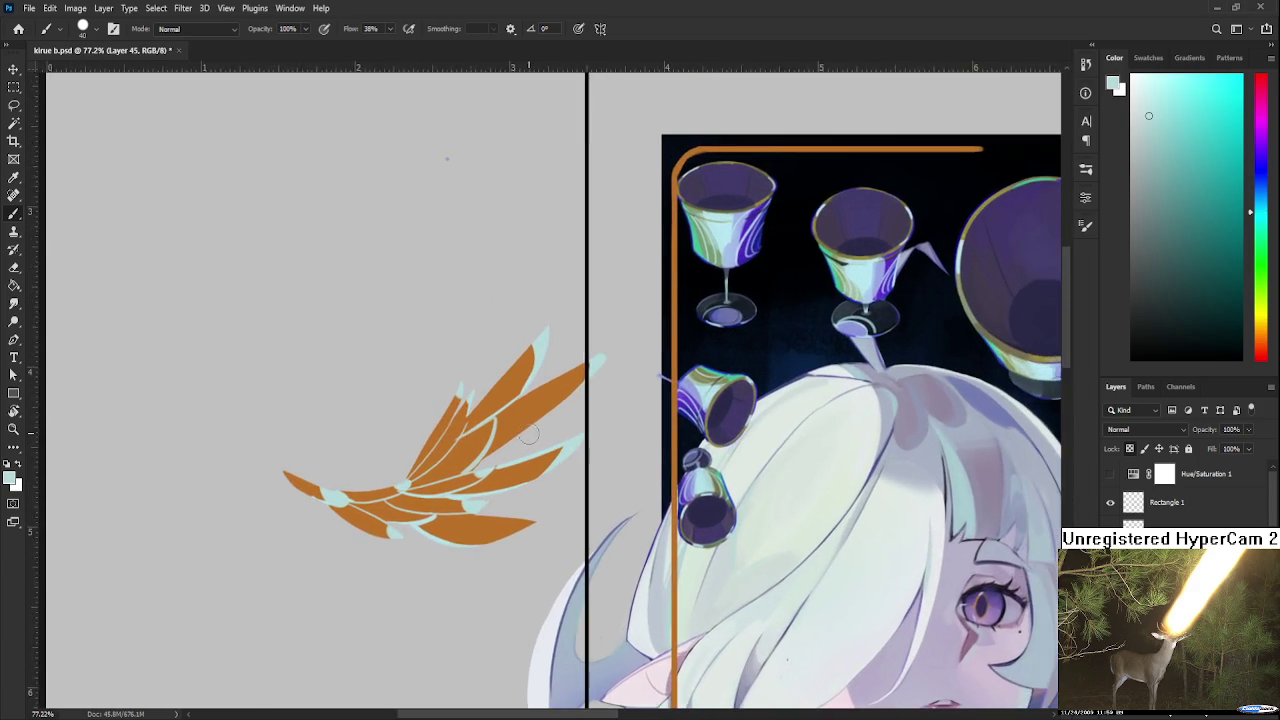
{"action": "scroll", "coordinate": [700, 420], "scroll_direction": "up", "scroll_amount": 1}
Sample purple from a goblet and paint a long purple tip on the upper feather
{"action": "left_click", "coordinate": [760, 405], "text": "alt"}
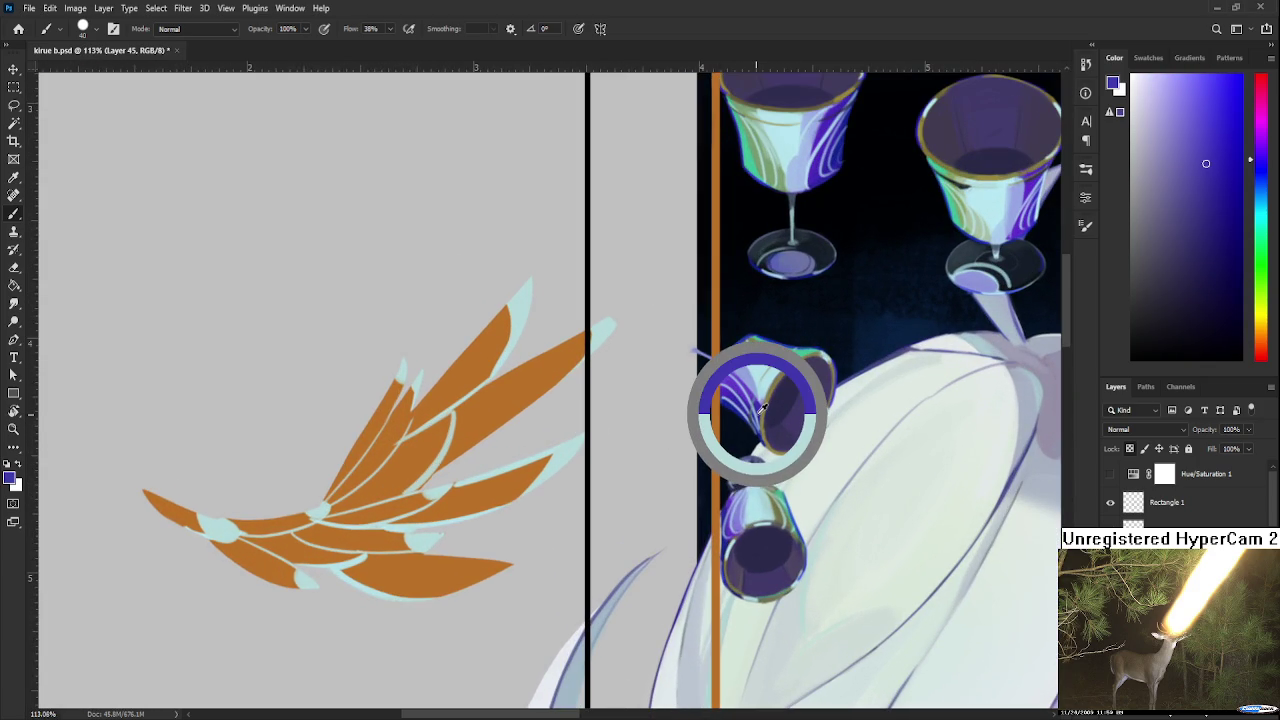
{"action": "left_click_drag", "start_coordinate": [478, 412], "coordinate": [548, 352]}
{"action": "key", "text": "ctrl+z"}
{"action": "left_click_drag", "start_coordinate": [490, 418], "coordinate": [594, 330]}
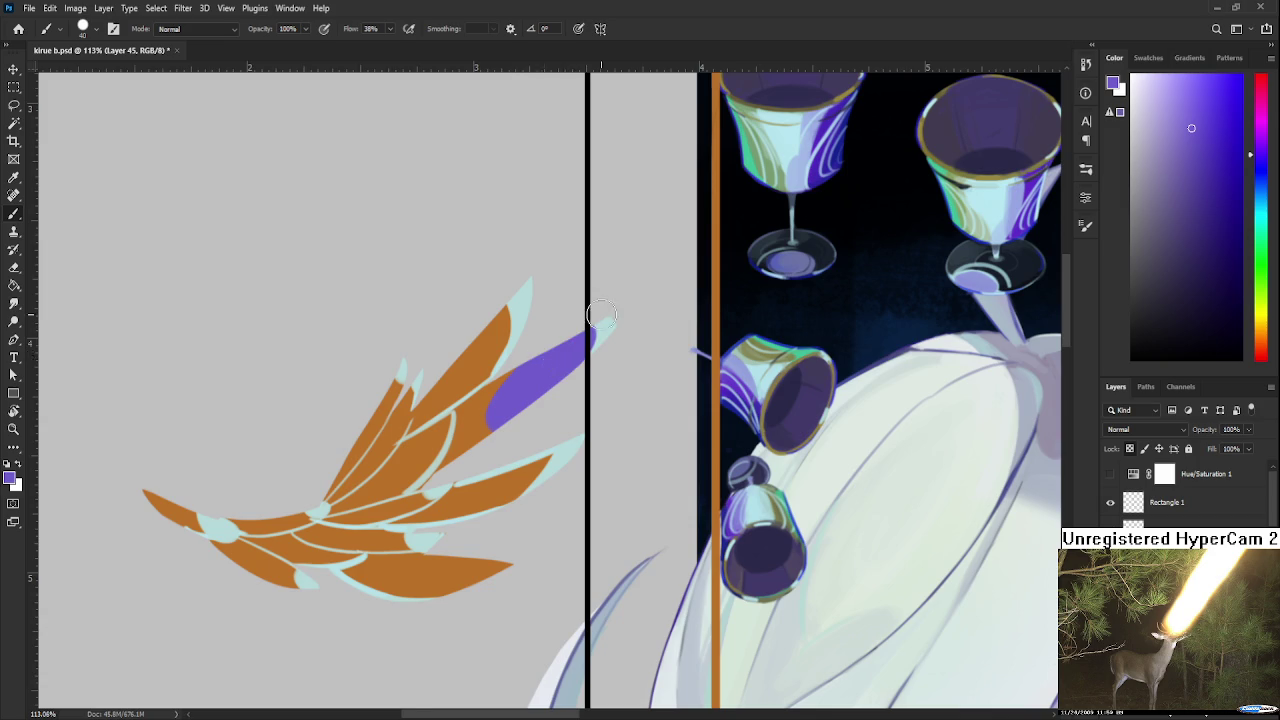
Toggle the grayscale preview on and off twice to check the wing's values
{"action": "scroll", "coordinate": [600, 318], "scroll_direction": "down", "scroll_amount": 3}
{"action": "scroll", "coordinate": [601, 316], "scroll_direction": "down", "scroll_amount": 1}
{"action": "scroll", "coordinate": [612, 311], "scroll_direction": "down", "scroll_amount": 1}
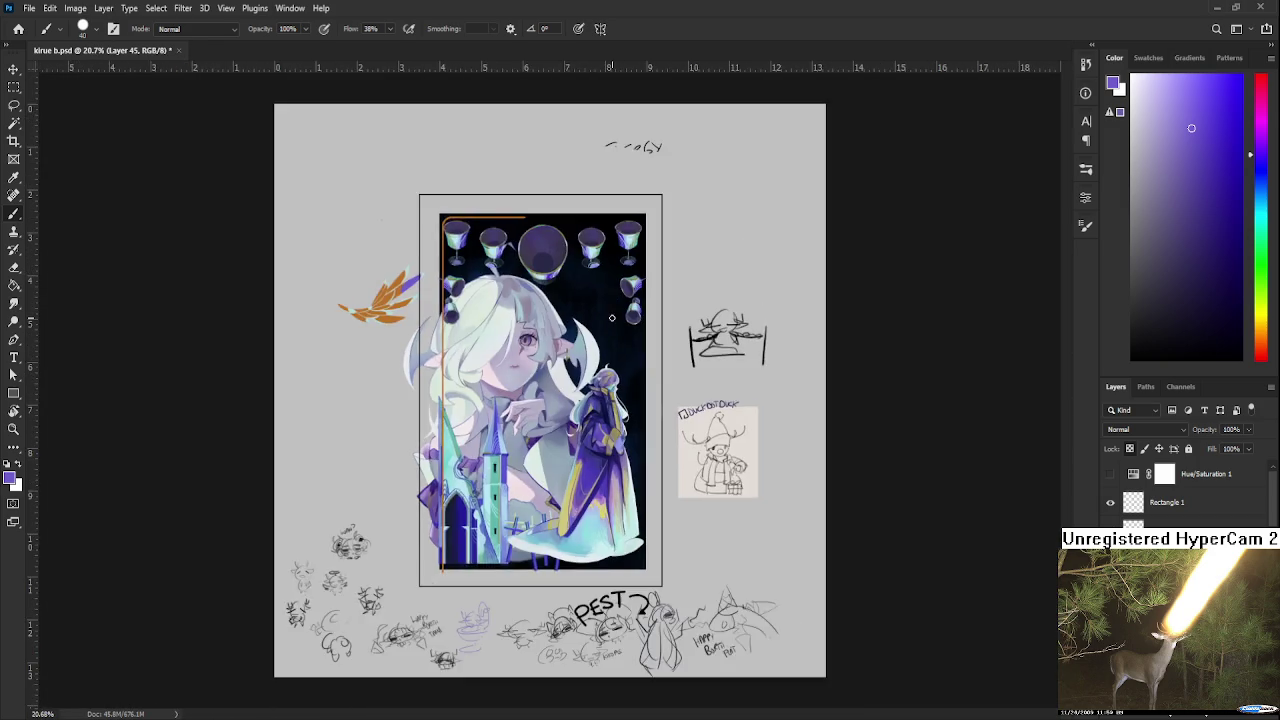
{"action": "scroll", "coordinate": [612, 311], "scroll_direction": "down", "scroll_amount": 2}
{"action": "scroll", "coordinate": [612, 311], "scroll_direction": "up", "scroll_amount": 1}
{"action": "left_click", "coordinate": [1112, 475]}
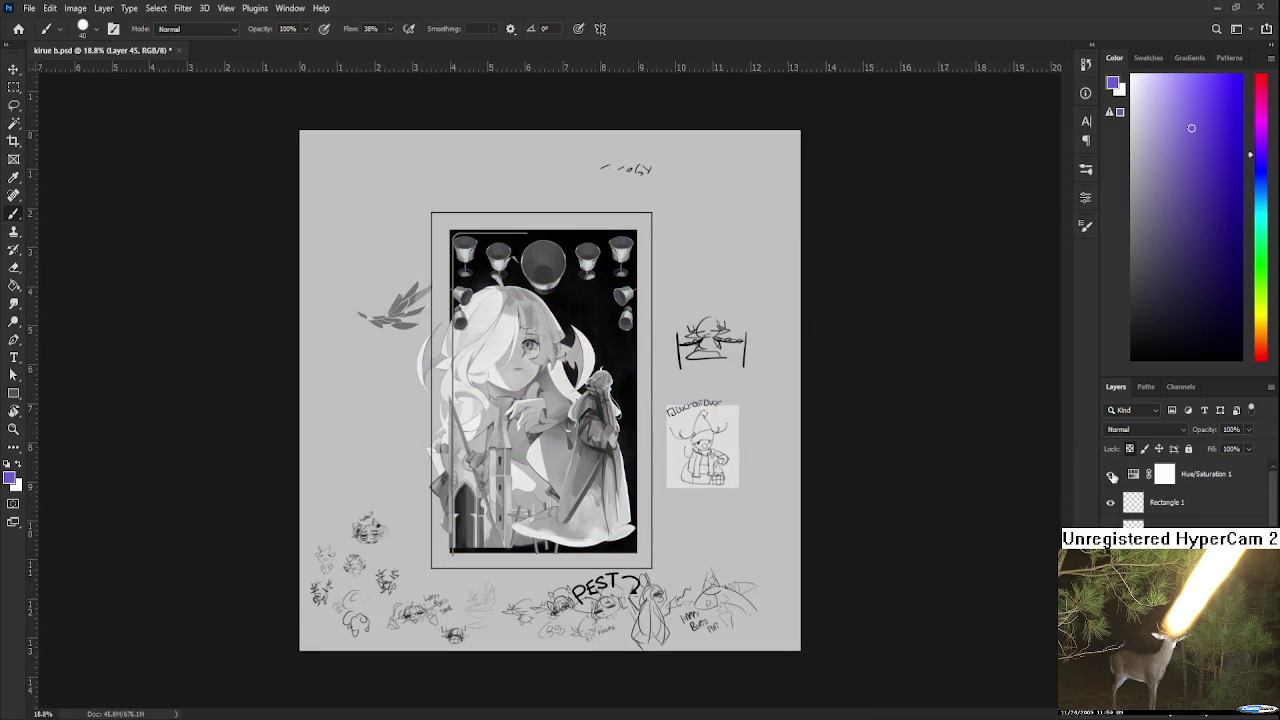
{"action": "left_click", "coordinate": [1112, 475]}
{"action": "scroll", "coordinate": [438, 288], "scroll_direction": "up", "scroll_amount": 1}
{"action": "scroll", "coordinate": [320, 203], "scroll_direction": "up", "scroll_amount": 1}
{"action": "scroll", "coordinate": [320, 203], "scroll_direction": "up", "scroll_amount": 1}
{"action": "scroll", "coordinate": [320, 203], "scroll_direction": "up", "scroll_amount": 1}
{"action": "left_click", "coordinate": [1111, 476]}
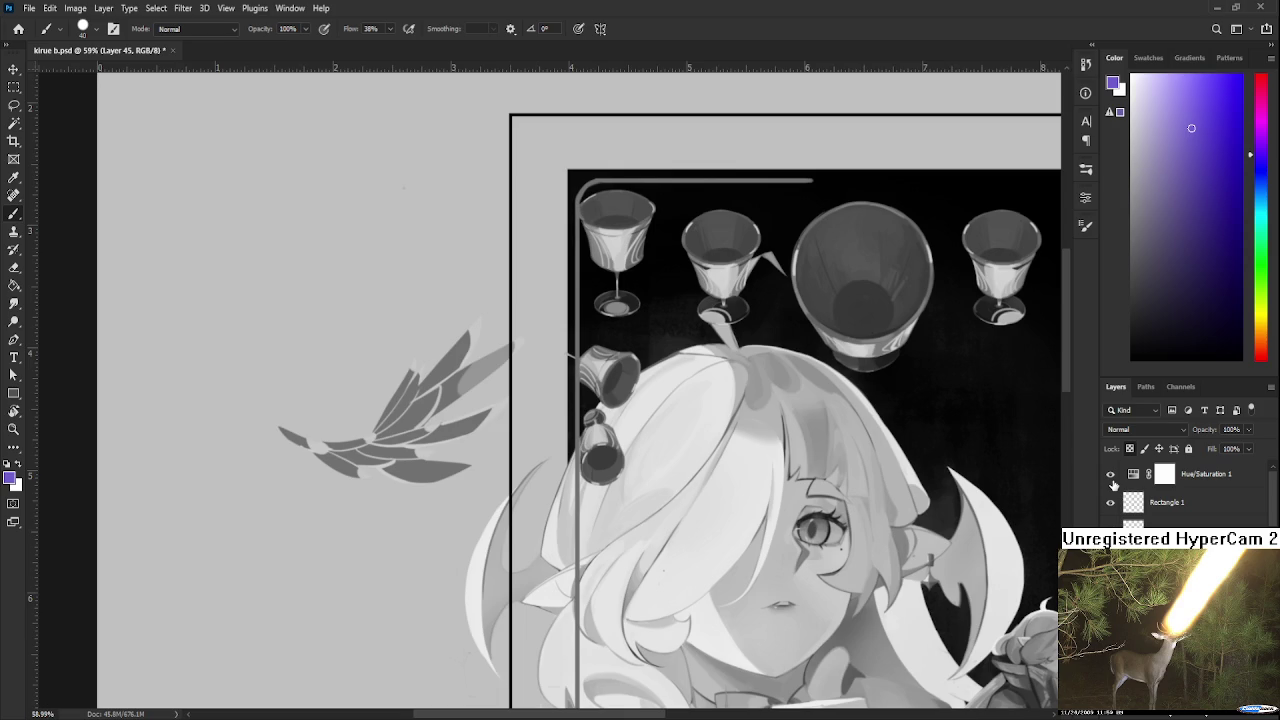
{"action": "left_click", "coordinate": [1110, 476]}
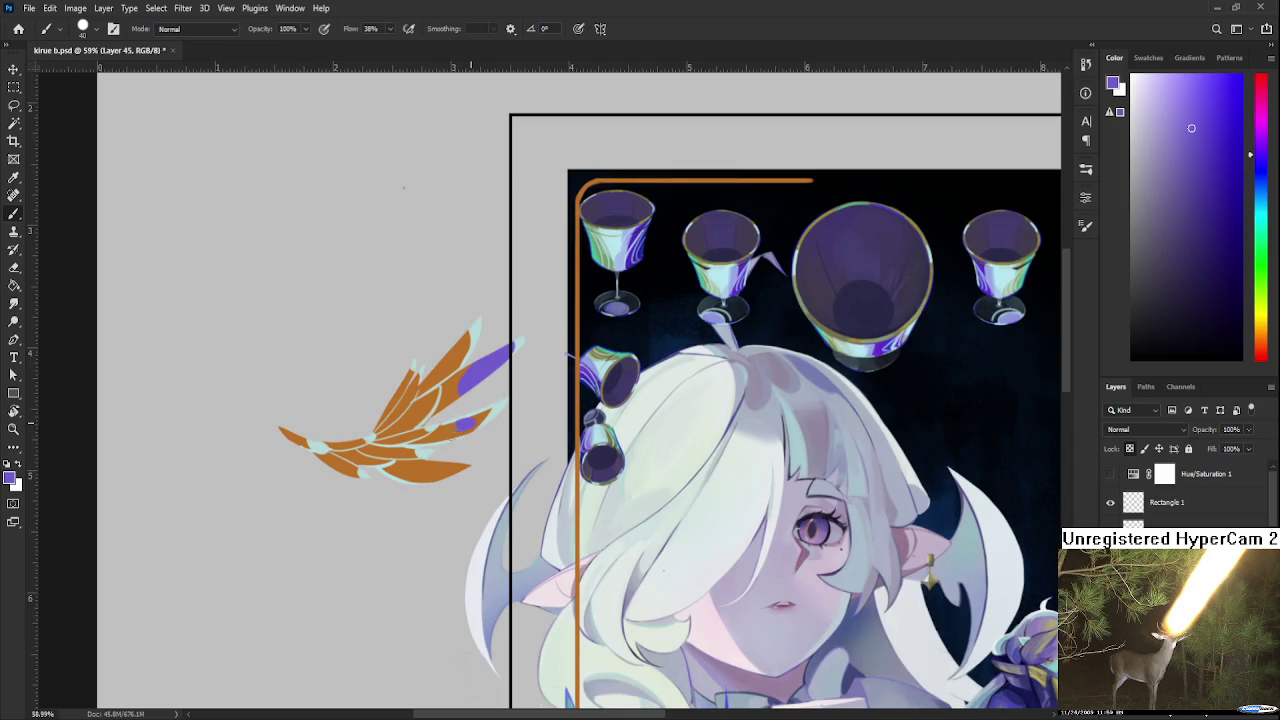
Paint and rework purple tips on the lower and middle feathers
{"action": "mouse_move", "coordinate": [488, 414]}
{"action": "left_mouse_down"}
{"action": "mouse_move", "coordinate": [434, 434]}
{"action": "mouse_move", "coordinate": [465, 434]}
{"action": "mouse_move", "coordinate": [432, 440]}
{"action": "mouse_move", "coordinate": [400, 476]}
{"action": "mouse_move", "coordinate": [439, 476]}
{"action": "left_mouse_up"}
{"action": "key", "text": "ctrl+z"}
{"action": "key", "text": "ctrl+z"}
{"action": "key", "text": "ctrl+z"}
{"action": "key", "text": "ctrl+z"}
{"action": "key", "text": "ctrl+z"}
{"action": "key", "text": "ctrl+z"}
{"action": "key", "text": "ctrl+z"}
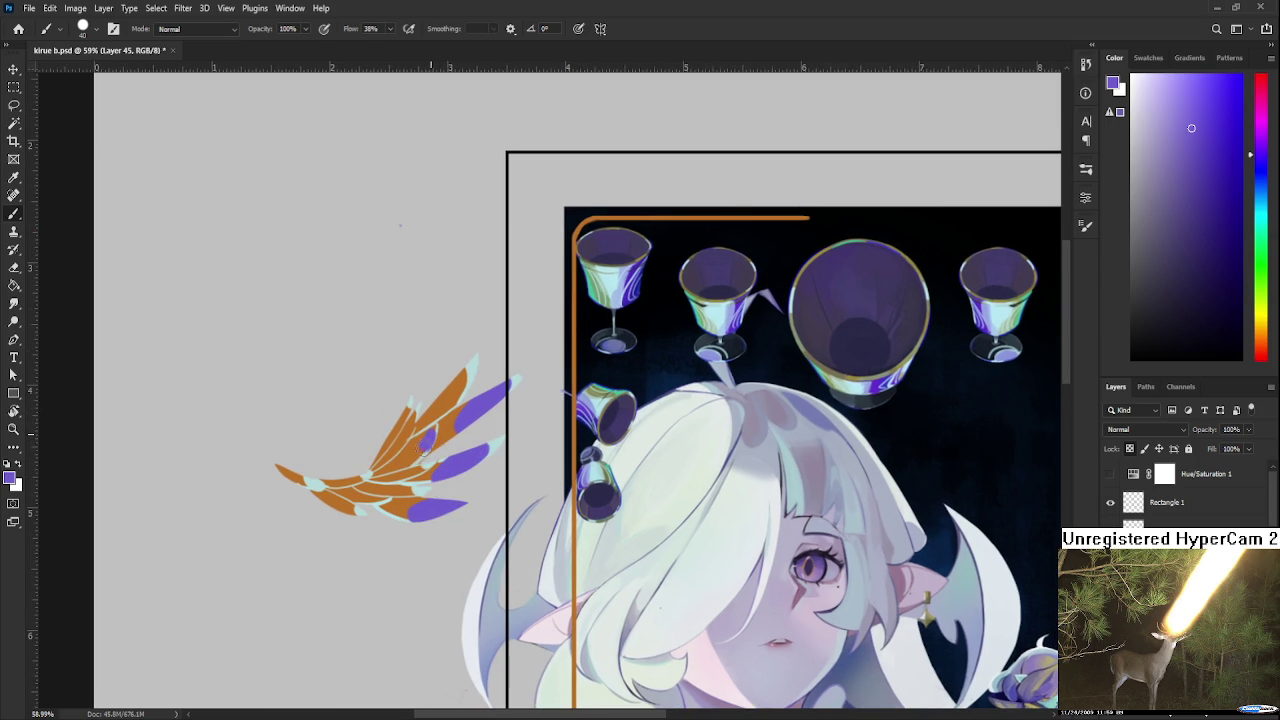
{"action": "mouse_move", "coordinate": [438, 432]}
{"action": "left_mouse_down"}
{"action": "mouse_move", "coordinate": [400, 462]}
{"action": "mouse_move", "coordinate": [407, 476]}
{"action": "left_mouse_up"}
{"action": "key", "text": "ctrl+z"}
{"action": "key", "text": "ctrl+z"}
{"action": "key", "text": "ctrl+z"}
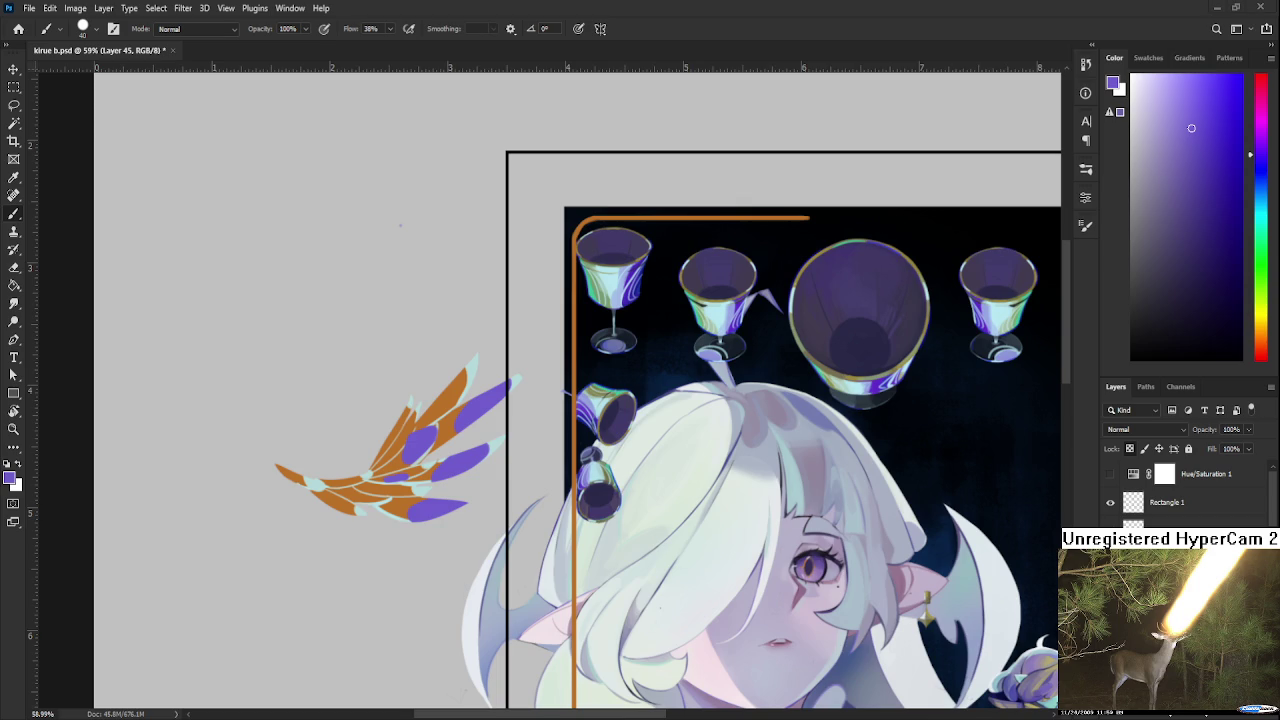
{"action": "mouse_move", "coordinate": [412, 491]}
{"action": "left_mouse_down"}
{"action": "mouse_move", "coordinate": [446, 437]}
{"action": "mouse_move", "coordinate": [476, 427]}
{"action": "left_mouse_up"}
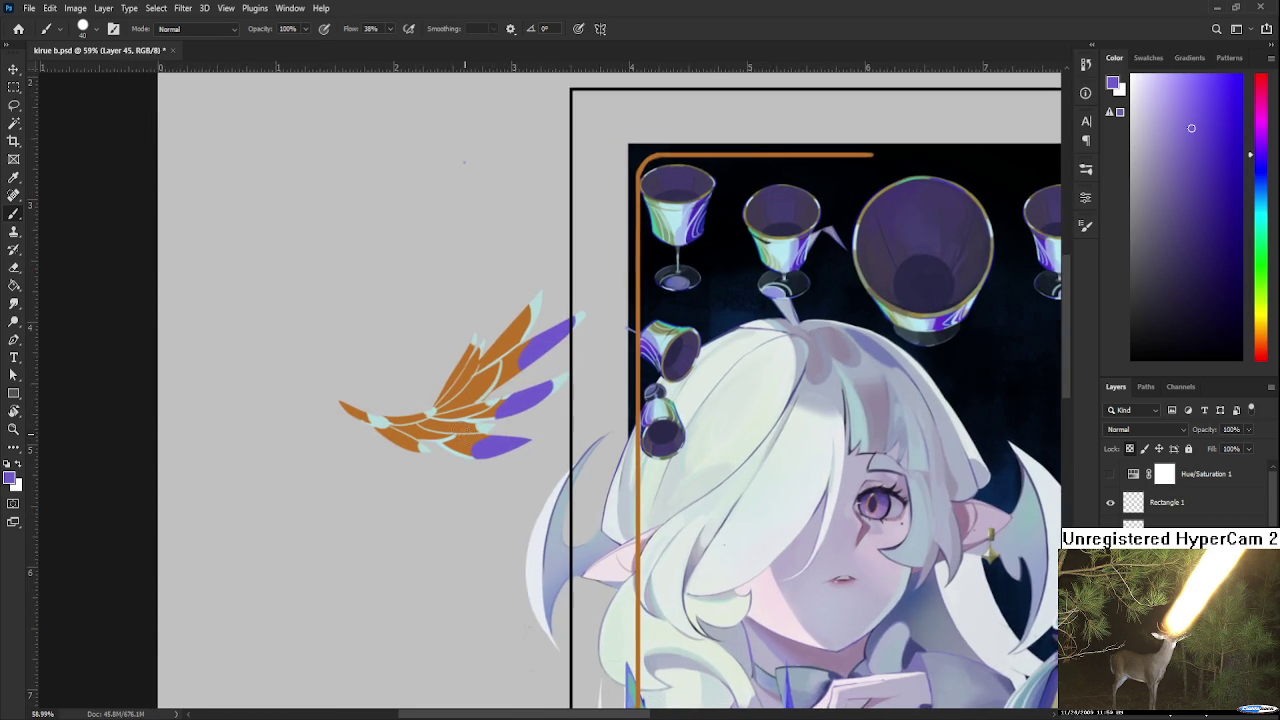
{"action": "key", "text": "ctrl+z"}
{"action": "left_click_drag", "start_coordinate": [398, 452], "coordinate": [472, 420]}
{"action": "key", "text": "ctrl+z"}
{"action": "key", "text": "ctrl+z"}
Review the whole composition and touch up the purple feather tips
{"action": "left_click", "coordinate": [532, 400]}
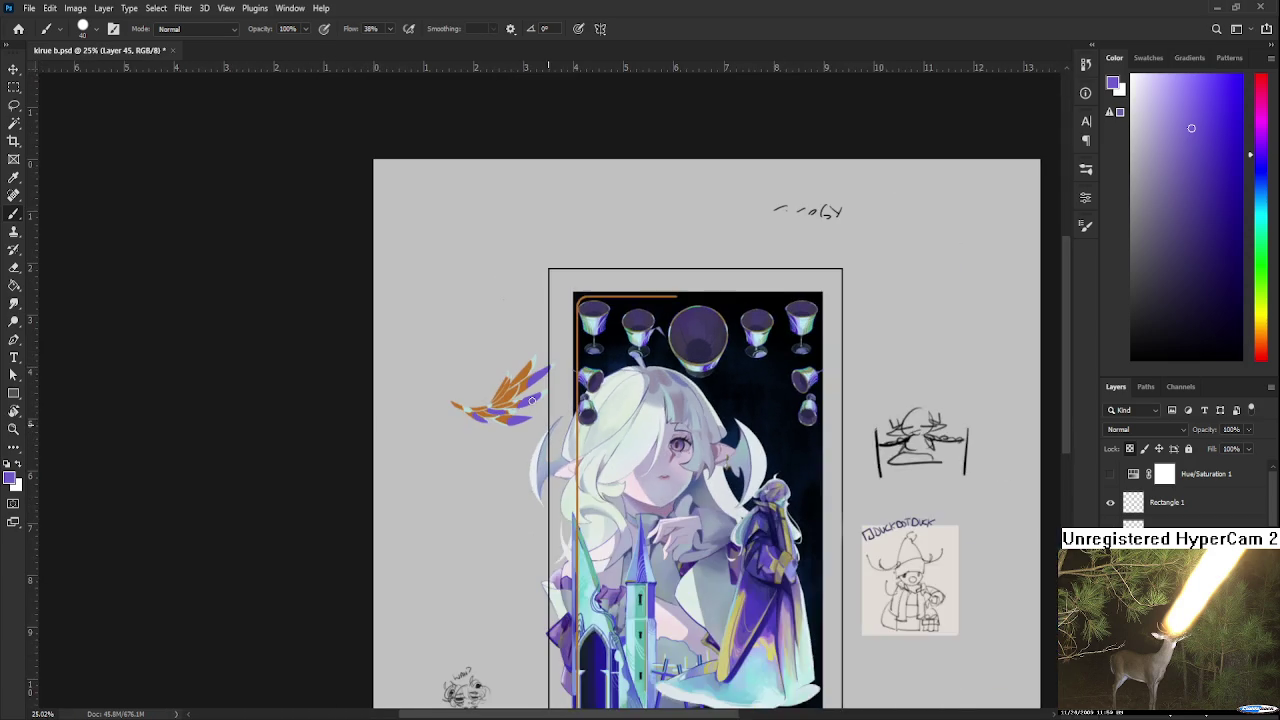
{"action": "scroll", "coordinate": [532, 400], "scroll_direction": "up", "scroll_amount": 2}
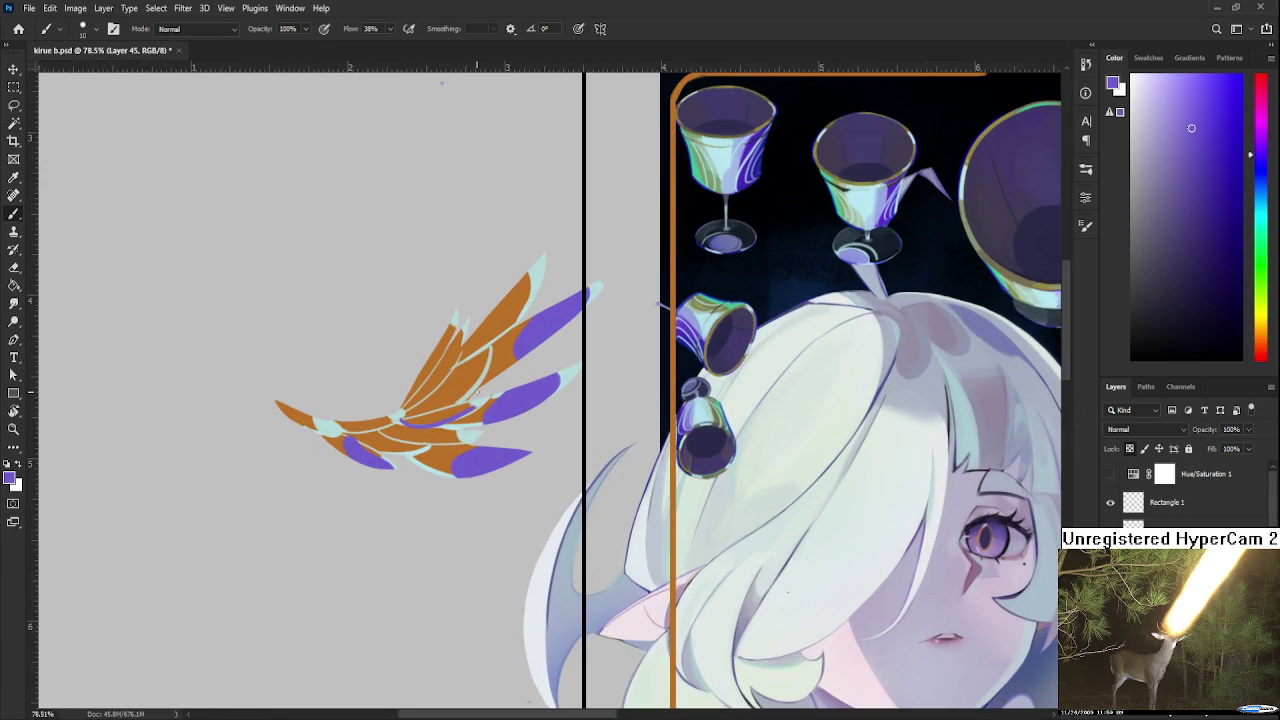
{"action": "scroll", "coordinate": [480, 402], "scroll_direction": "up", "scroll_amount": 1}
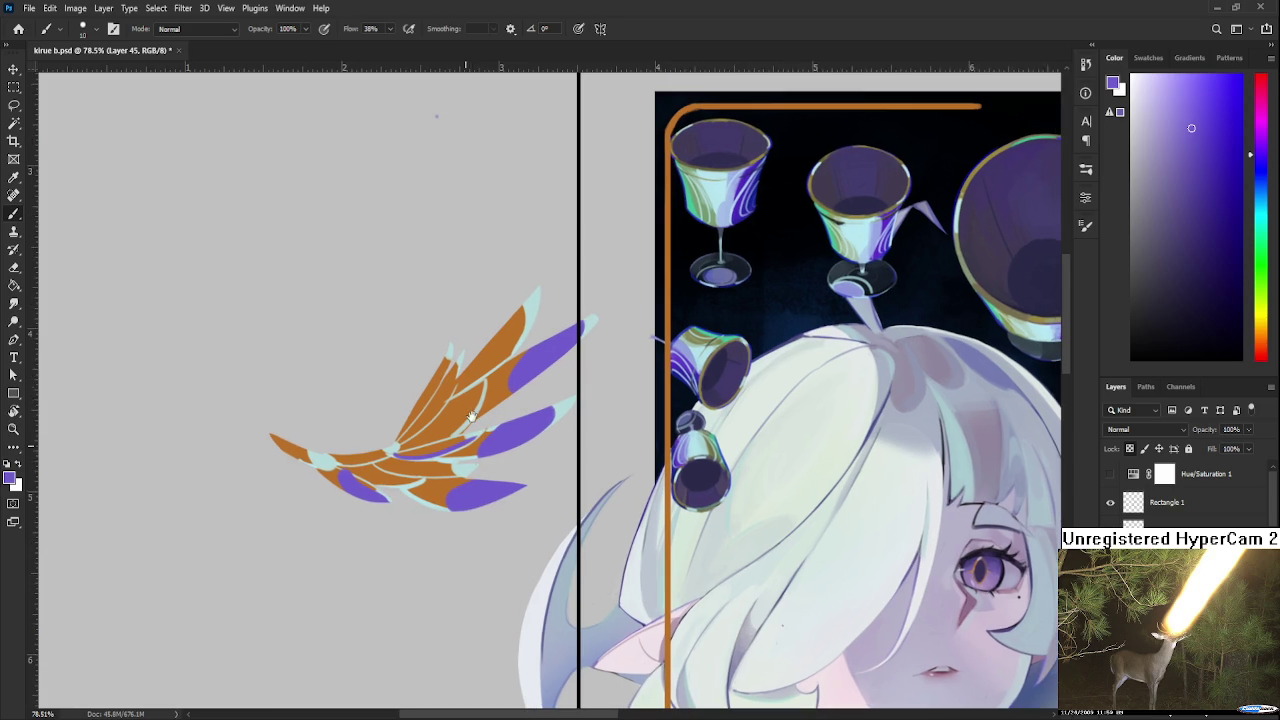
{"action": "left_click_drag", "start_coordinate": [490, 407], "coordinate": [486, 376]}
{"action": "scroll", "coordinate": [462, 373], "scroll_direction": "down", "scroll_amount": 3}
{"action": "scroll", "coordinate": [462, 373], "scroll_direction": "down", "scroll_amount": 2}
{"action": "scroll", "coordinate": [462, 373], "scroll_direction": "down", "scroll_amount": 3}
{"action": "scroll", "coordinate": [462, 373], "scroll_direction": "down", "scroll_amount": 2}
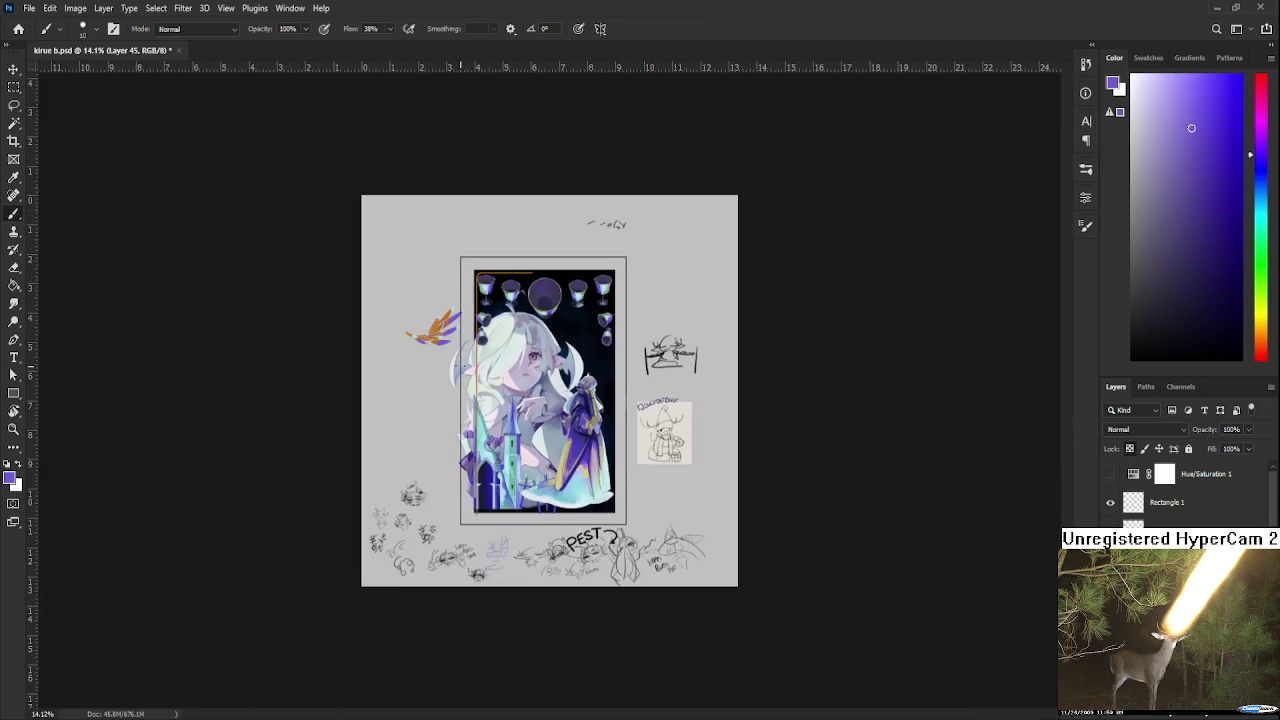
{"action": "scroll", "coordinate": [462, 373], "scroll_direction": "up", "scroll_amount": 2}
{"action": "scroll", "coordinate": [462, 373], "scroll_direction": "up", "scroll_amount": 3}
{"action": "scroll", "coordinate": [517, 483], "scroll_direction": "up", "scroll_amount": 2}
{"action": "scroll", "coordinate": [517, 483], "scroll_direction": "up", "scroll_amount": 2}
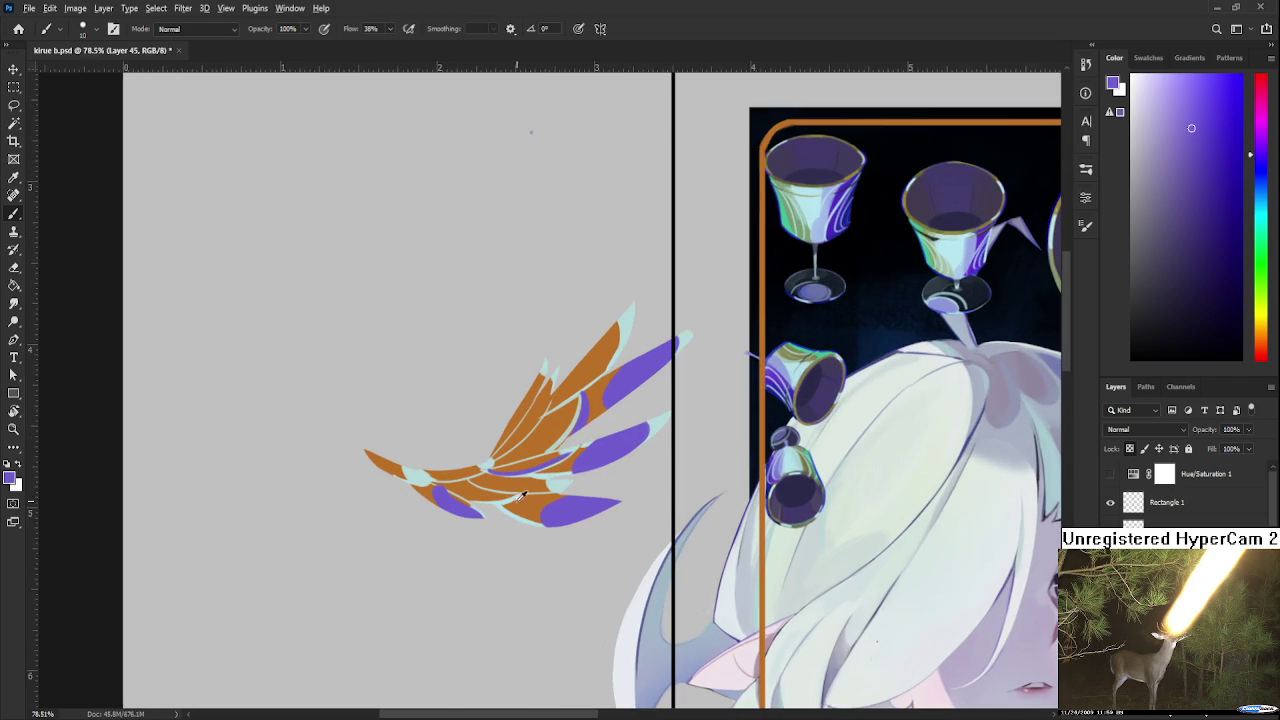
Adjust the brush size, rotate the view, and sample purple from a feather tip
{"action": "left_click", "coordinate": [534, 458], "text": "alt"}
{"action": "key", "text": "bracketright"}
{"action": "key", "text": "bracketleft"}
{"action": "key", "text": "bracketleft"}
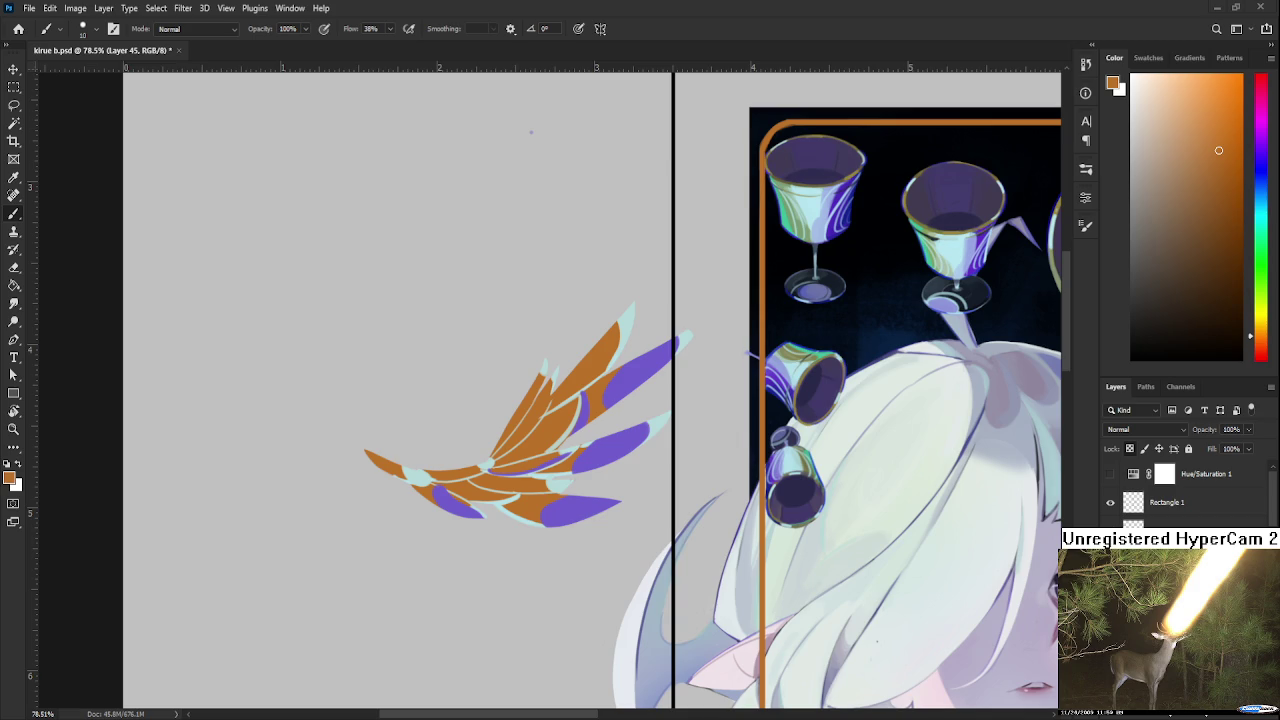
{"action": "scroll", "coordinate": [566, 431], "scroll_direction": "up", "scroll_amount": 2}
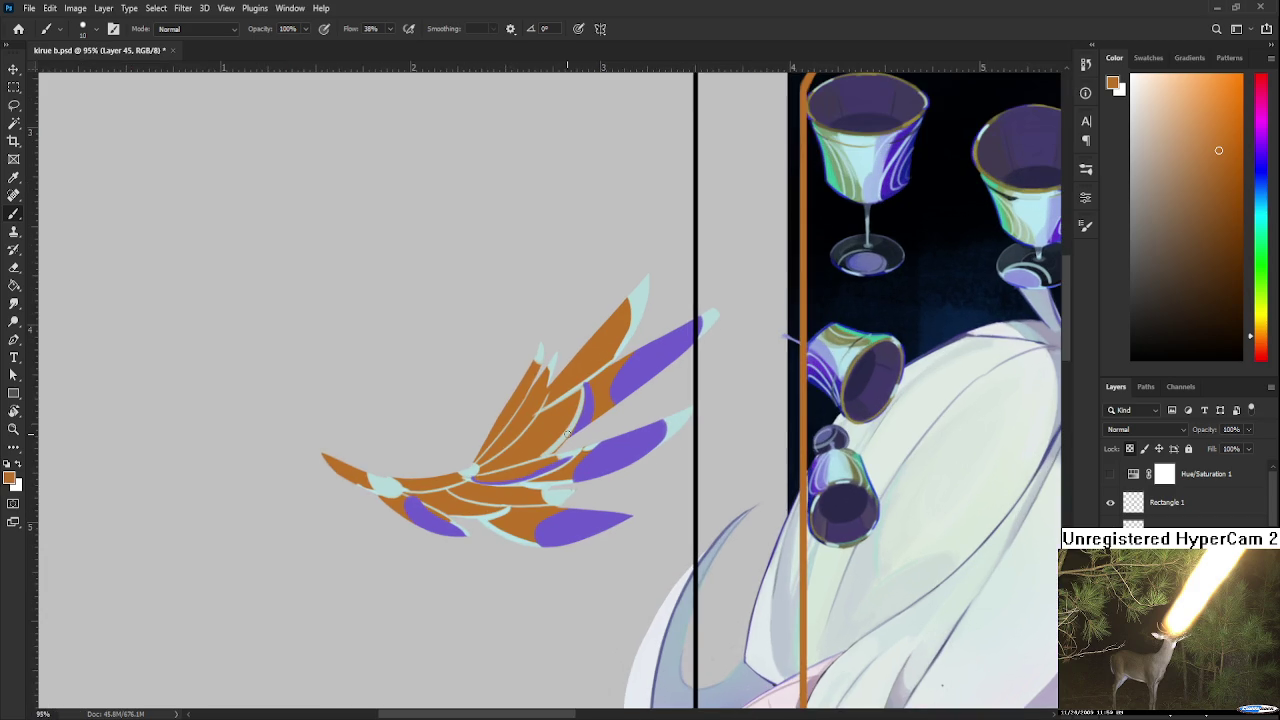
{"action": "left_click_drag", "start_coordinate": [578, 448], "coordinate": [435, 474]}
{"action": "left_click", "coordinate": [440, 474], "text": "alt"}
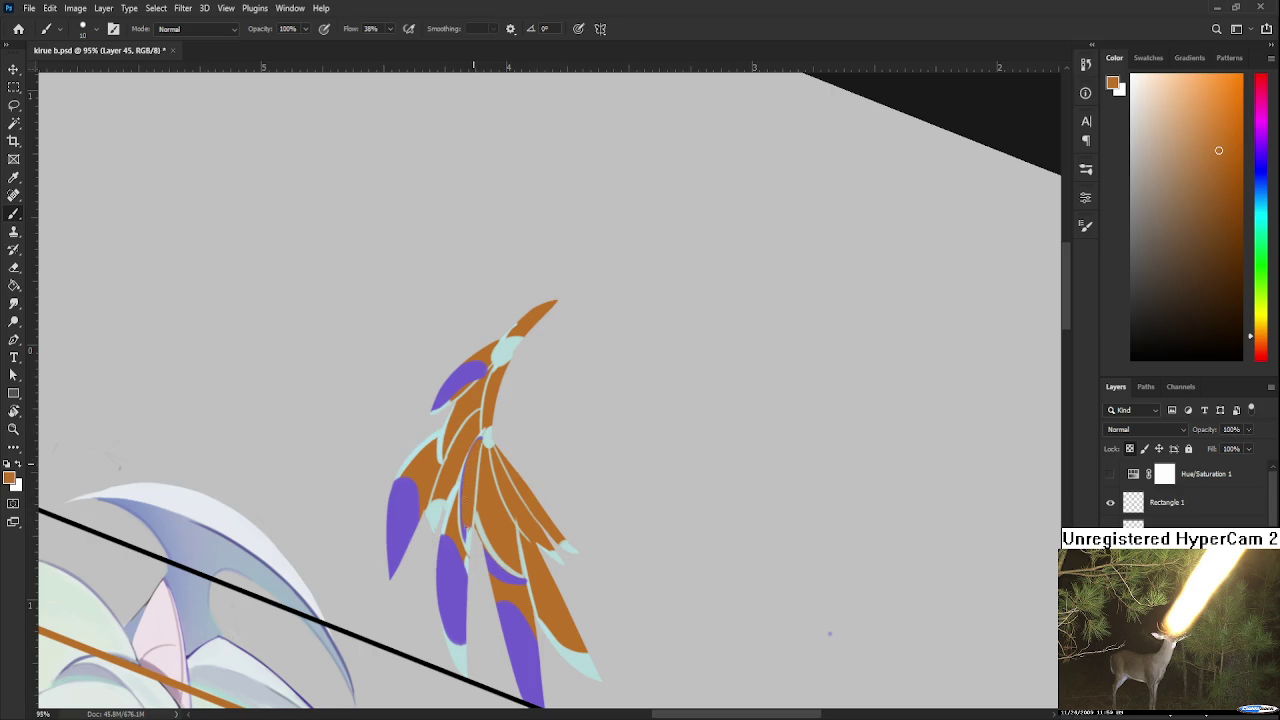
{"action": "left_click", "coordinate": [470, 520], "text": "alt"}
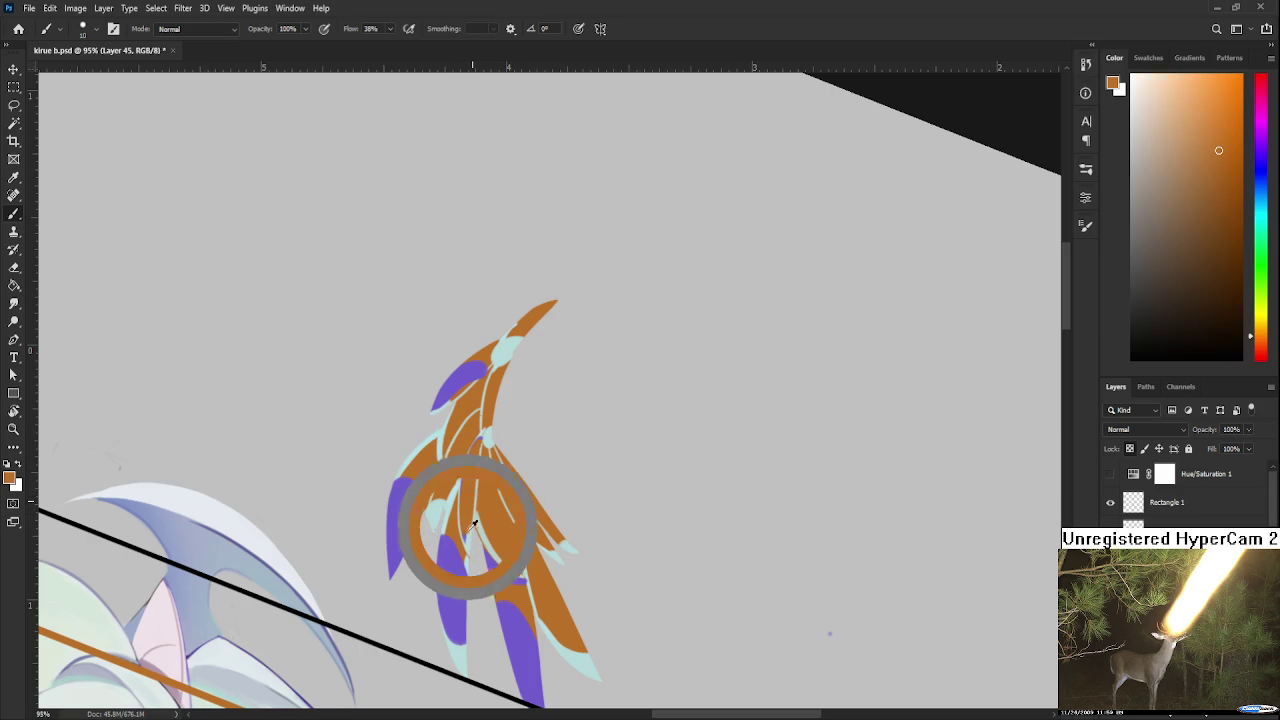
{"action": "left_click", "coordinate": [478, 519], "text": "alt"}
{"action": "left_click", "coordinate": [482, 518], "text": "alt"}
{"action": "left_click", "coordinate": [445, 560], "text": "alt"}
Paint a larger purple streak down the inner feather's centre, then re-level the view
{"action": "key", "text": "bracketright"}
{"action": "left_click_drag", "start_coordinate": [480, 437], "coordinate": [472, 526]}
{"action": "key", "text": "ctrl+z"}
{"action": "key", "text": "ctrl+z"}
{"action": "left_click_drag", "start_coordinate": [480, 437], "coordinate": [472, 520]}
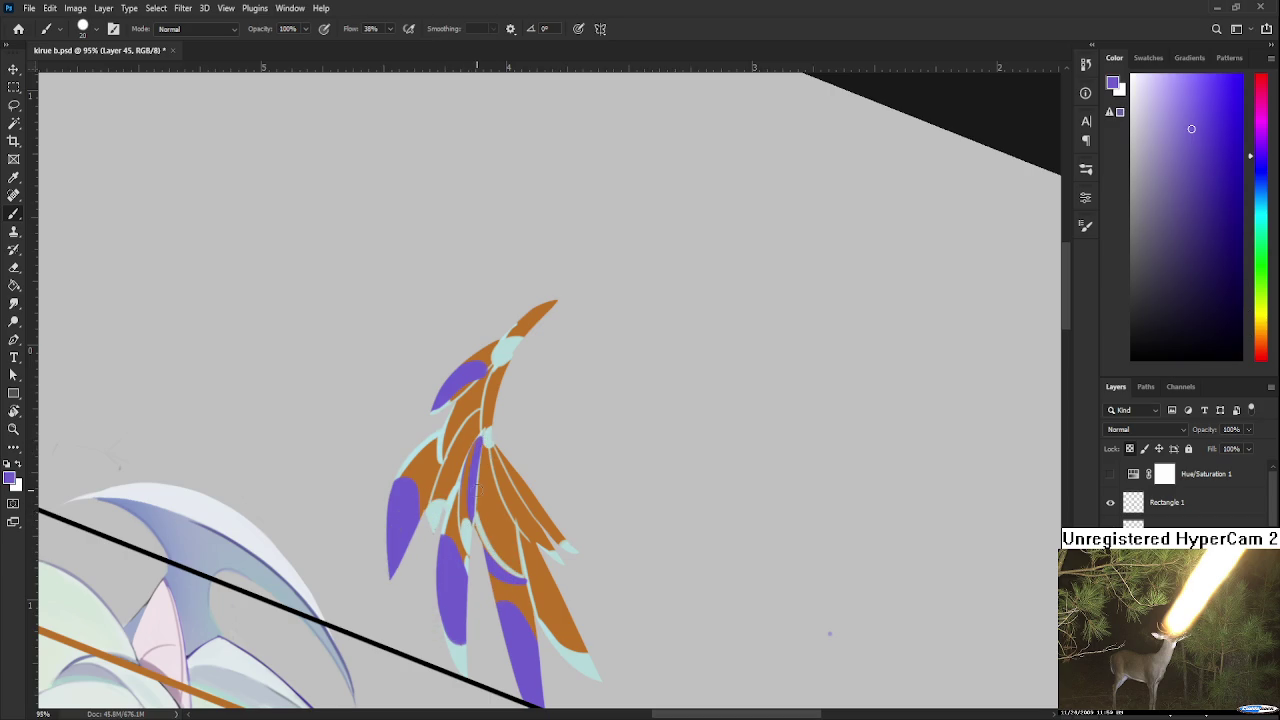
{"action": "key", "text": "r"}
{"action": "left_click_drag", "start_coordinate": [495, 437], "coordinate": [553, 412]}
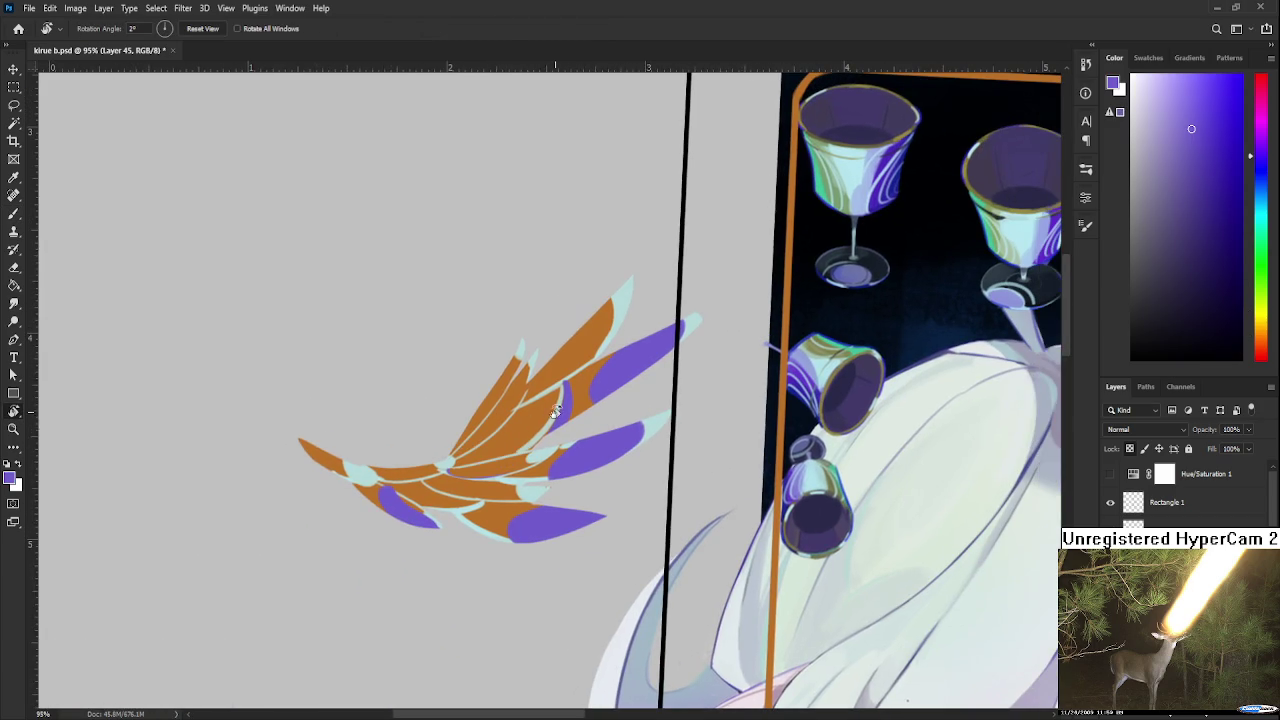
Return to the brush and sample the wing's pale cyan
{"action": "key", "text": "b"}
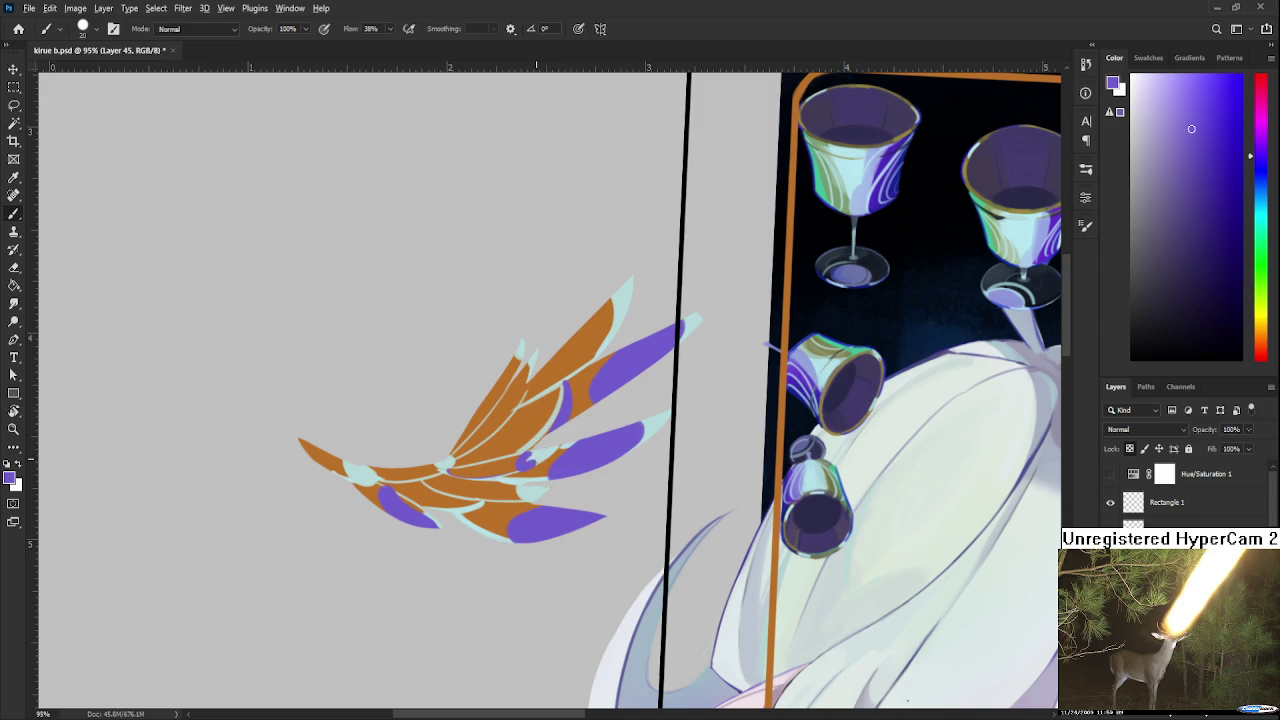
{"action": "left_click", "coordinate": [543, 452], "text": "alt"}
{"action": "scroll", "coordinate": [568, 450], "scroll_direction": "down", "scroll_amount": 3}
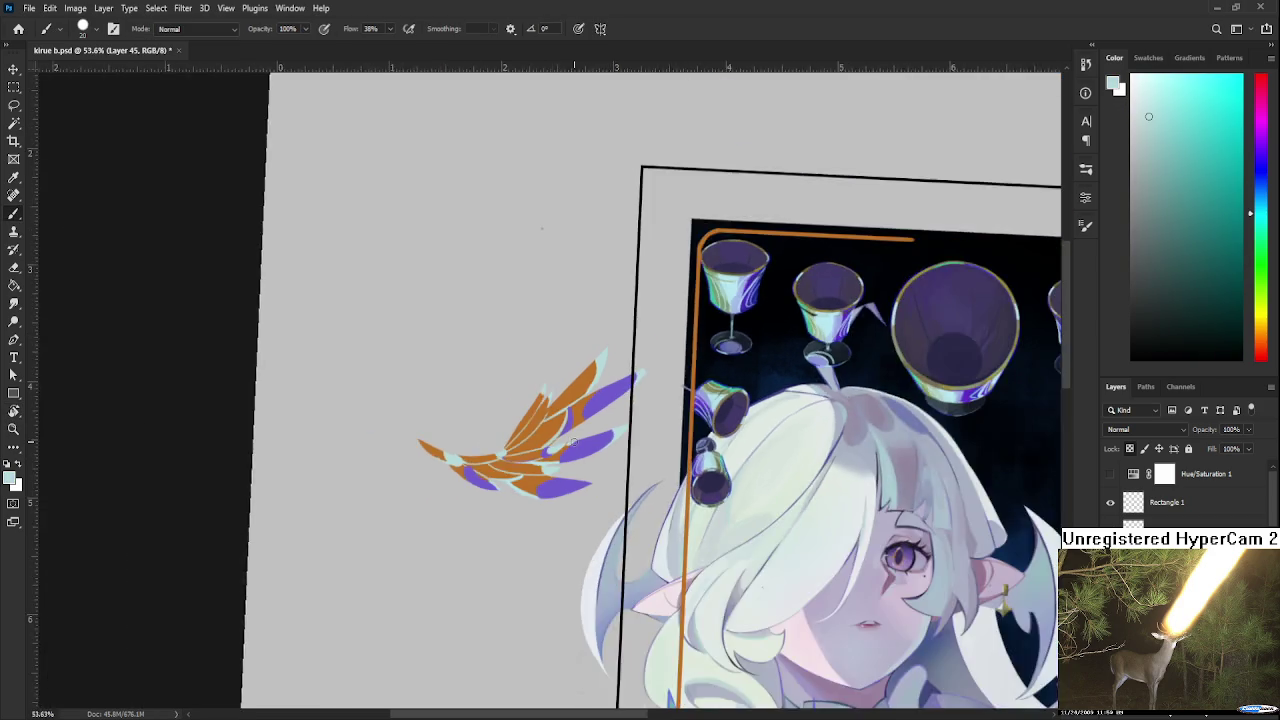
{"action": "scroll", "coordinate": [574, 443], "scroll_direction": "down", "scroll_amount": 2}
{"action": "scroll", "coordinate": [574, 443], "scroll_direction": "down", "scroll_amount": 2}
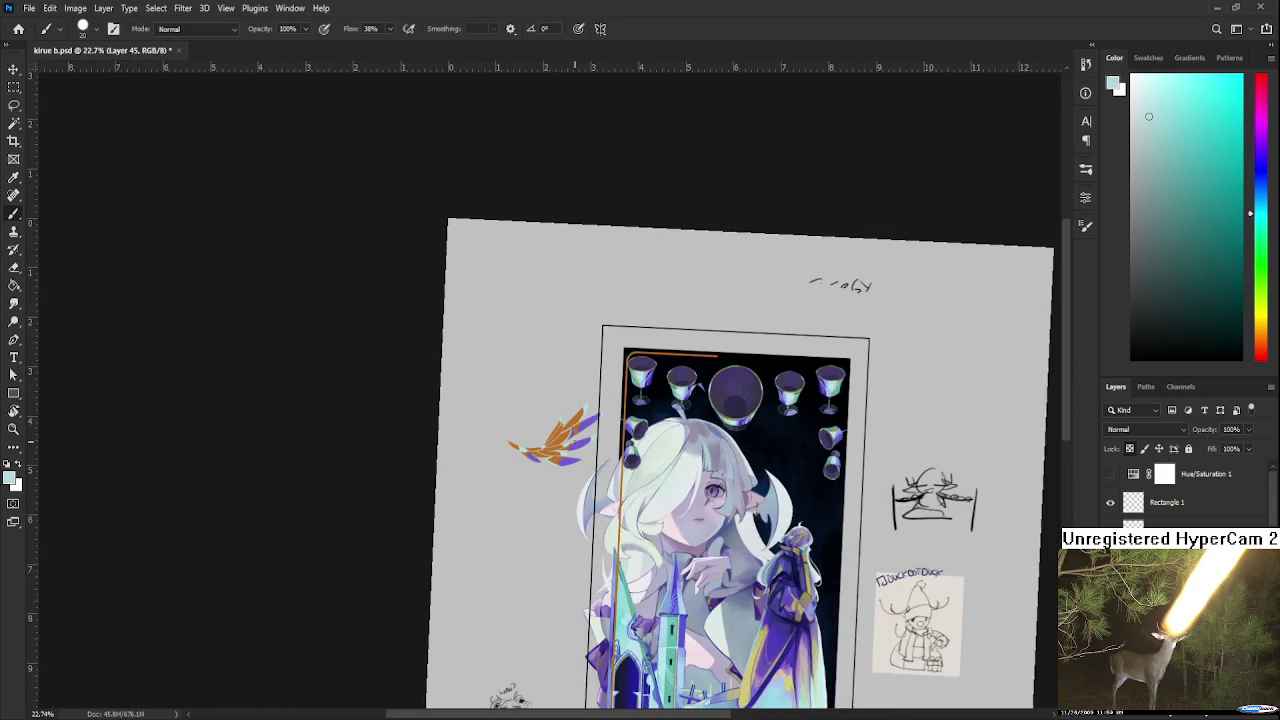
{"action": "scroll", "coordinate": [574, 443], "scroll_direction": "up", "scroll_amount": 3}
{"action": "scroll", "coordinate": [580, 443], "scroll_direction": "down", "scroll_amount": 1}
{"action": "scroll", "coordinate": [585, 444], "scroll_direction": "down", "scroll_amount": 1}
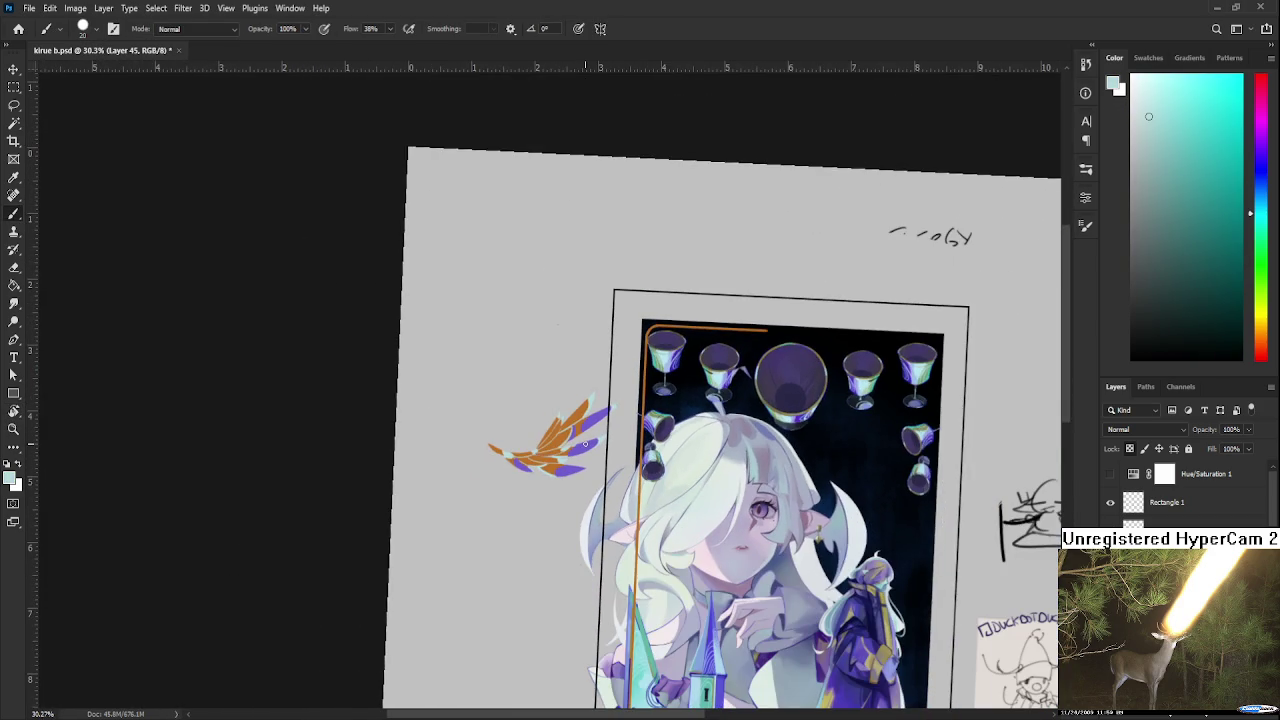
{"action": "scroll", "coordinate": [585, 444], "scroll_direction": "down", "scroll_amount": 1}
{"action": "scroll", "coordinate": [585, 444], "scroll_direction": "down", "scroll_amount": 1}
{"action": "scroll", "coordinate": [585, 444], "scroll_direction": "up", "scroll_amount": 2}
Sample green from the artwork and paint a green accent stroke on the wing
{"action": "left_click_drag", "start_coordinate": [468, 370], "coordinate": [733, 476]}
{"action": "scroll", "coordinate": [733, 470], "scroll_direction": "up", "scroll_amount": 1}
{"action": "scroll", "coordinate": [735, 450], "scroll_direction": "up", "scroll_amount": 2}
{"action": "scroll", "coordinate": [736, 430], "scroll_direction": "up", "scroll_amount": 1}
{"action": "scroll", "coordinate": [738, 405], "scroll_direction": "up", "scroll_amount": 2}
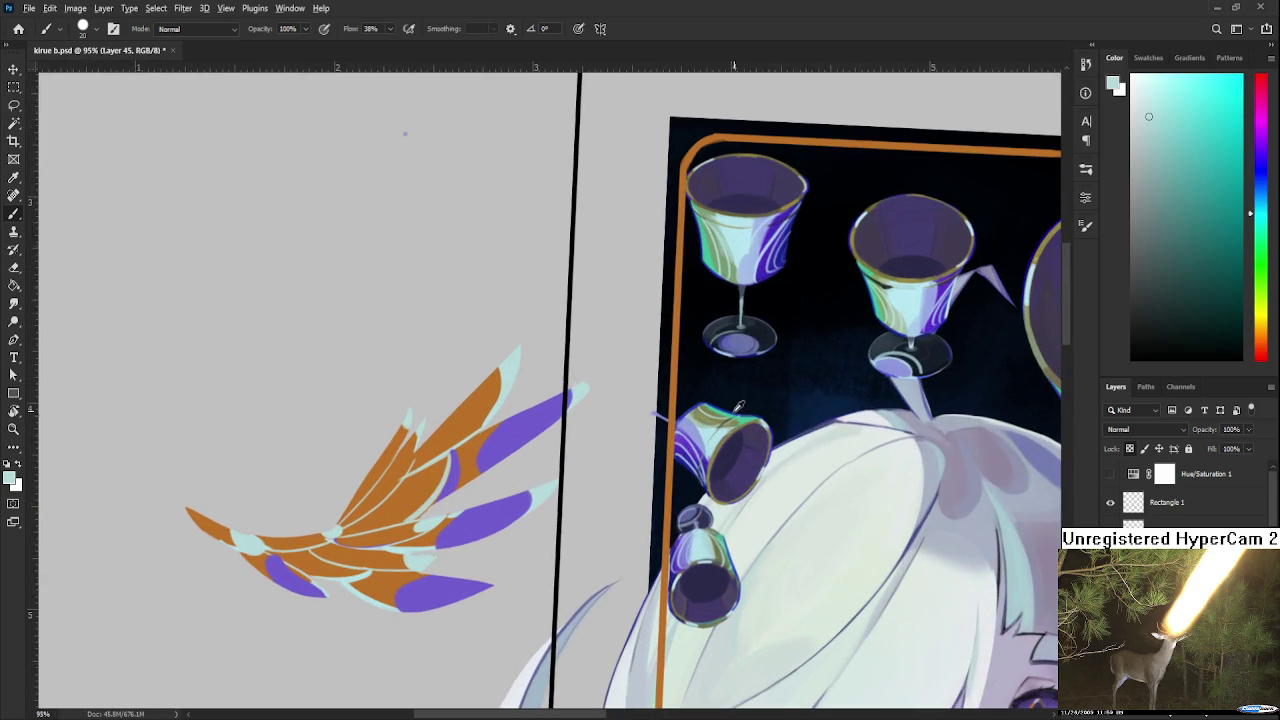
{"action": "left_click", "coordinate": [738, 405], "text": "alt"}
{"action": "scroll", "coordinate": [453, 560], "scroll_direction": "left", "scroll_amount": 2}
{"action": "left_click_drag", "start_coordinate": [462, 476], "coordinate": [476, 512]}
Toggle the Hue/Saturation layer to check values in grayscale, then restore full colour
{"action": "left_click", "coordinate": [1110, 474]}
{"action": "left_click", "coordinate": [1111, 476]}
{"action": "scroll", "coordinate": [690, 477], "scroll_direction": "down", "scroll_amount": 2}
{"action": "scroll", "coordinate": [690, 477], "scroll_direction": "down", "scroll_amount": 1}
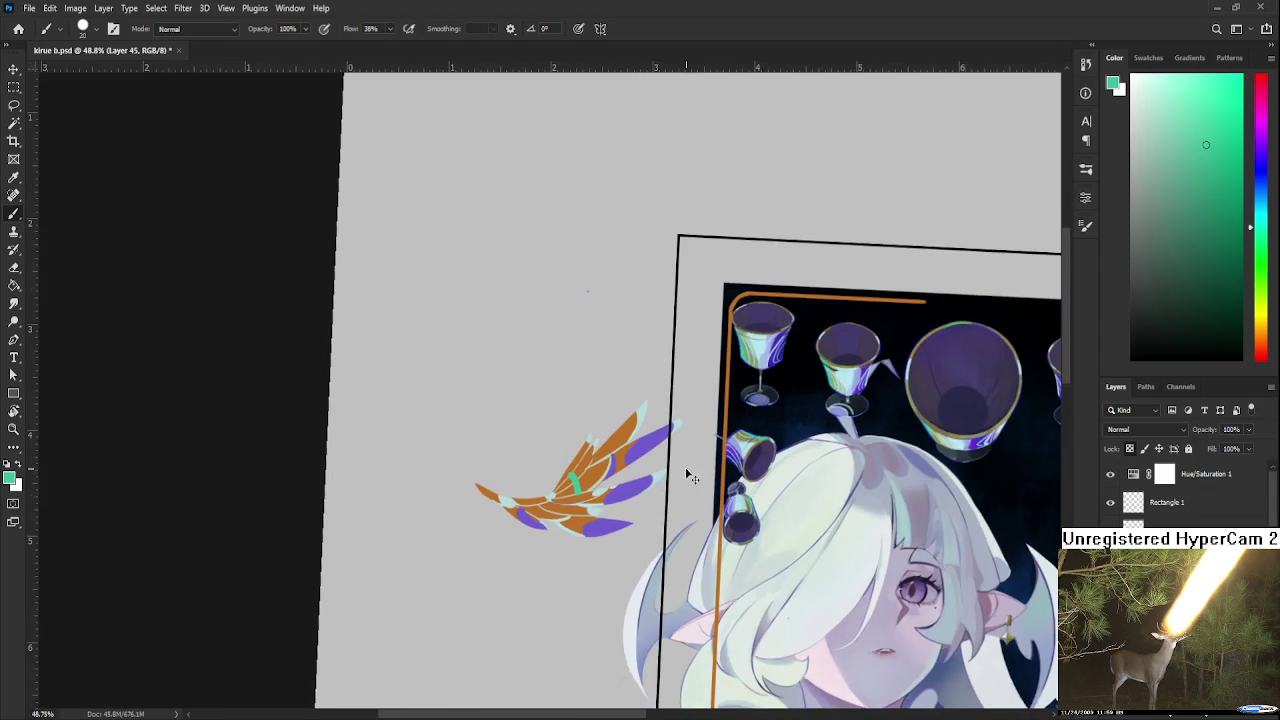
{"action": "scroll", "coordinate": [690, 477], "scroll_direction": "down", "scroll_amount": 1}
{"action": "scroll", "coordinate": [688, 472], "scroll_direction": "down", "scroll_amount": 1}
{"action": "scroll", "coordinate": [686, 468], "scroll_direction": "down", "scroll_amount": 1}
{"action": "scroll", "coordinate": [686, 468], "scroll_direction": "up", "scroll_amount": 1}
{"action": "scroll", "coordinate": [686, 468], "scroll_direction": "up", "scroll_amount": 1}
{"action": "scroll", "coordinate": [686, 468], "scroll_direction": "up", "scroll_amount": 1}
{"action": "scroll", "coordinate": [686, 468], "scroll_direction": "up", "scroll_amount": 1}
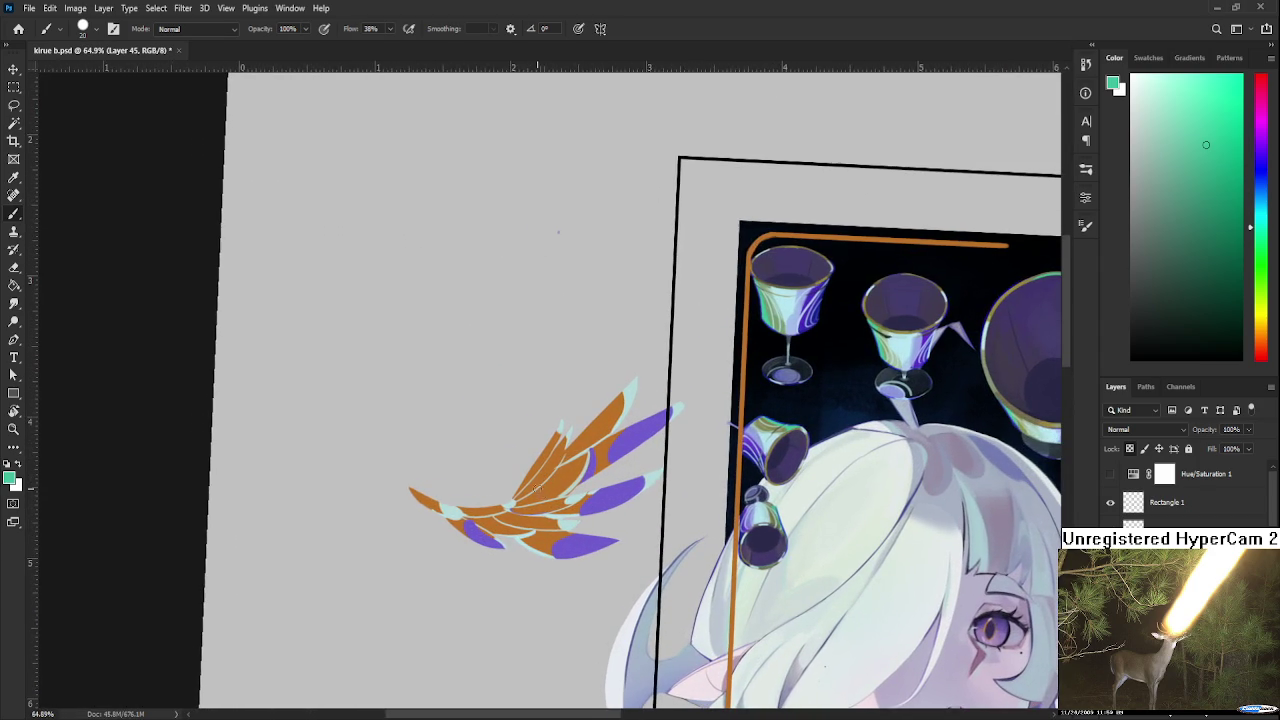
With a smaller brush, outline the left tip, lower edge and upper feather, and mint-edge a purple tip
{"action": "key", "text": "bracketleft"}
{"action": "left_click_drag", "start_coordinate": [406, 487], "coordinate": [434, 500]}
{"action": "scroll", "coordinate": [481, 485], "scroll_direction": "down", "scroll_amount": 1}
{"action": "mouse_move", "coordinate": [456, 493]}
{"action": "left_mouse_down"}
{"action": "mouse_move", "coordinate": [503, 489]}
{"action": "mouse_move", "coordinate": [553, 417]}
{"action": "left_mouse_up"}
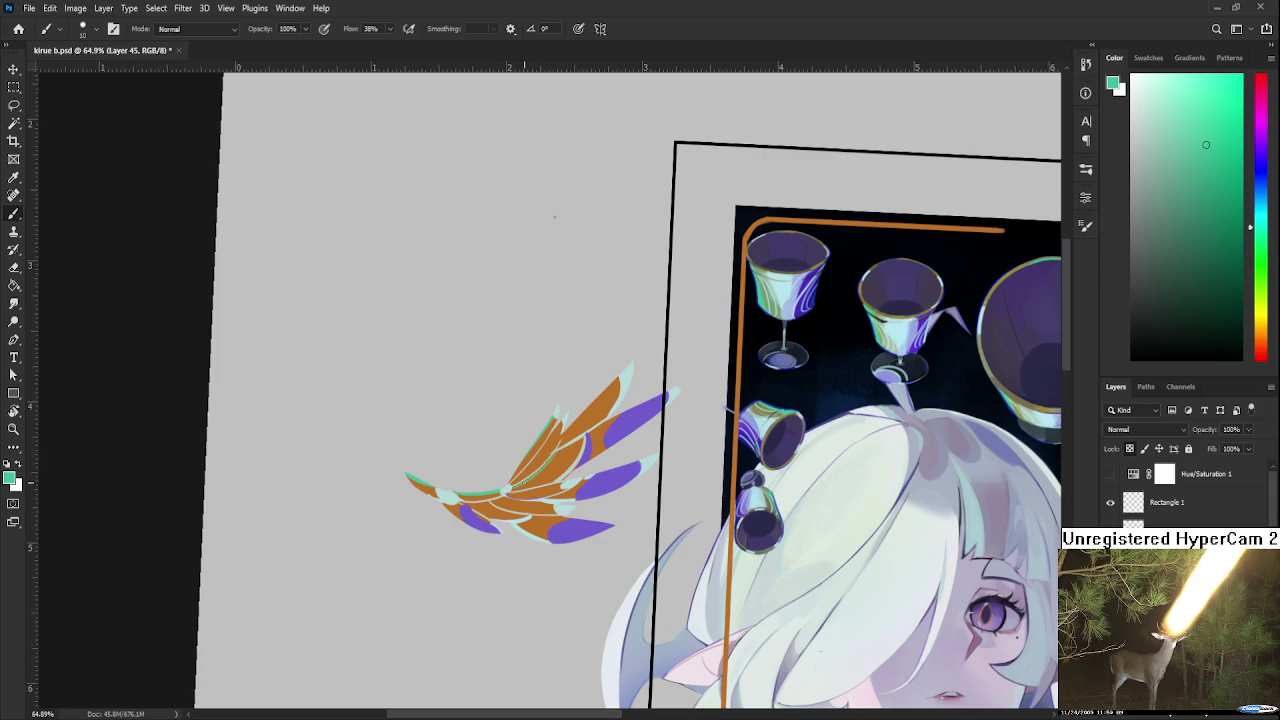
{"action": "left_click_drag", "start_coordinate": [554, 451], "coordinate": [476, 521]}
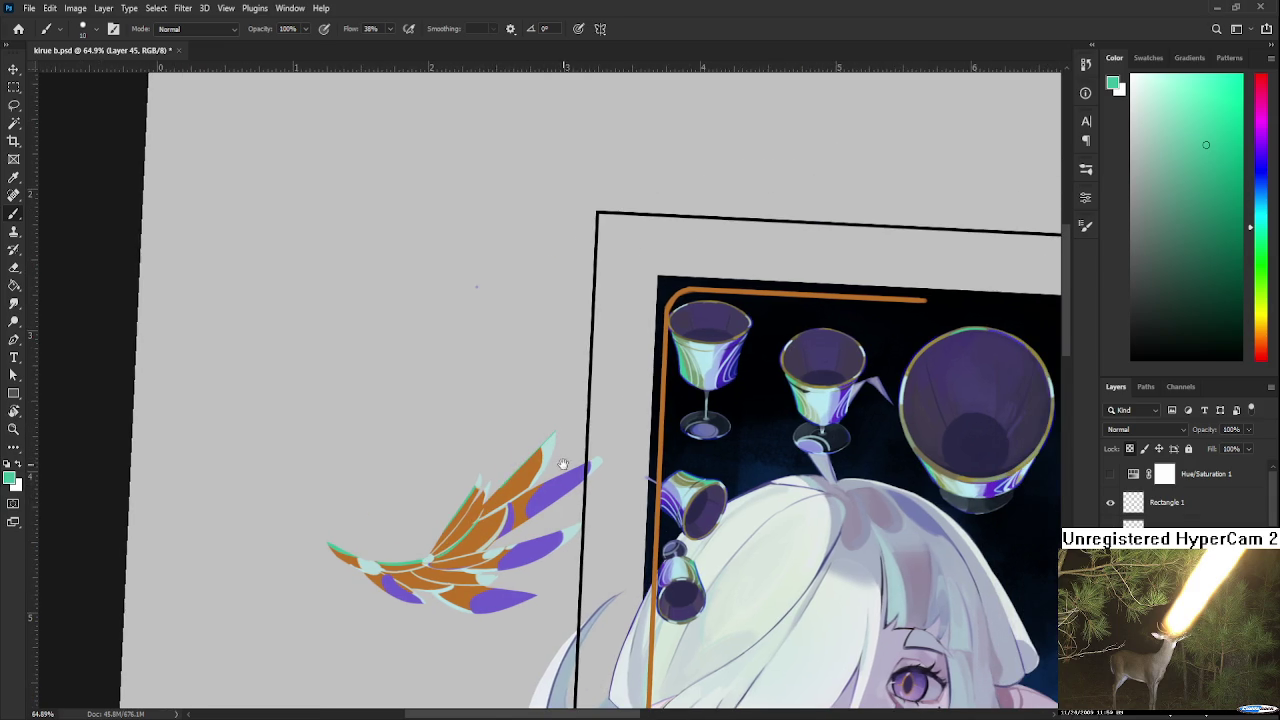
{"action": "left_click_drag", "start_coordinate": [558, 461], "coordinate": [532, 443]}
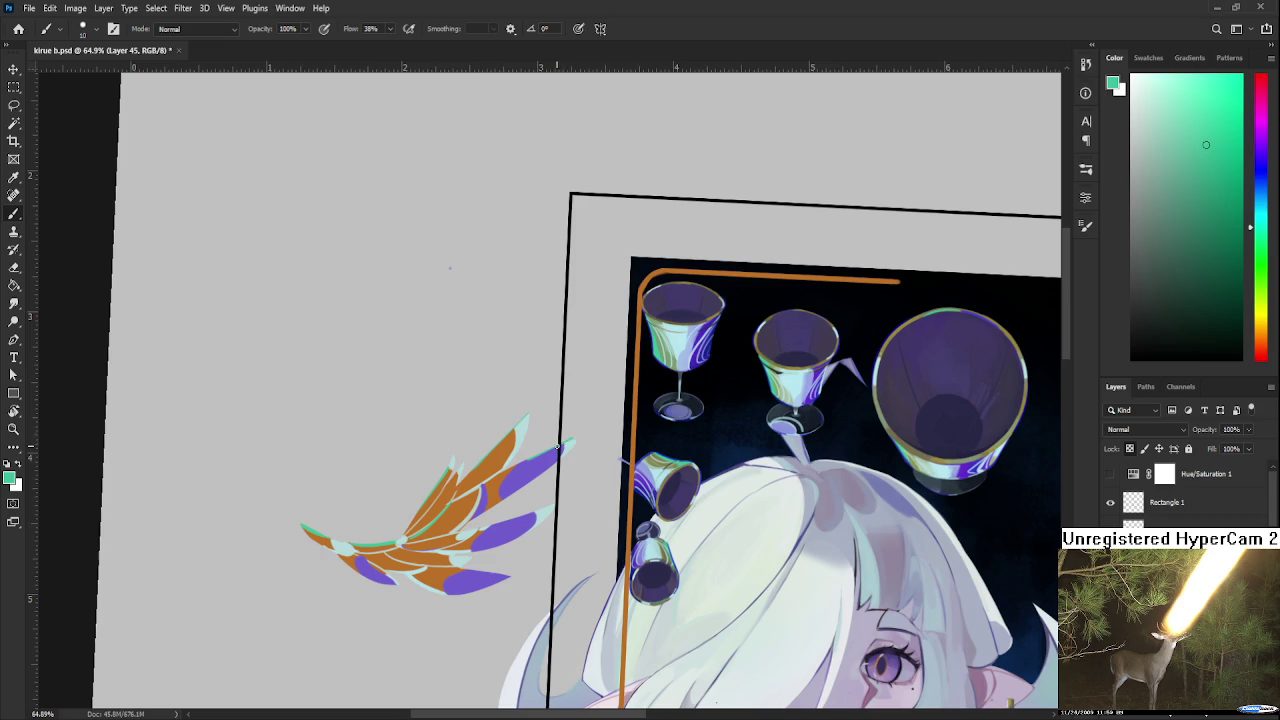
{"action": "left_click_drag", "start_coordinate": [510, 519], "coordinate": [553, 505]}
Sample the wing's orange and pale cyan colours
{"action": "scroll", "coordinate": [450, 268], "scroll_direction": "down", "scroll_amount": 2}
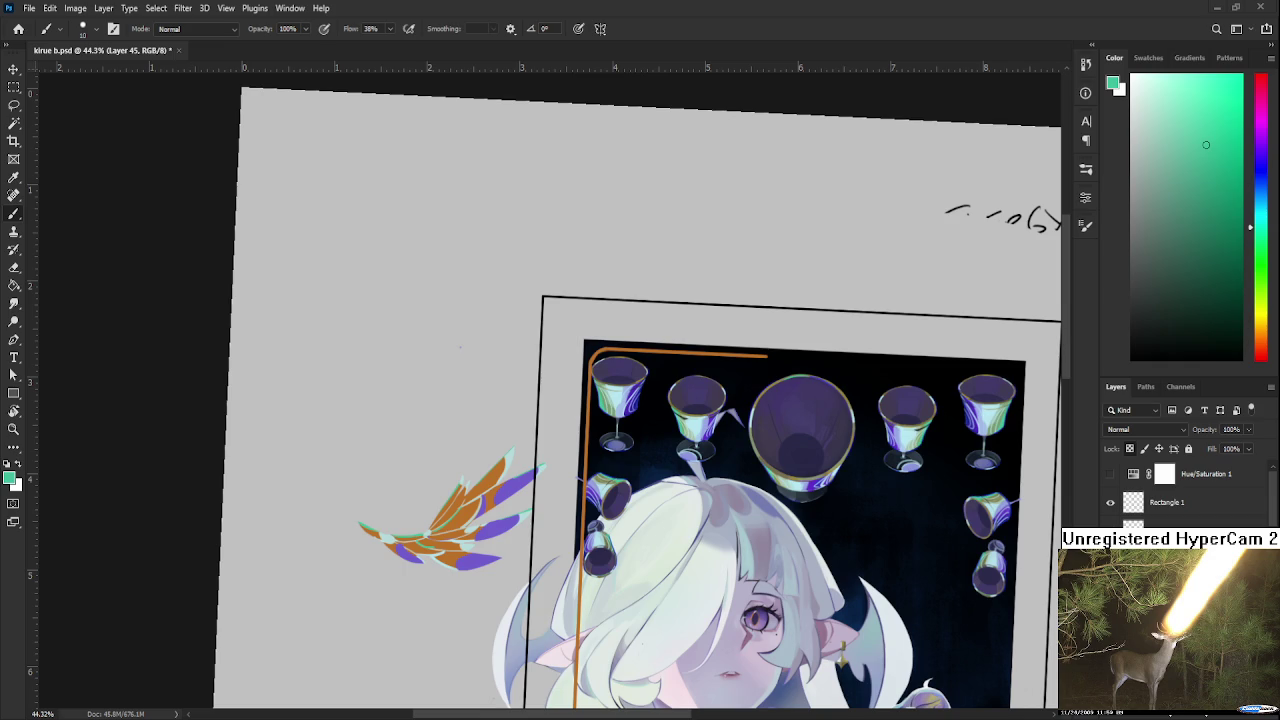
{"action": "scroll", "coordinate": [453, 547], "scroll_direction": "up", "scroll_amount": 3}
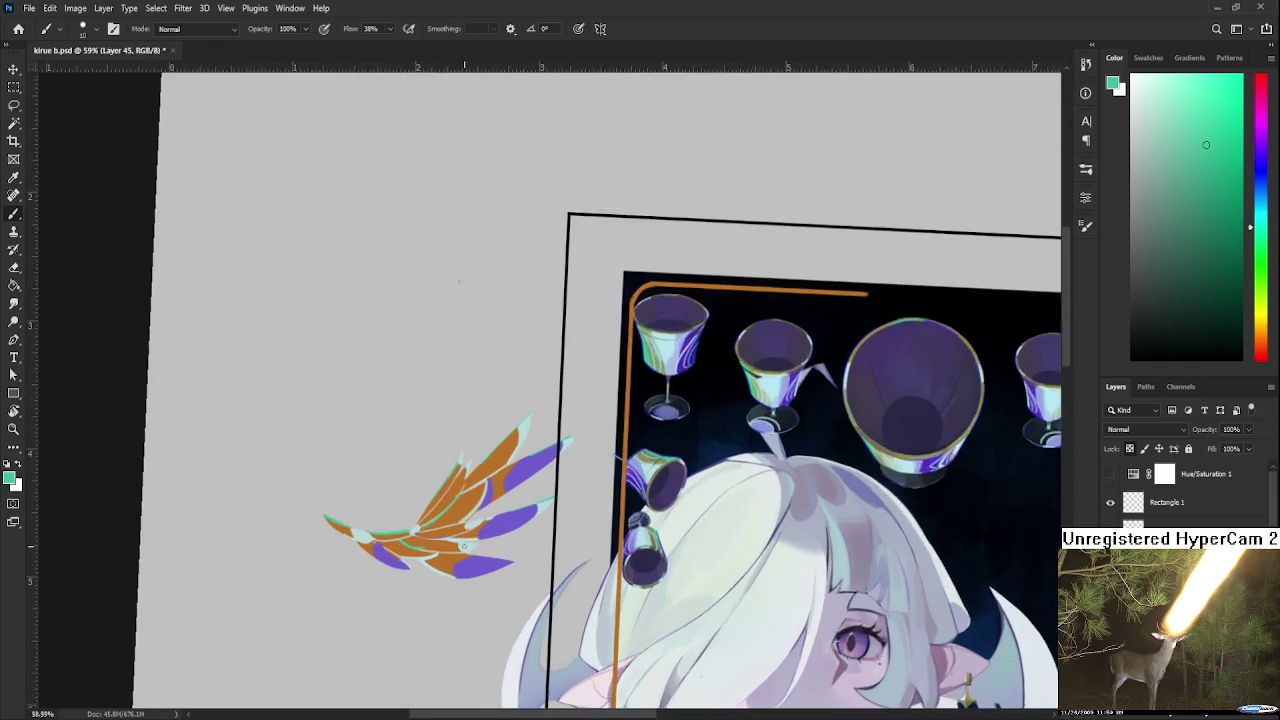
{"action": "scroll", "coordinate": [453, 547], "scroll_direction": "up", "scroll_amount": 3}
{"action": "left_click", "coordinate": [453, 462], "text": "alt"}
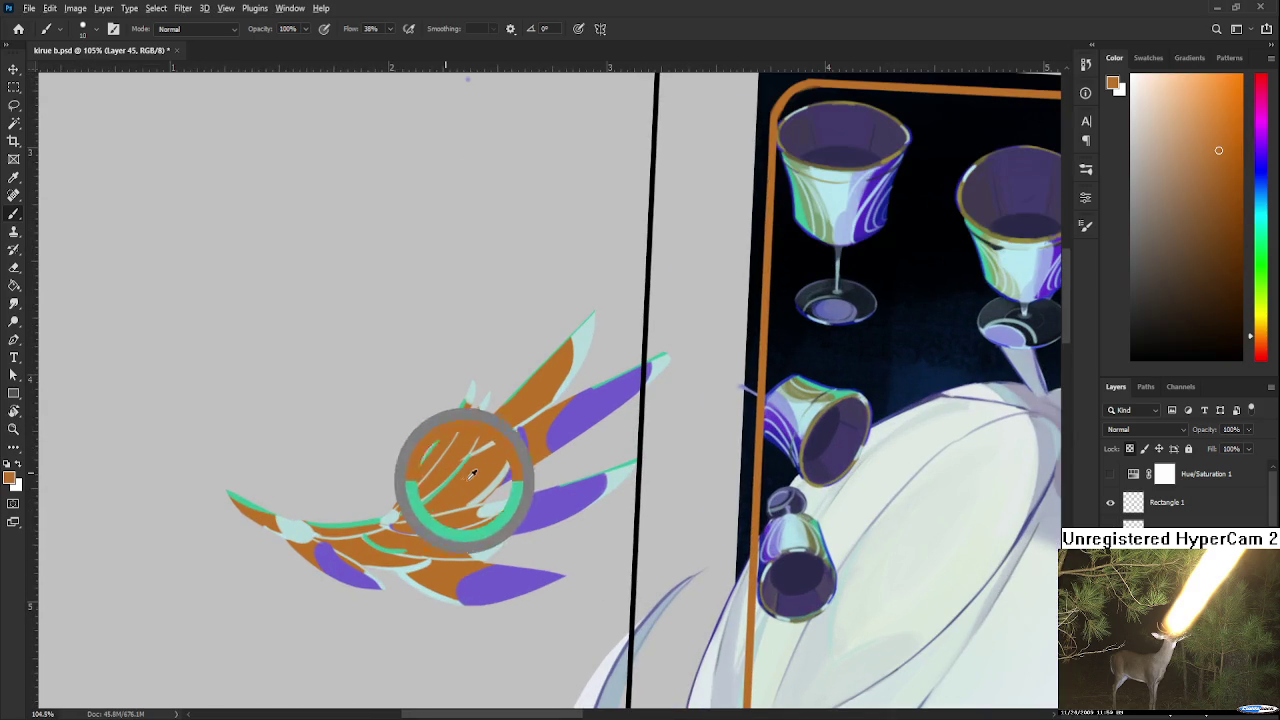
{"action": "left_click", "coordinate": [497, 437], "text": "alt"}
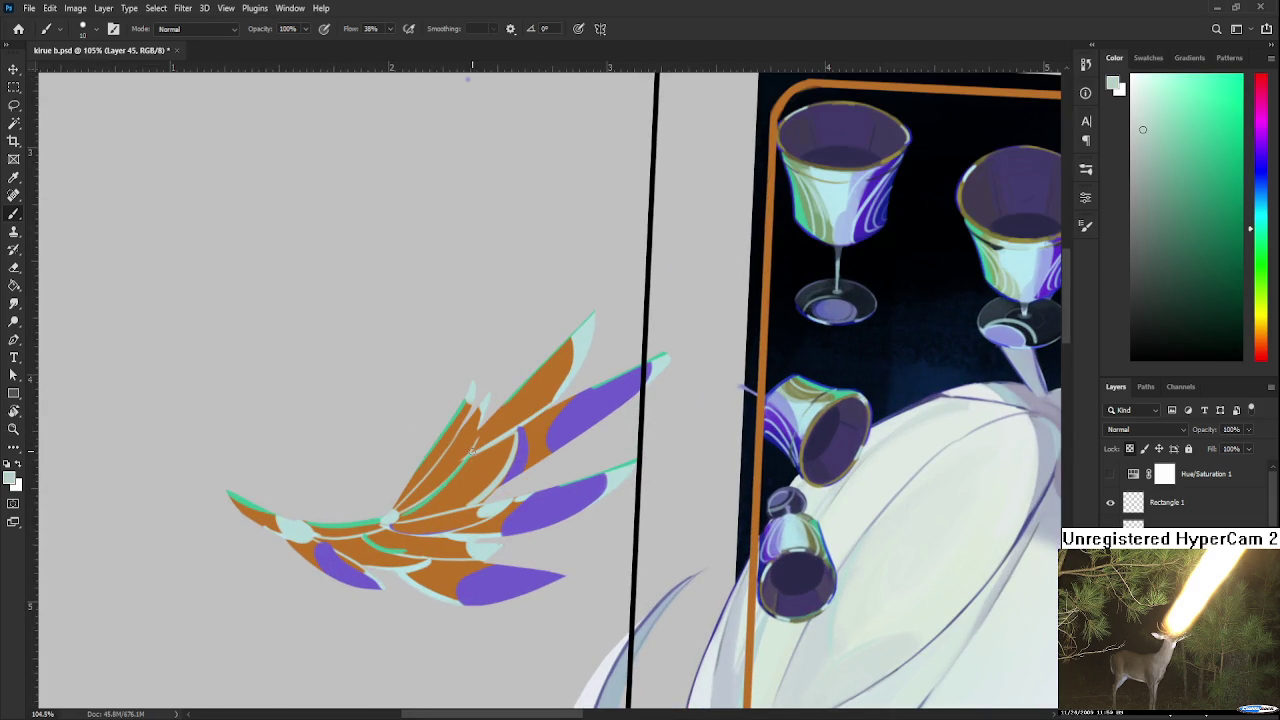
{"action": "left_click", "coordinate": [450, 432], "text": "alt"}
{"action": "left_click", "coordinate": [478, 462], "text": "alt"}
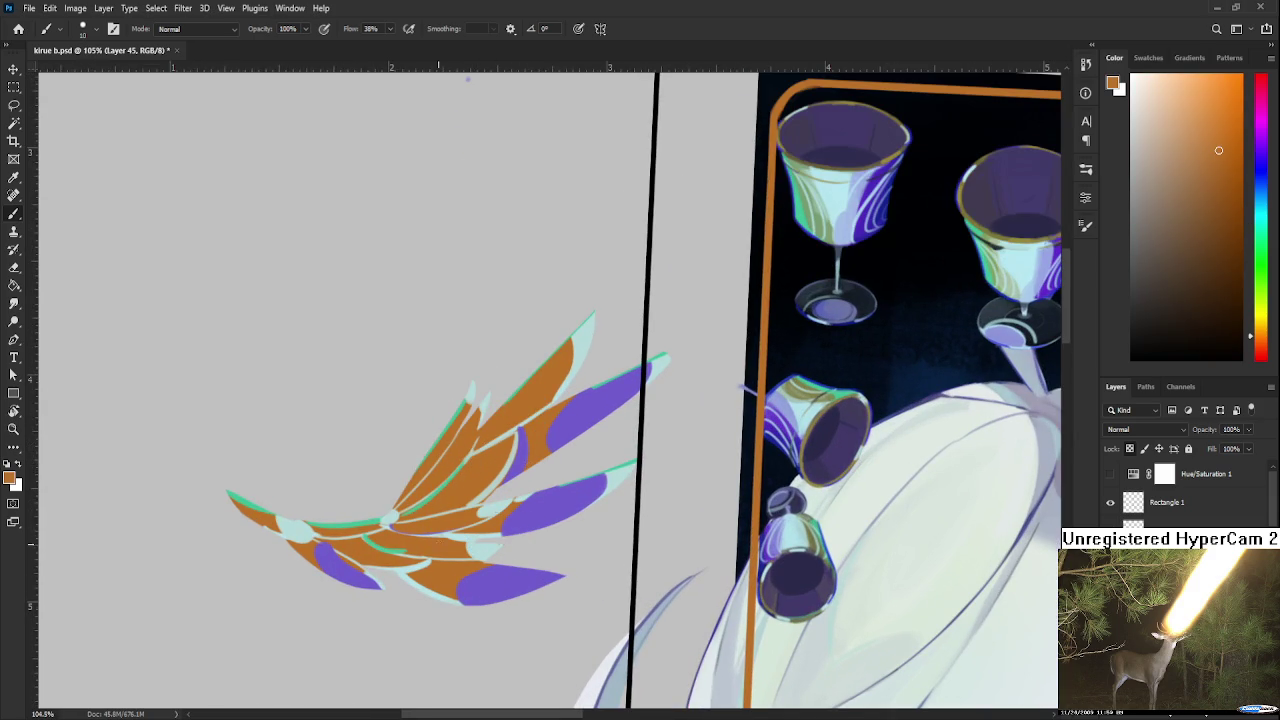
Rotate the canvas toward the wing tip and resample its orange and pale cyan
{"action": "key", "text": "r"}
{"action": "left_click_drag", "start_coordinate": [478, 462], "coordinate": [633, 470]}
{"action": "key", "text": "b"}
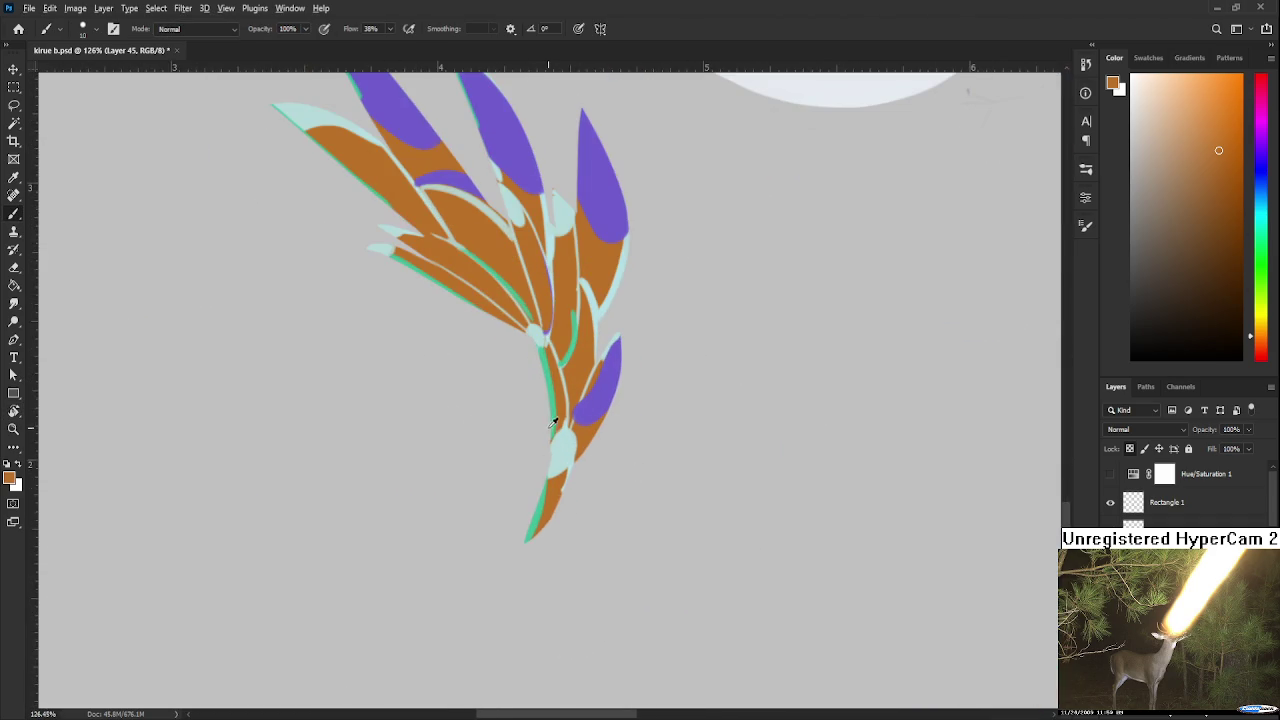
{"action": "left_click", "coordinate": [556, 444], "text": "alt"}
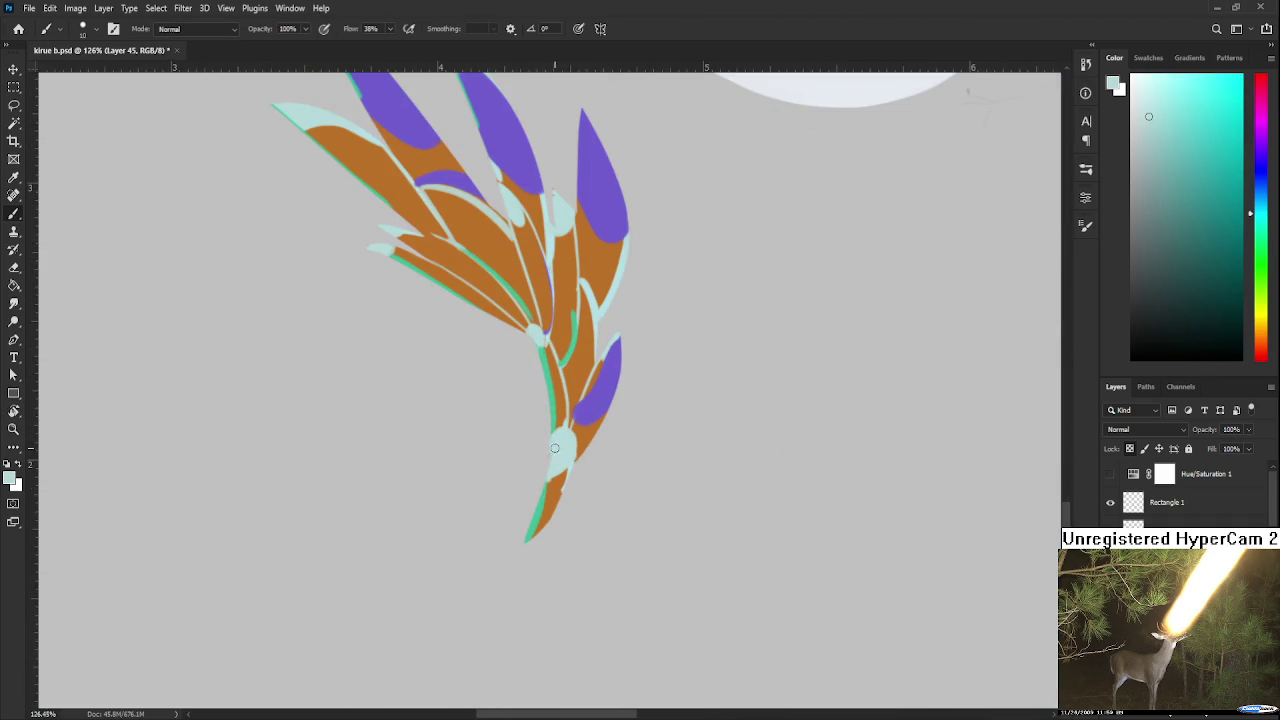
{"action": "left_click", "coordinate": [565, 463], "text": "alt"}
{"action": "left_click", "coordinate": [565, 452], "text": "alt"}
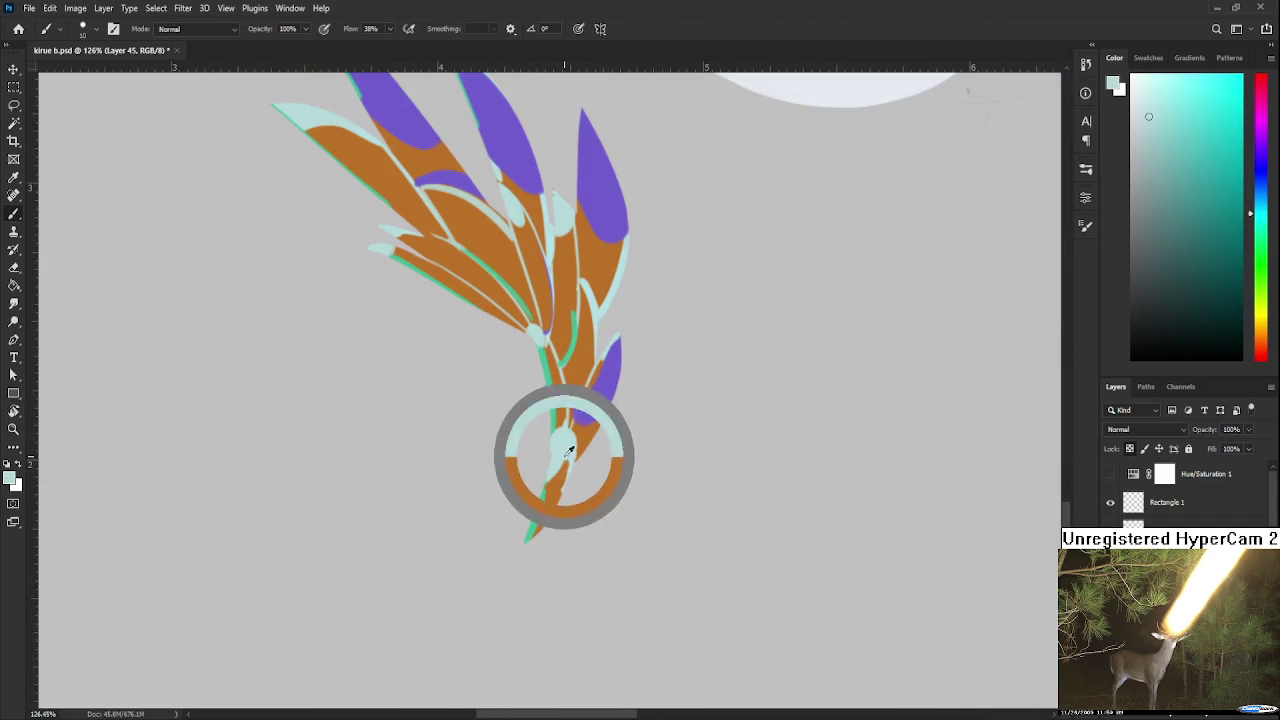
{"action": "left_click", "coordinate": [557, 514], "text": "alt"}
{"action": "left_click", "coordinate": [566, 443], "text": "alt"}
Brush pale cyan over the orange at the lower feather tip
{"action": "left_click_drag", "start_coordinate": [563, 441], "coordinate": [549, 505]}
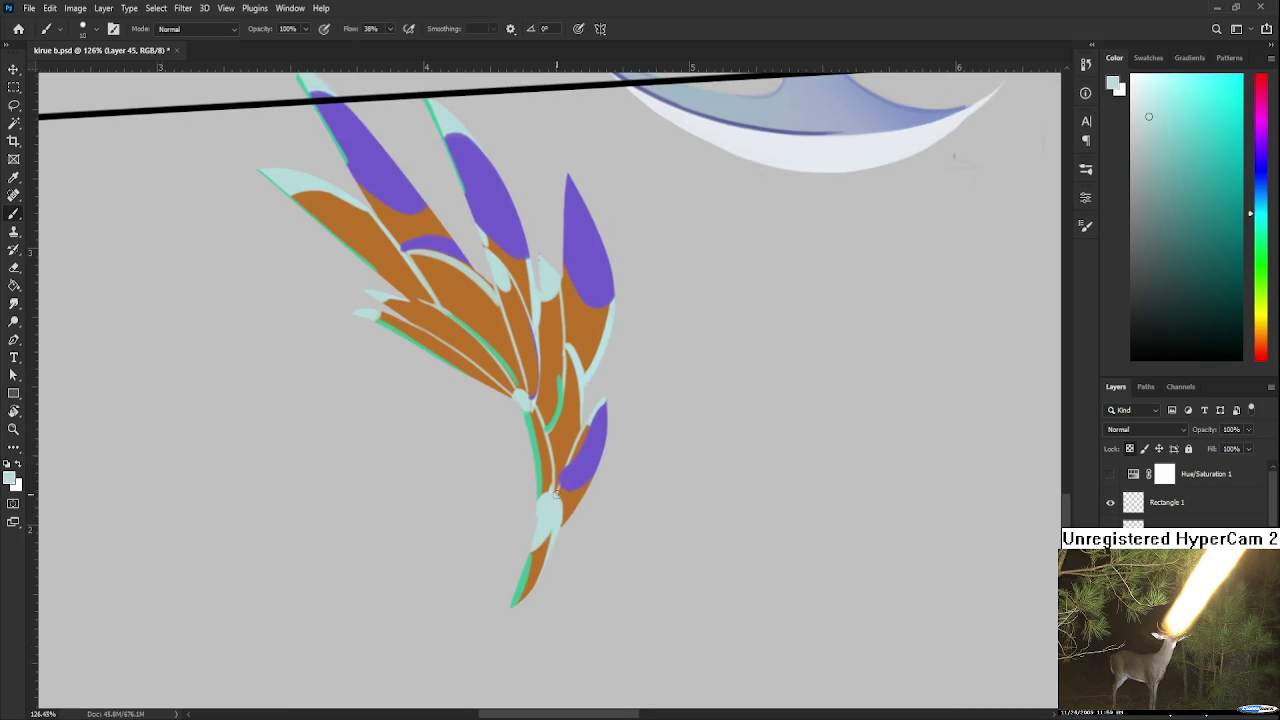
{"action": "left_click", "coordinate": [541, 499], "text": "alt"}
{"action": "left_click", "coordinate": [549, 502], "text": "alt"}
{"action": "left_click_drag", "start_coordinate": [555, 505], "coordinate": [524, 495]}
{"action": "left_click", "coordinate": [501, 506], "text": "alt"}
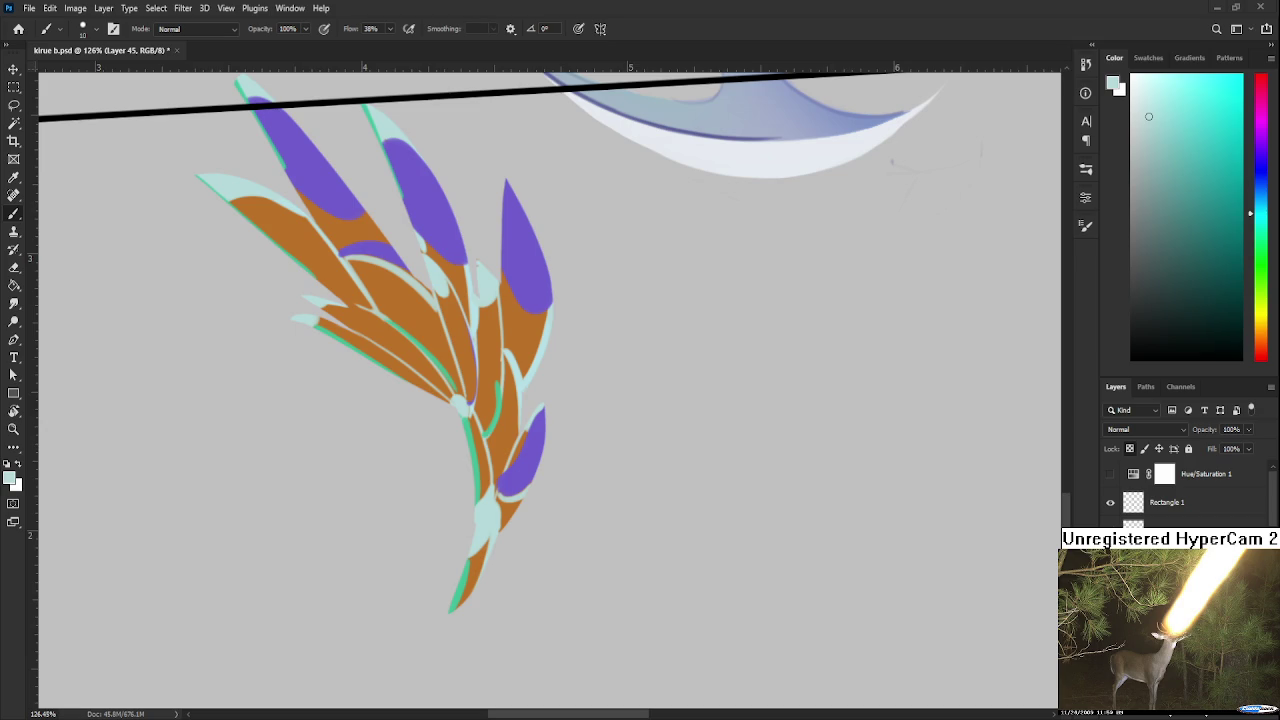
Straighten the canvas view upright and reset the paint colour to black
{"action": "scroll", "coordinate": [374, 606], "scroll_direction": "down", "scroll_amount": 3}
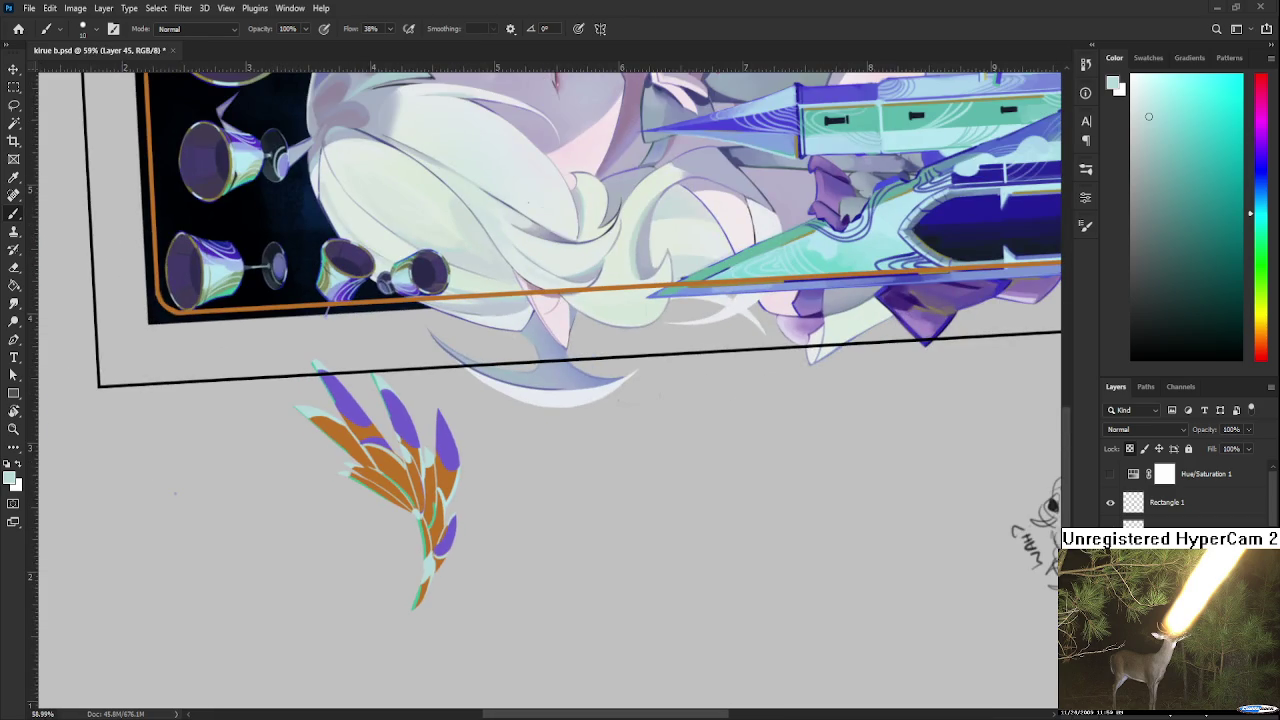
{"action": "key", "text": "r"}
{"action": "left_click_drag", "start_coordinate": [705, 528], "coordinate": [531, 462]}
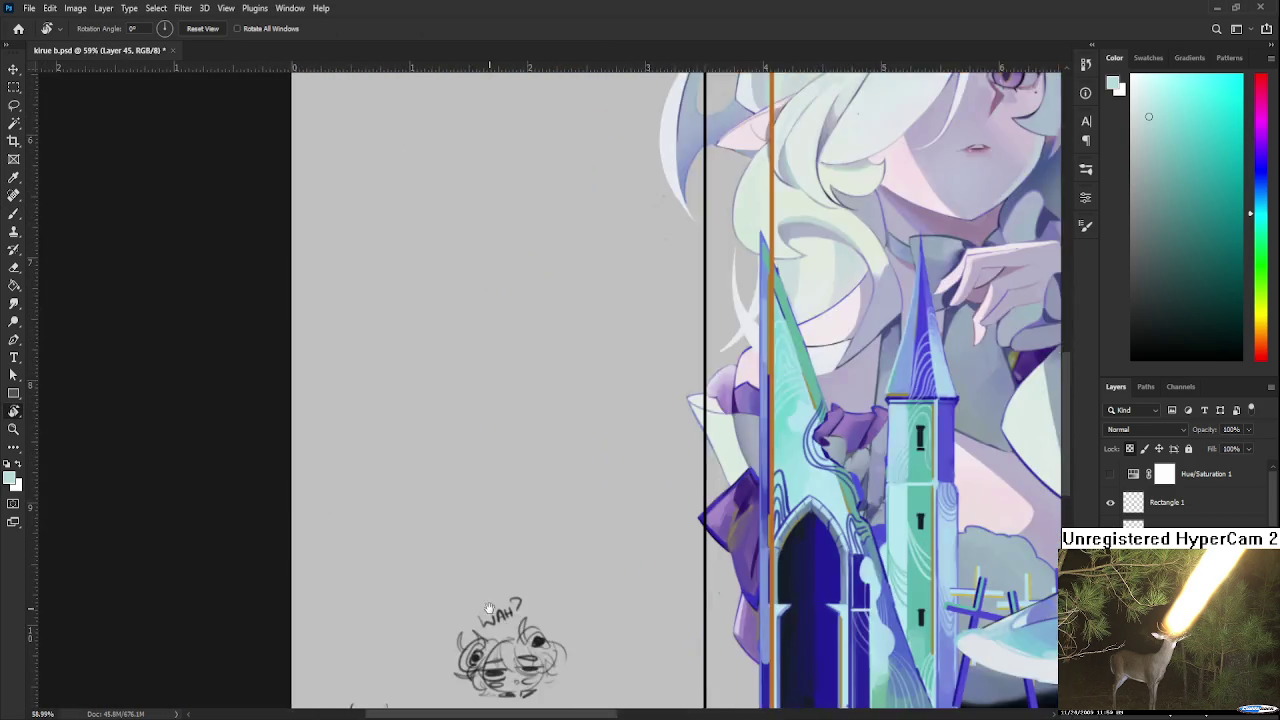
{"action": "scroll", "coordinate": [531, 462], "scroll_direction": "up", "scroll_amount": 3}
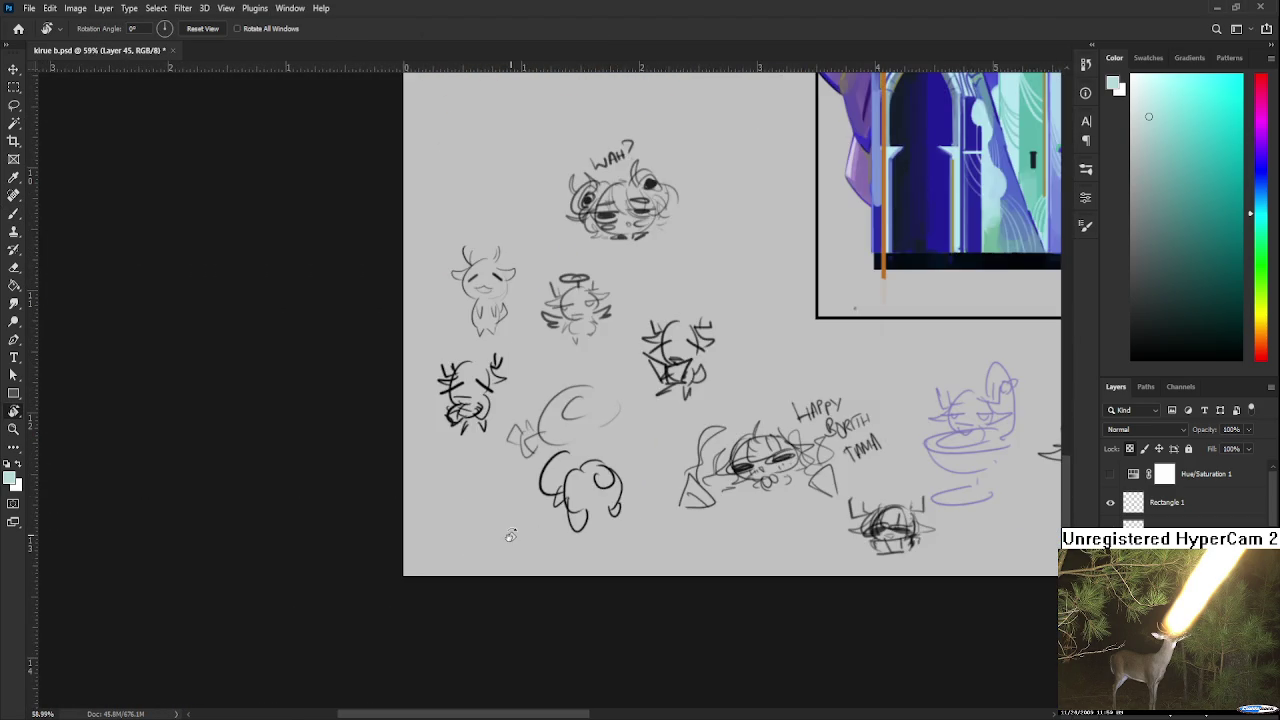
{"action": "key", "text": "d"}
{"action": "scroll", "coordinate": [1180, 490], "scroll_direction": "down", "scroll_amount": 5}
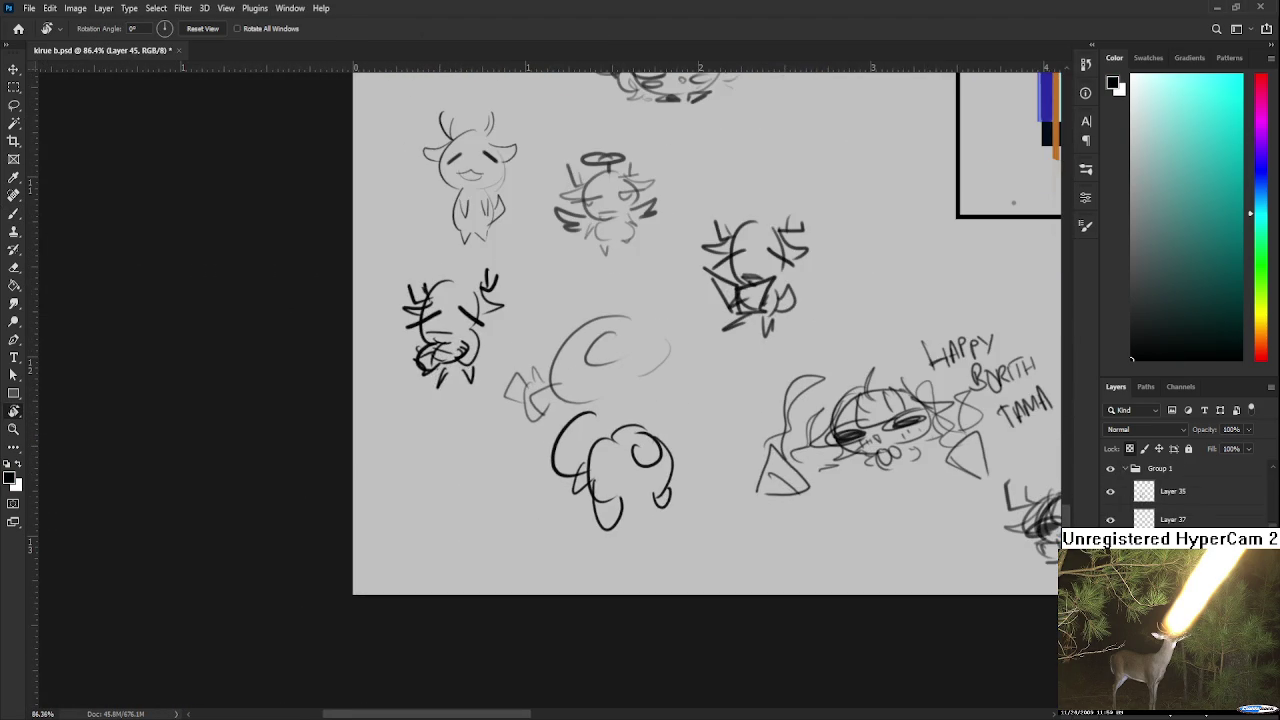
{"action": "scroll", "coordinate": [1180, 490], "scroll_direction": "down", "scroll_amount": 3}
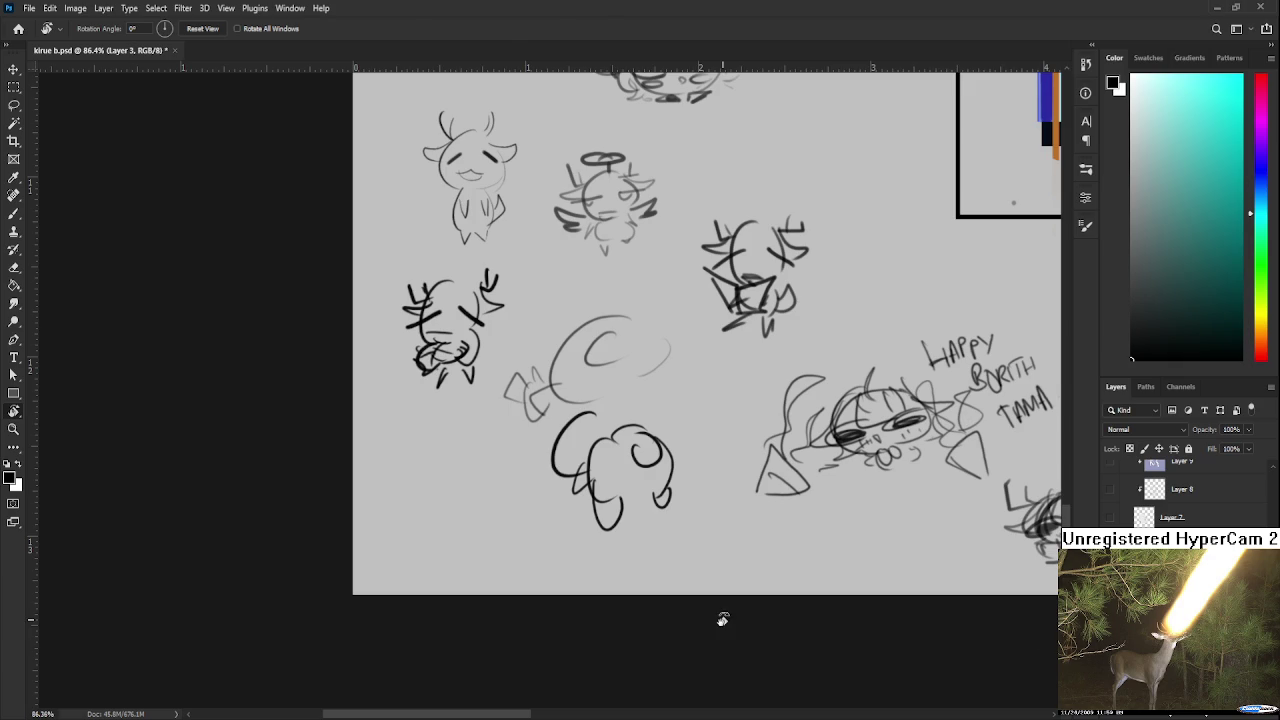
Sketch a small antlered figure on Layer 3, undoing the unwanted head and body strokes
{"action": "key", "text": "b"}
{"action": "mouse_move", "coordinate": [412, 451]}
{"action": "left_mouse_down"}
{"action": "mouse_move", "coordinate": [404, 487]}
{"action": "mouse_move", "coordinate": [438, 479]}
{"action": "mouse_move", "coordinate": [408, 506]}
{"action": "left_mouse_up"}
{"action": "key", "text": "ctrl+z"}
{"action": "mouse_move", "coordinate": [430, 487]}
{"action": "left_mouse_down"}
{"action": "mouse_move", "coordinate": [434, 500]}
{"action": "mouse_move", "coordinate": [392, 506]}
{"action": "mouse_move", "coordinate": [440, 494]}
{"action": "mouse_move", "coordinate": [426, 514]}
{"action": "mouse_move", "coordinate": [440, 512]}
{"action": "mouse_move", "coordinate": [440, 476]}
{"action": "mouse_move", "coordinate": [390, 482]}
{"action": "mouse_move", "coordinate": [412, 468]}
{"action": "mouse_move", "coordinate": [446, 476]}
{"action": "mouse_move", "coordinate": [380, 478]}
{"action": "left_mouse_up"}
{"action": "key", "text": "ctrl+z"}
{"action": "mouse_move", "coordinate": [386, 474]}
{"action": "left_mouse_down"}
{"action": "mouse_move", "coordinate": [404, 480]}
{"action": "mouse_move", "coordinate": [448, 464]}
{"action": "mouse_move", "coordinate": [406, 460]}
{"action": "mouse_move", "coordinate": [446, 454]}
{"action": "left_mouse_up"}
Pan and zoom back to the framed illustration
{"action": "left_click_drag", "start_coordinate": [593, 437], "coordinate": [573, 469]}
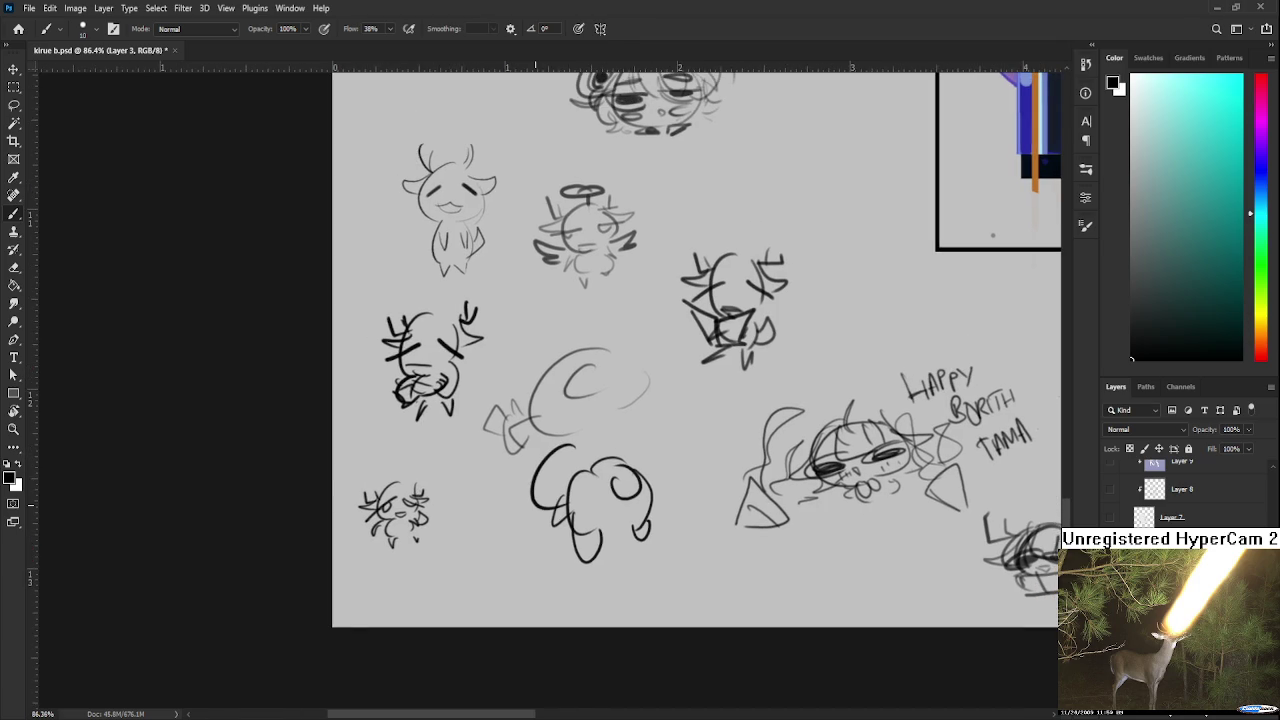
{"action": "scroll", "coordinate": [568, 503], "scroll_direction": "down", "scroll_amount": 2}
{"action": "scroll", "coordinate": [568, 503], "scroll_direction": "down", "scroll_amount": 2}
{"action": "scroll", "coordinate": [568, 503], "scroll_direction": "down", "scroll_amount": 2}
{"action": "mouse_move", "coordinate": [665, 428]}
{"action": "left_mouse_down"}
{"action": "mouse_move", "coordinate": [544, 476]}
{"action": "mouse_move", "coordinate": [590, 502]}
{"action": "left_mouse_up"}
{"action": "scroll", "coordinate": [439, 465], "scroll_direction": "up", "scroll_amount": 2}
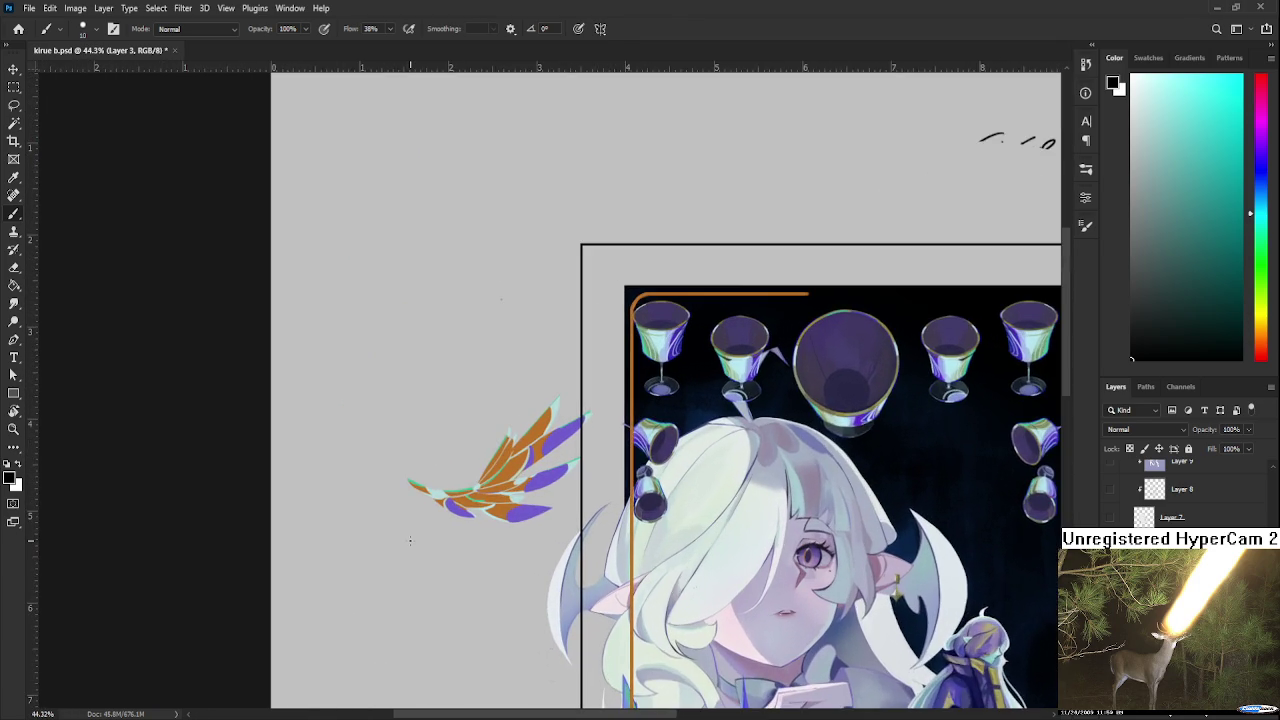
Zoom in on the wing and make Layer 45, the wing layer, active
{"action": "scroll", "coordinate": [439, 465], "scroll_direction": "up", "scroll_amount": 2}
{"action": "scroll", "coordinate": [439, 465], "scroll_direction": "up", "scroll_amount": 1}
{"action": "scroll", "coordinate": [439, 465], "scroll_direction": "up", "scroll_amount": 2}
{"action": "scroll", "coordinate": [571, 495], "scroll_direction": "up", "scroll_amount": 3}
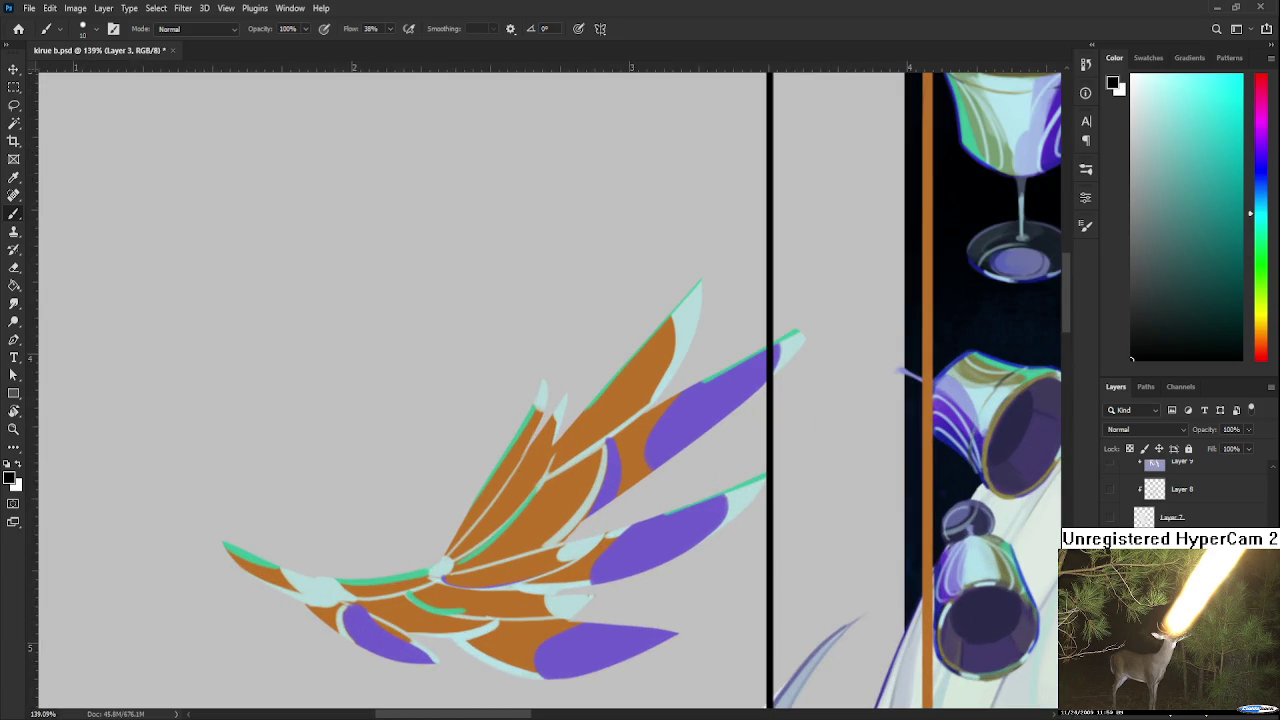
{"action": "scroll", "coordinate": [1105, 548], "scroll_direction": "up", "scroll_amount": 2}
{"action": "scroll", "coordinate": [1105, 548], "scroll_direction": "up", "scroll_amount": 2}
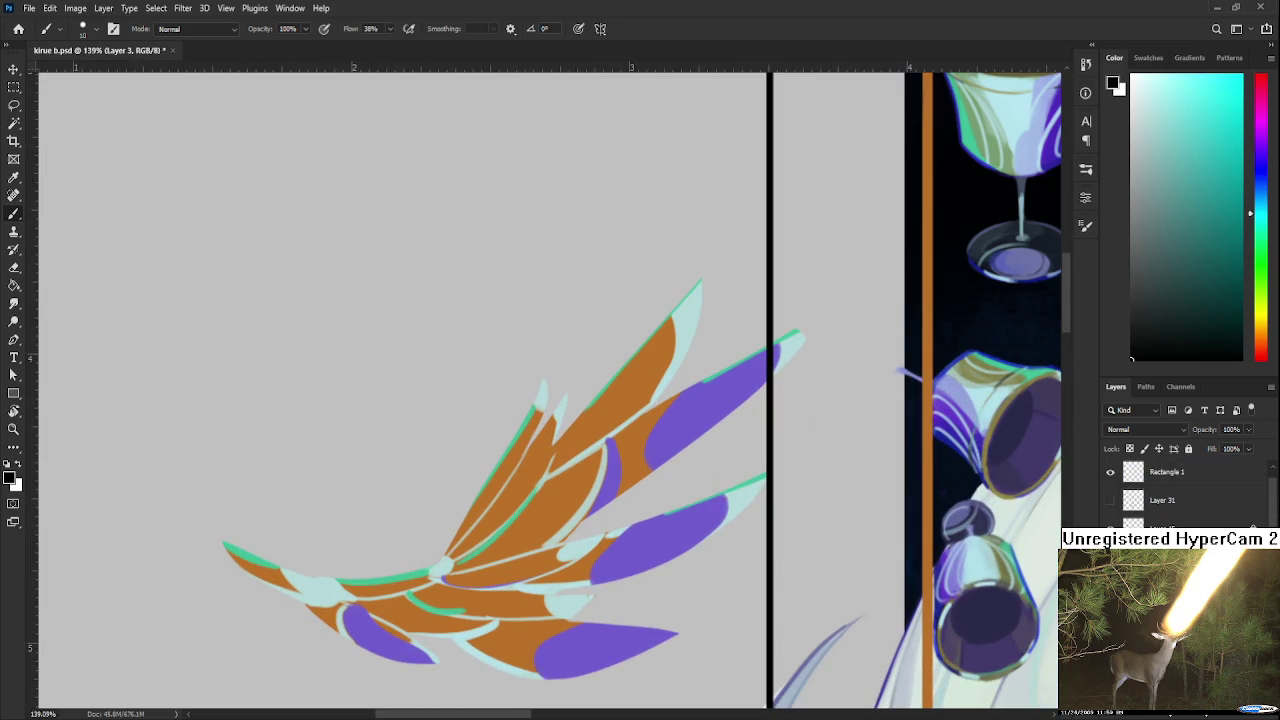
{"action": "scroll", "coordinate": [1105, 548], "scroll_direction": "up", "scroll_amount": 2}
{"action": "left_click", "coordinate": [1105, 548]}
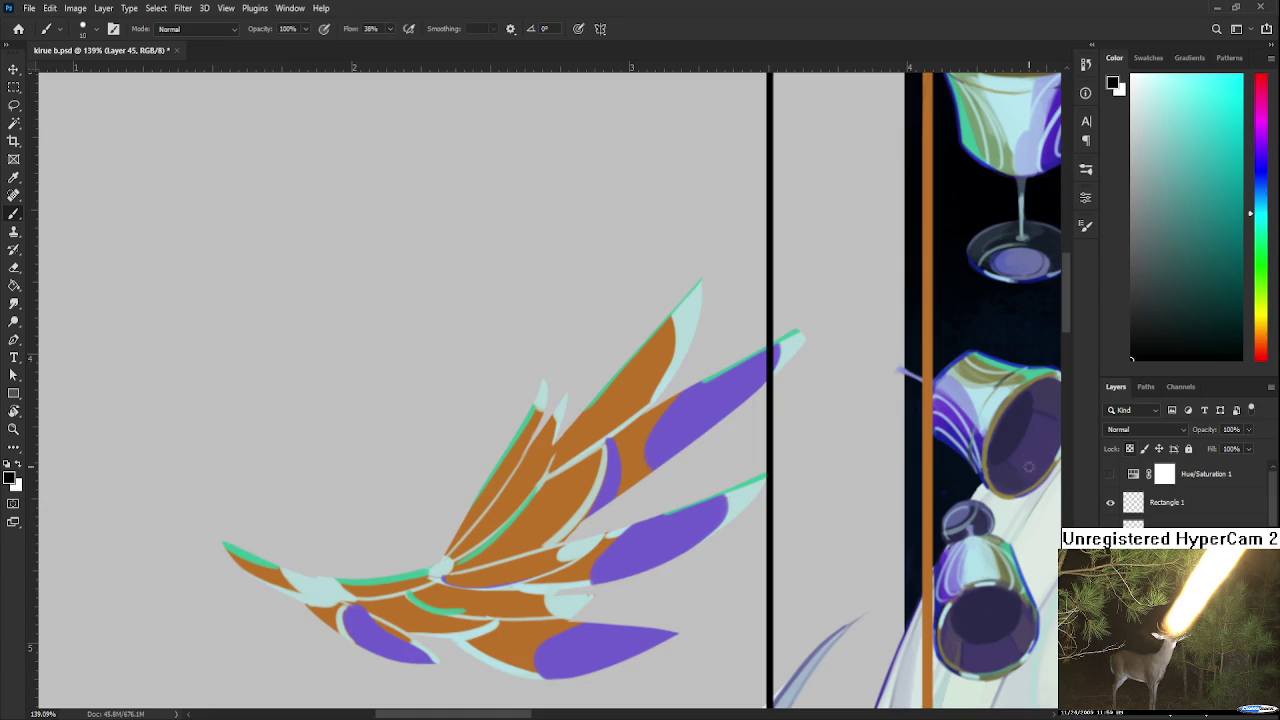
{"action": "scroll", "coordinate": [609, 490], "scroll_direction": "down", "scroll_amount": 2}
{"action": "scroll", "coordinate": [609, 490], "scroll_direction": "down", "scroll_amount": 2}
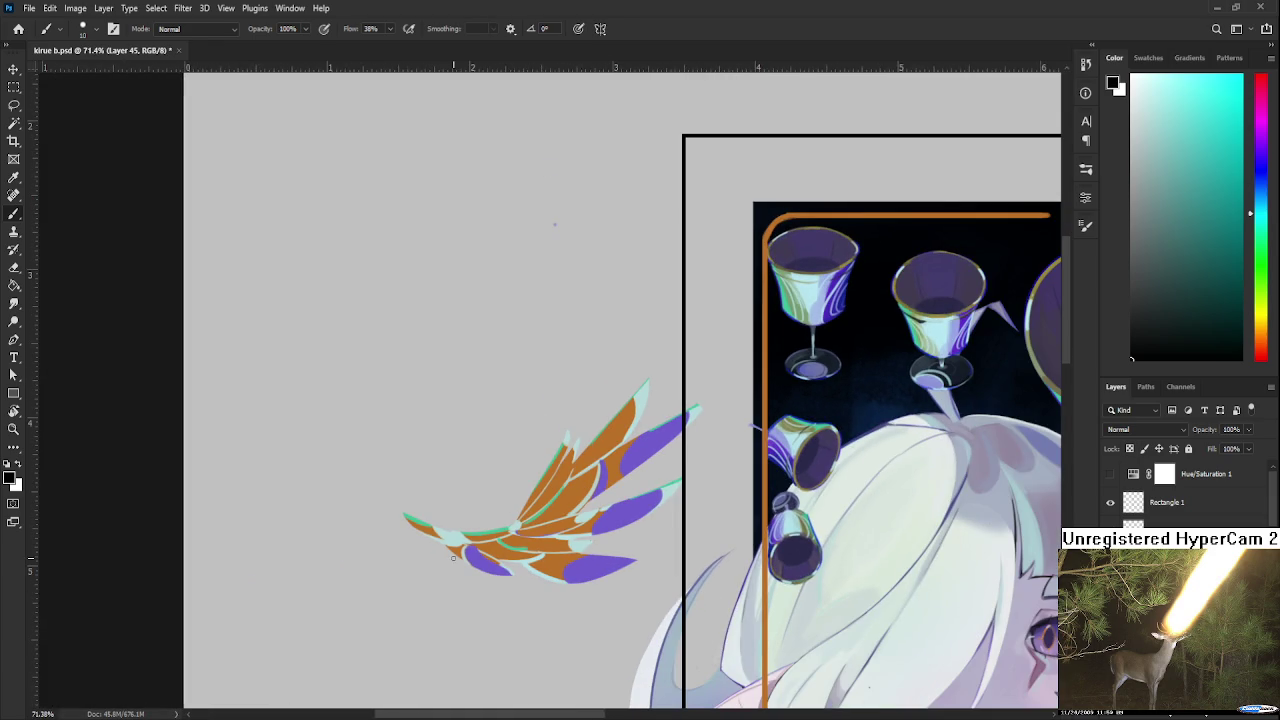
{"action": "scroll", "coordinate": [600, 578], "scroll_direction": "up", "scroll_amount": 4}
Rotate the canvas sideways and paint sampled orange over the feather junction
{"action": "key", "text": "r"}
{"action": "left_click_drag", "start_coordinate": [920, 200], "coordinate": [420, 500]}
{"action": "key", "text": "b"}
{"action": "left_click", "coordinate": [445, 448], "text": "alt"}
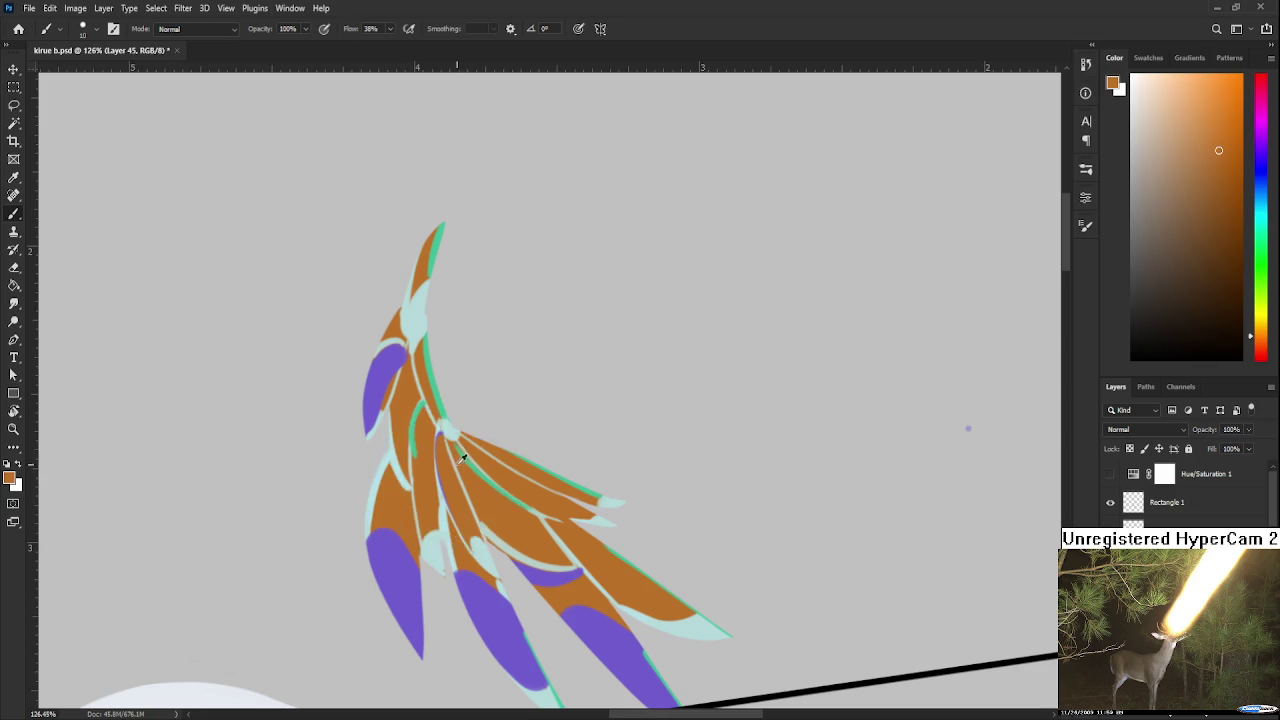
{"action": "left_click", "coordinate": [459, 484], "text": "alt"}
{"action": "left_click_drag", "start_coordinate": [459, 484], "coordinate": [418, 458]}
{"action": "scroll", "coordinate": [967, 428], "scroll_direction": "down", "scroll_amount": 5}
Rotate the canvas to a new angle and sample the wing's pale cyan and orange
{"action": "mouse_move", "coordinate": [967, 428]}
{"action": "left_mouse_down"}
{"action": "mouse_move", "coordinate": [313, 492]}
{"action": "mouse_move", "coordinate": [417, 538]}
{"action": "mouse_move", "coordinate": [478, 532]}
{"action": "left_mouse_up"}
{"action": "scroll", "coordinate": [313, 492], "scroll_direction": "up", "scroll_amount": 5}
{"action": "key", "text": "r"}
{"action": "left_click_drag", "start_coordinate": [392, 550], "coordinate": [340, 510]}
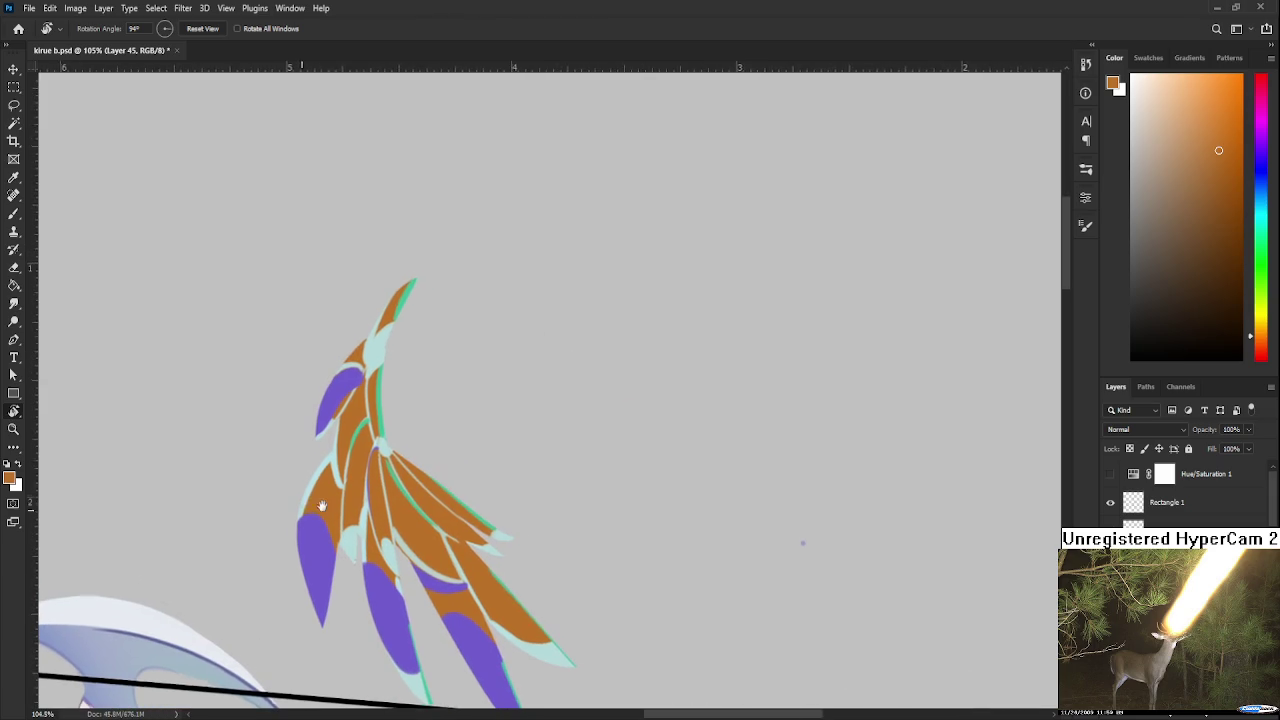
{"action": "key", "text": "b"}
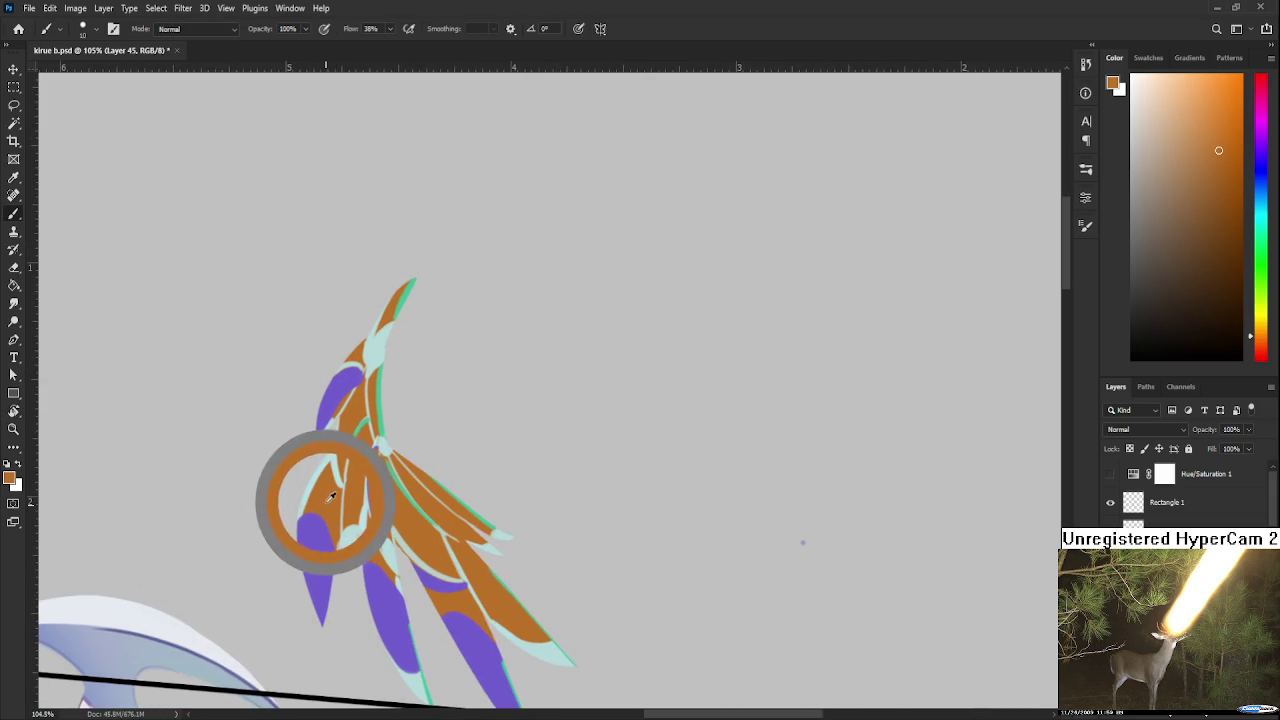
{"action": "left_click", "coordinate": [339, 456], "text": "alt"}
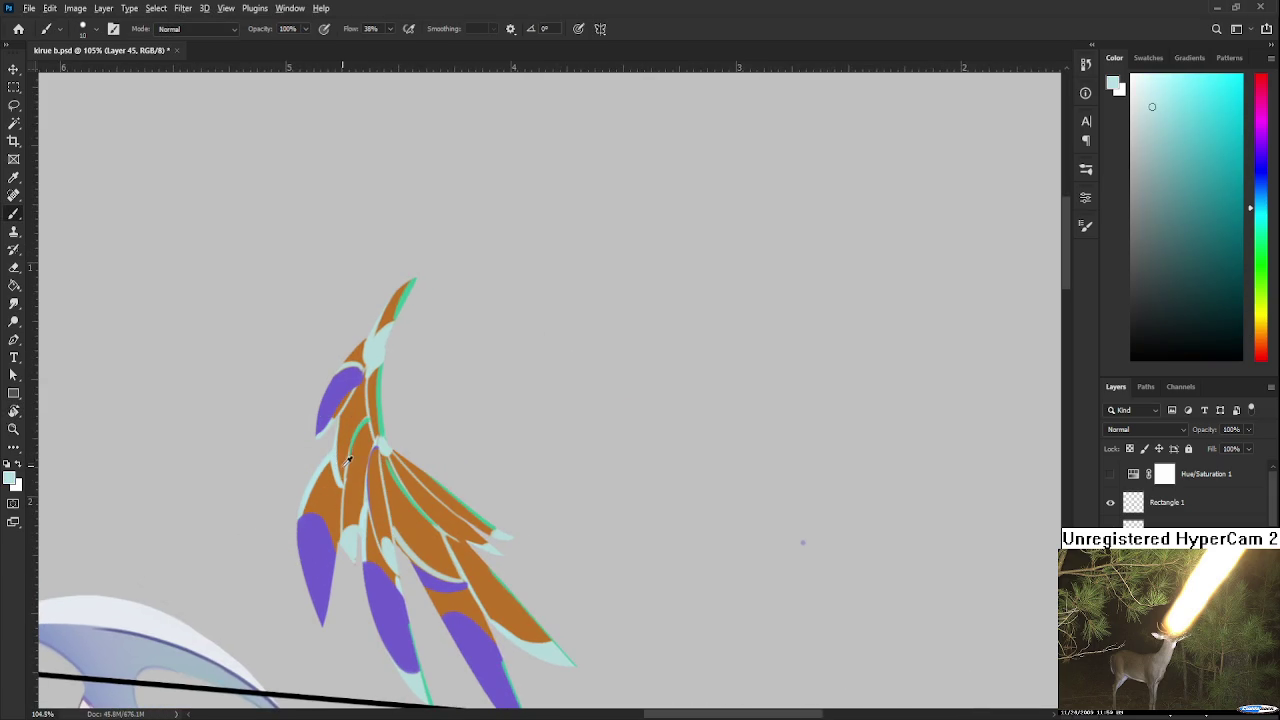
{"action": "left_click", "coordinate": [346, 460], "text": "alt"}
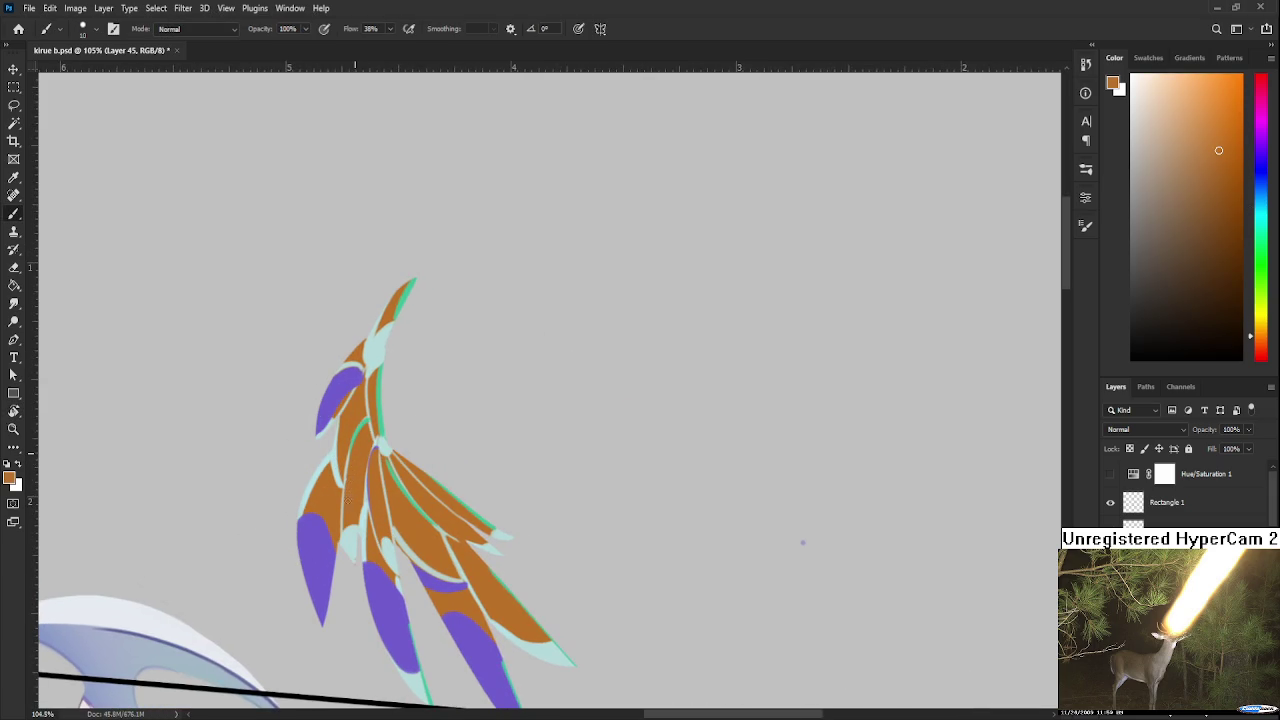
{"action": "left_click", "coordinate": [346, 545], "text": "alt"}
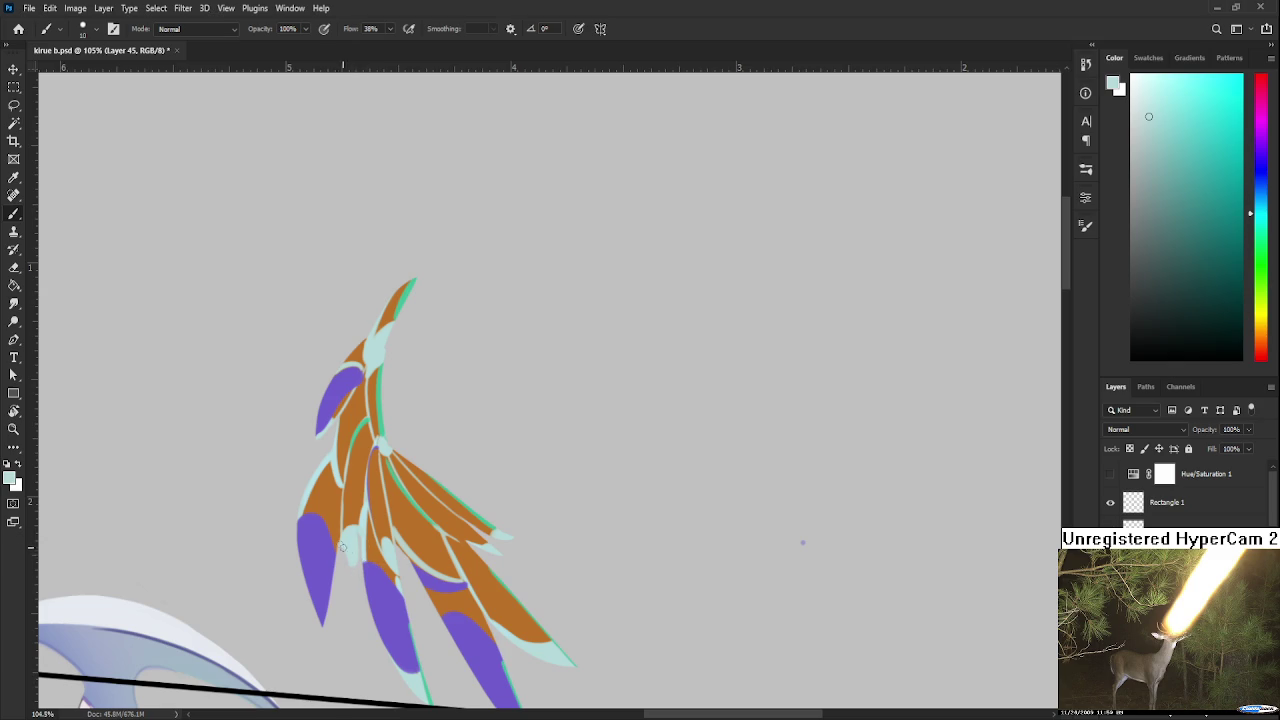
Shrink the eraser to size 8, sample purple, pale cyan and orange, and rotate the view
{"action": "key", "text": "e"}
{"action": "key", "text": "bracketleft"}
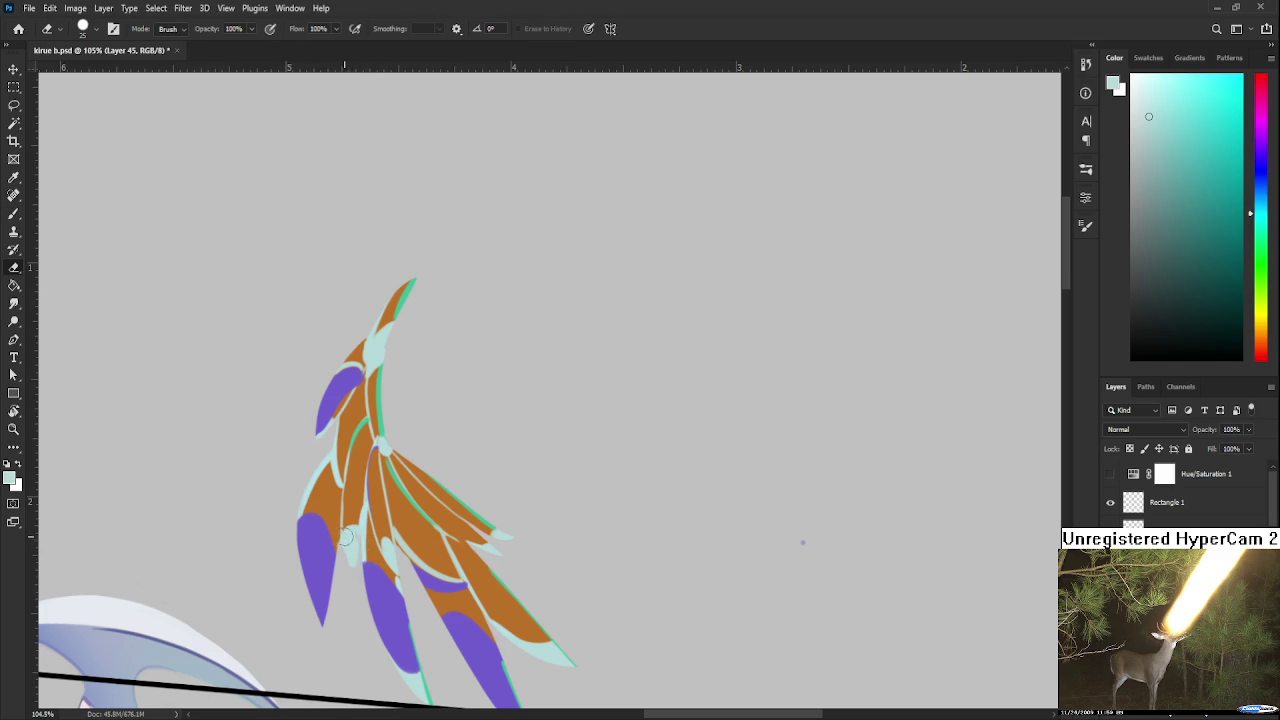
{"action": "key", "text": "bracketleft"}
{"action": "key", "text": "bracketleft"}
{"action": "key", "text": "bracketleft"}
{"action": "key", "text": "b"}
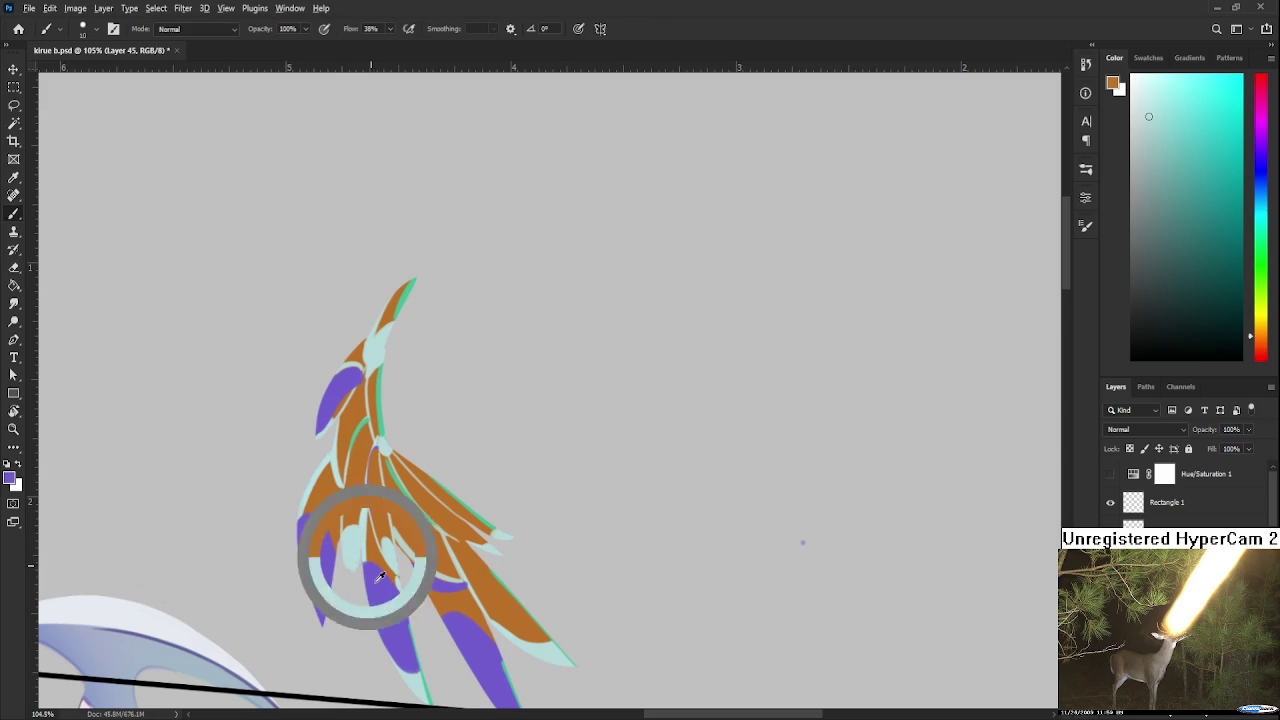
{"action": "left_click", "coordinate": [368, 565], "text": "alt"}
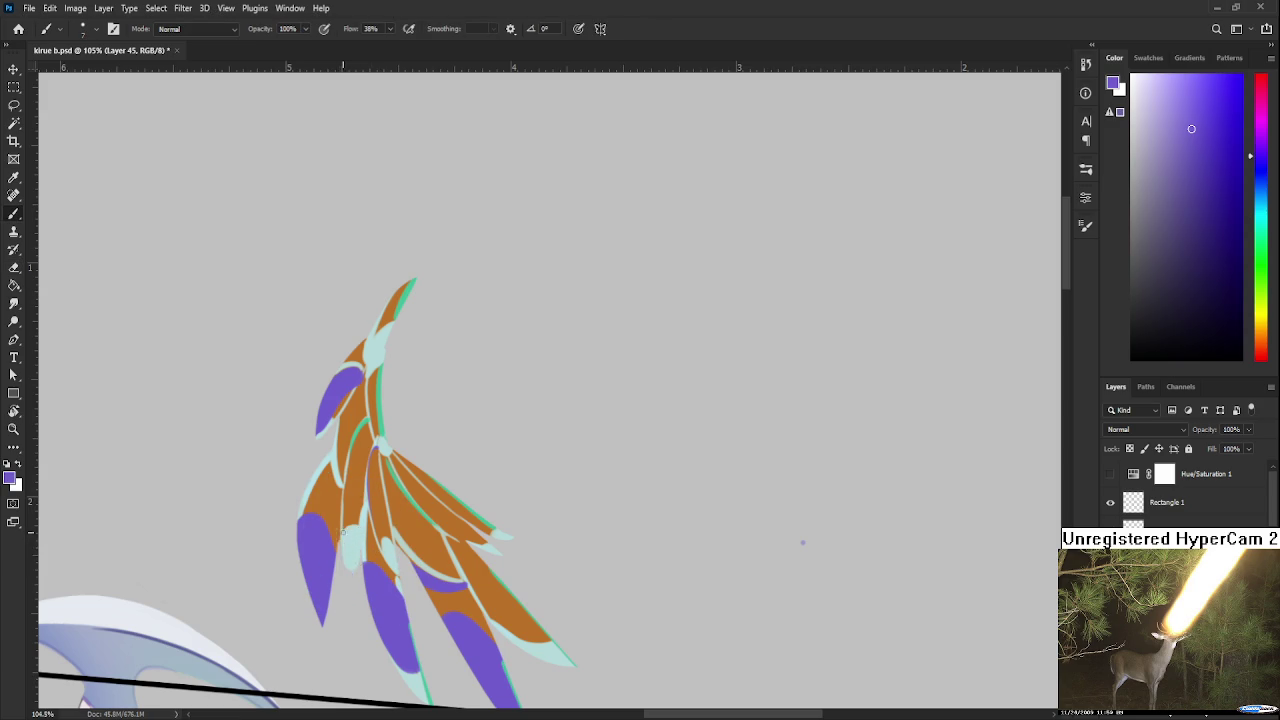
{"action": "left_click", "coordinate": [359, 548], "text": "alt"}
{"action": "key", "text": "r"}
{"action": "mouse_move", "coordinate": [359, 546]}
{"action": "left_mouse_down"}
{"action": "mouse_move", "coordinate": [409, 548]}
{"action": "mouse_move", "coordinate": [420, 465]}
{"action": "mouse_move", "coordinate": [449, 517]}
{"action": "mouse_move", "coordinate": [455, 492]}
{"action": "left_mouse_up"}
{"action": "key", "text": "b"}
{"action": "left_click", "coordinate": [449, 517], "text": "alt"}
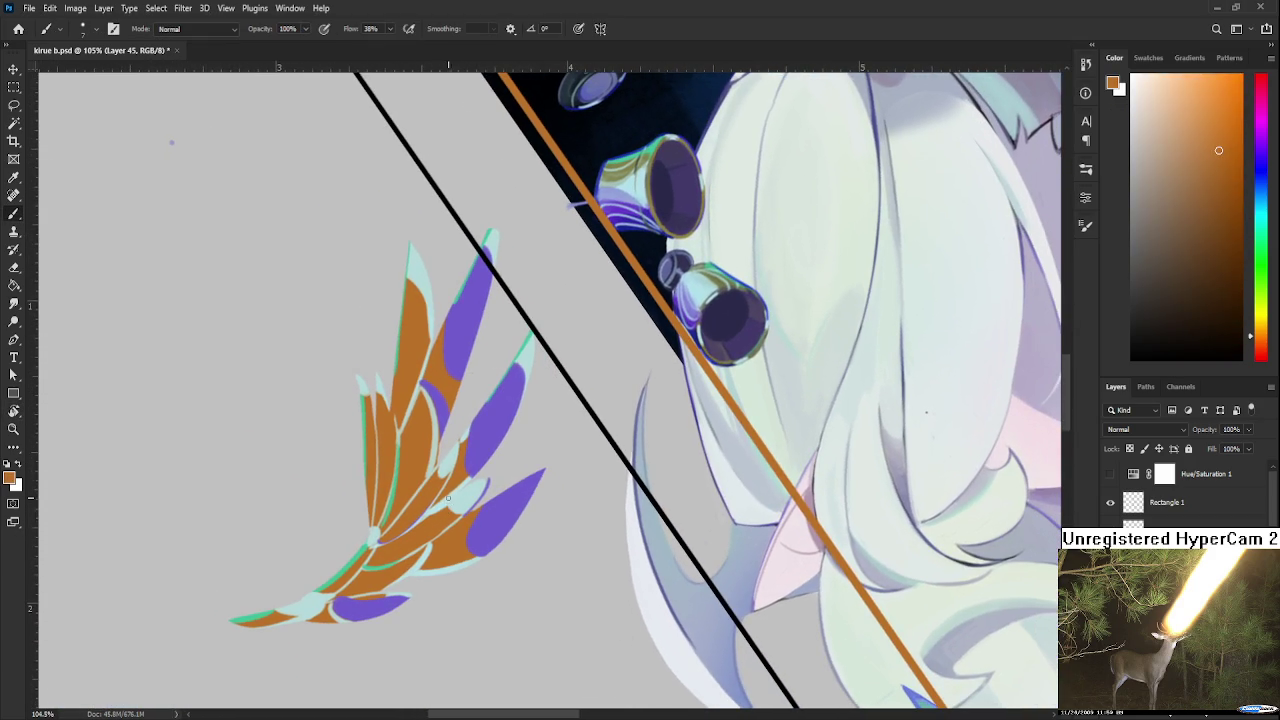
Rotate the view about 20° counter-clockwise and sample mint and orange tones from the upper feathers
{"action": "left_click", "coordinate": [442, 504], "text": "alt"}
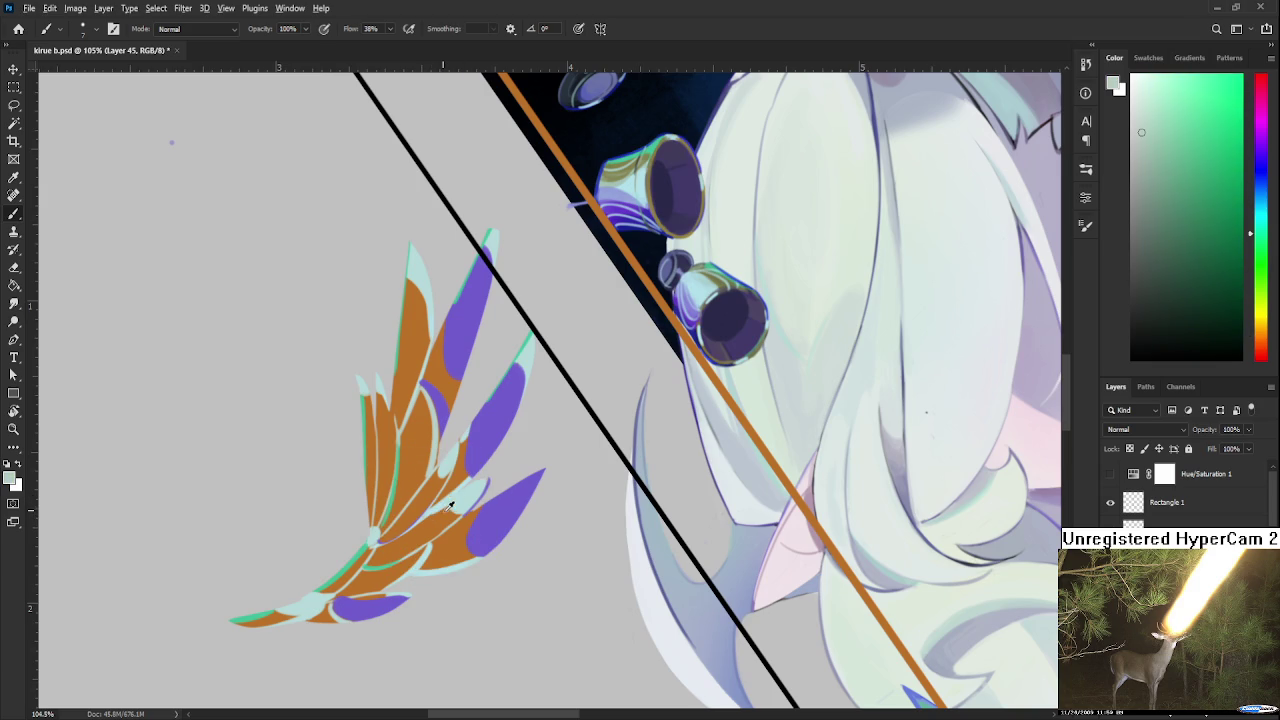
{"action": "left_click", "coordinate": [448, 506], "text": "alt"}
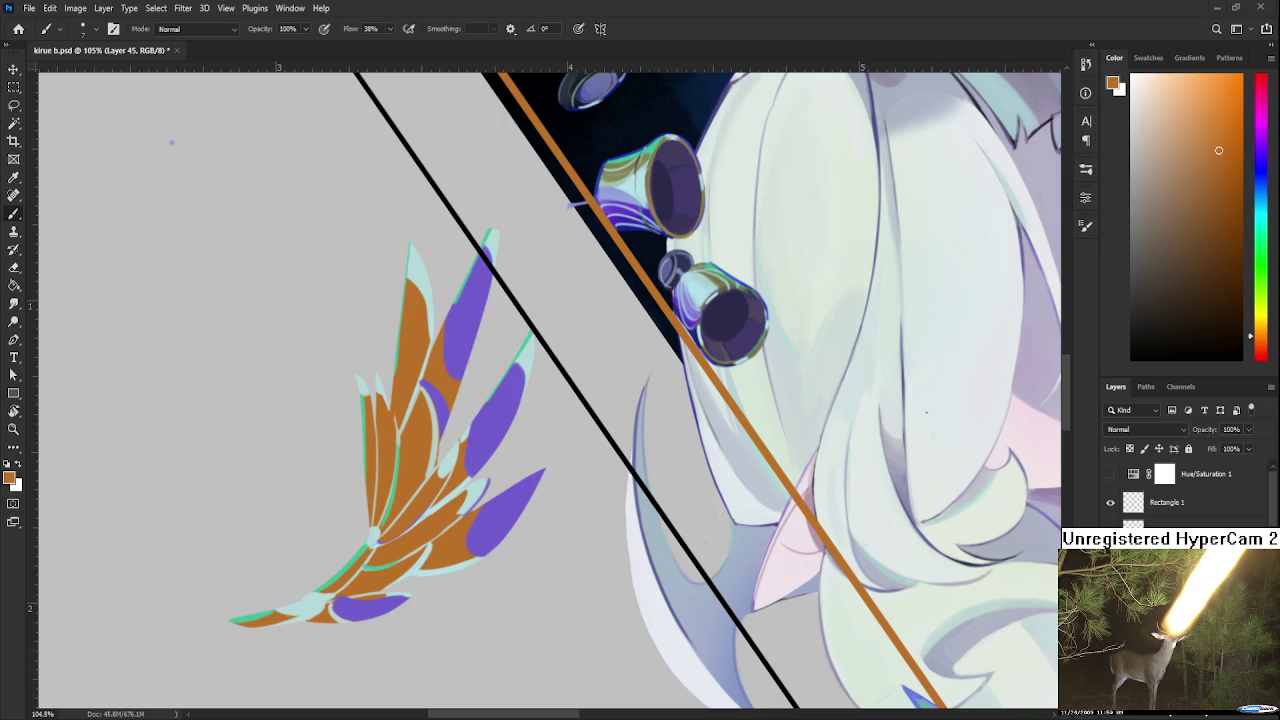
{"action": "left_click_drag", "start_coordinate": [474, 392], "coordinate": [463, 444]}
{"action": "scroll", "coordinate": [463, 444], "scroll_direction": "up", "scroll_amount": 2}
{"action": "left_click", "coordinate": [462, 470], "text": "alt"}
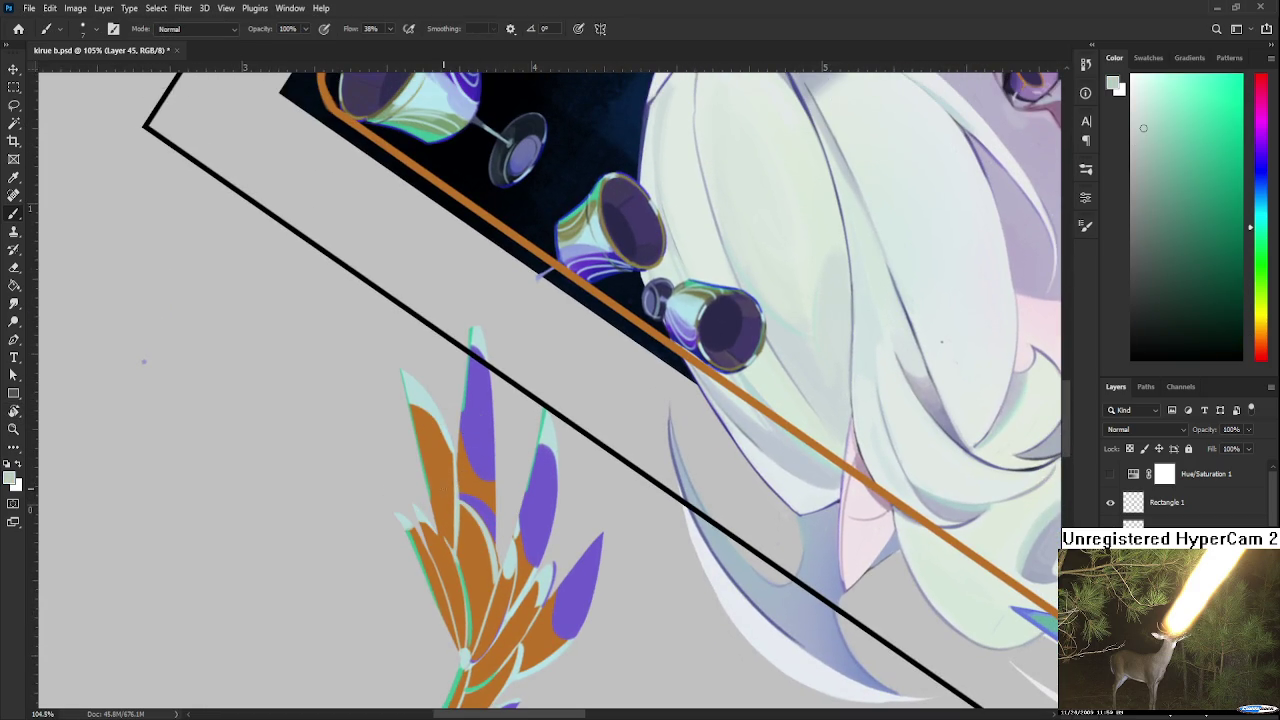
{"action": "left_click", "coordinate": [449, 487], "text": "alt"}
{"action": "left_click", "coordinate": [432, 462], "text": "alt"}
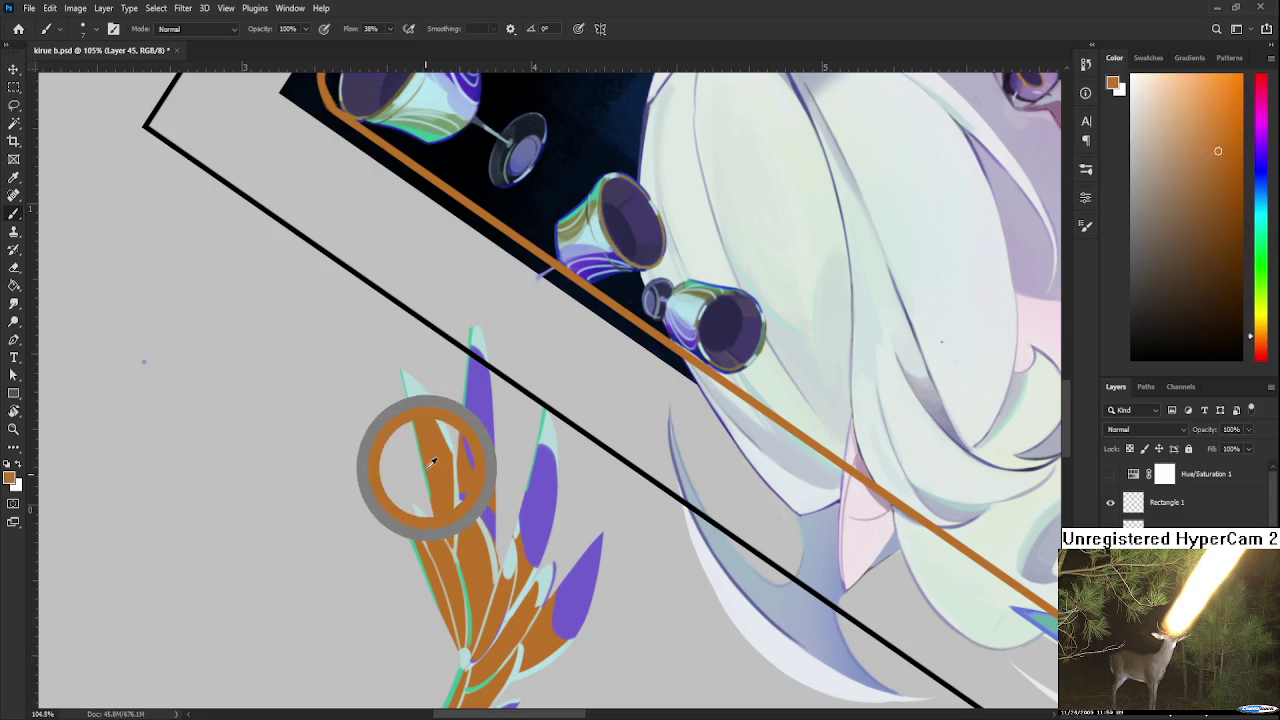
{"action": "left_click", "coordinate": [434, 457], "text": "alt"}
{"action": "left_click", "coordinate": [436, 467], "text": "alt"}
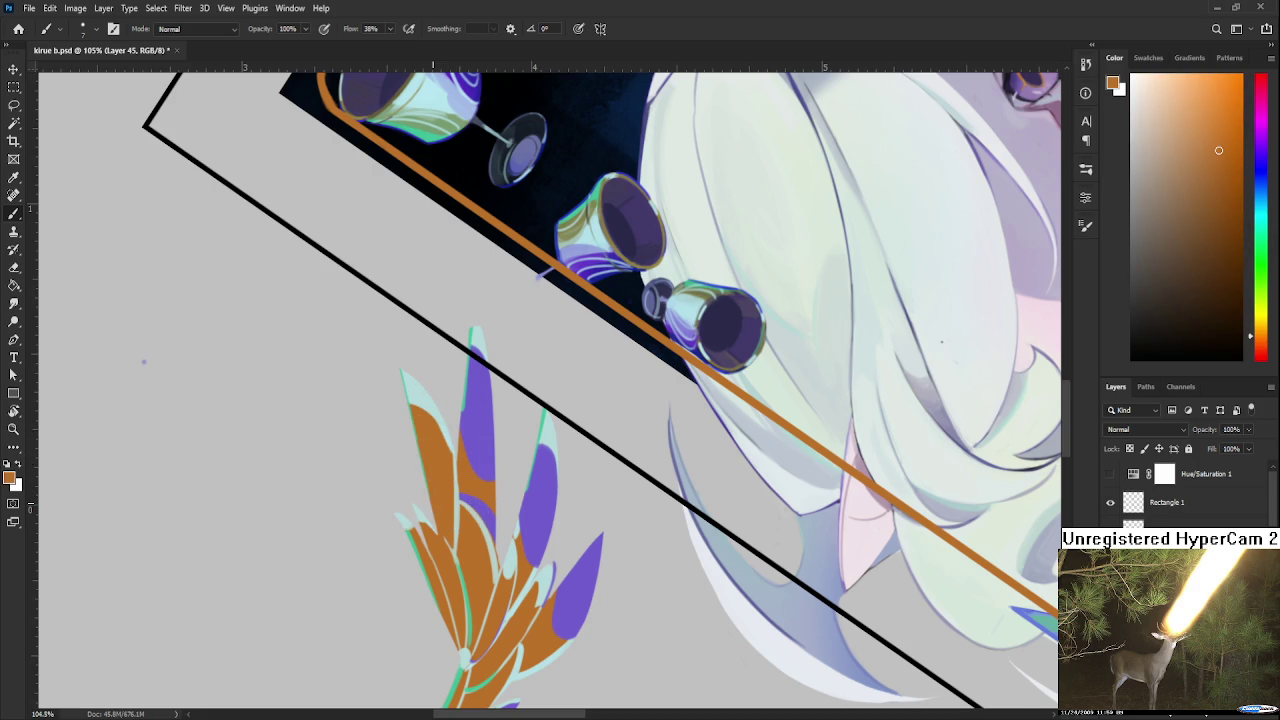
{"action": "scroll", "coordinate": [672, 522], "scroll_direction": "down", "scroll_amount": 3}
{"action": "scroll", "coordinate": [600, 485], "scroll_direction": "down", "scroll_amount": 3}
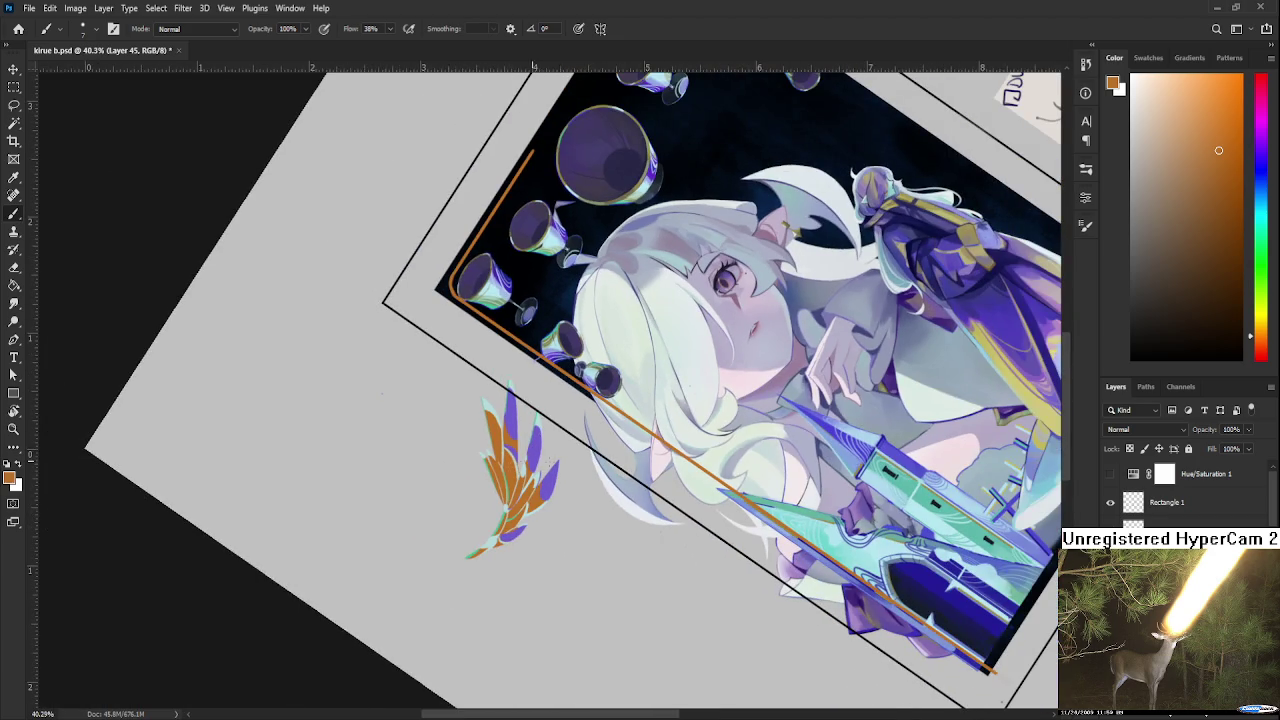
Rotate the canvas view back to about 6°, nearly upright
{"action": "key", "text": "r"}
{"action": "left_click_drag", "start_coordinate": [381, 393], "coordinate": [467, 237]}
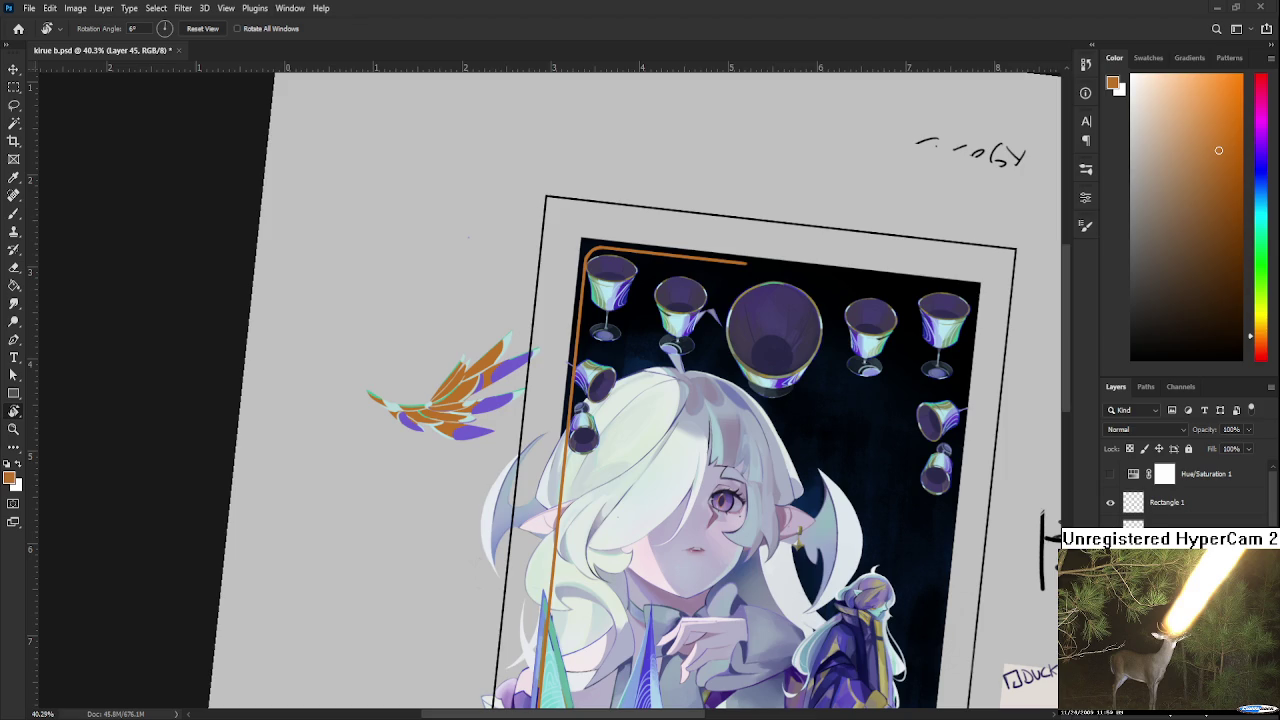
Zoom in, sample a redder orange and pale cyan, and touch up orange on the feather centres
{"action": "scroll", "coordinate": [534, 432], "scroll_direction": "up", "scroll_amount": 2}
{"action": "scroll", "coordinate": [526, 415], "scroll_direction": "up", "scroll_amount": 1}
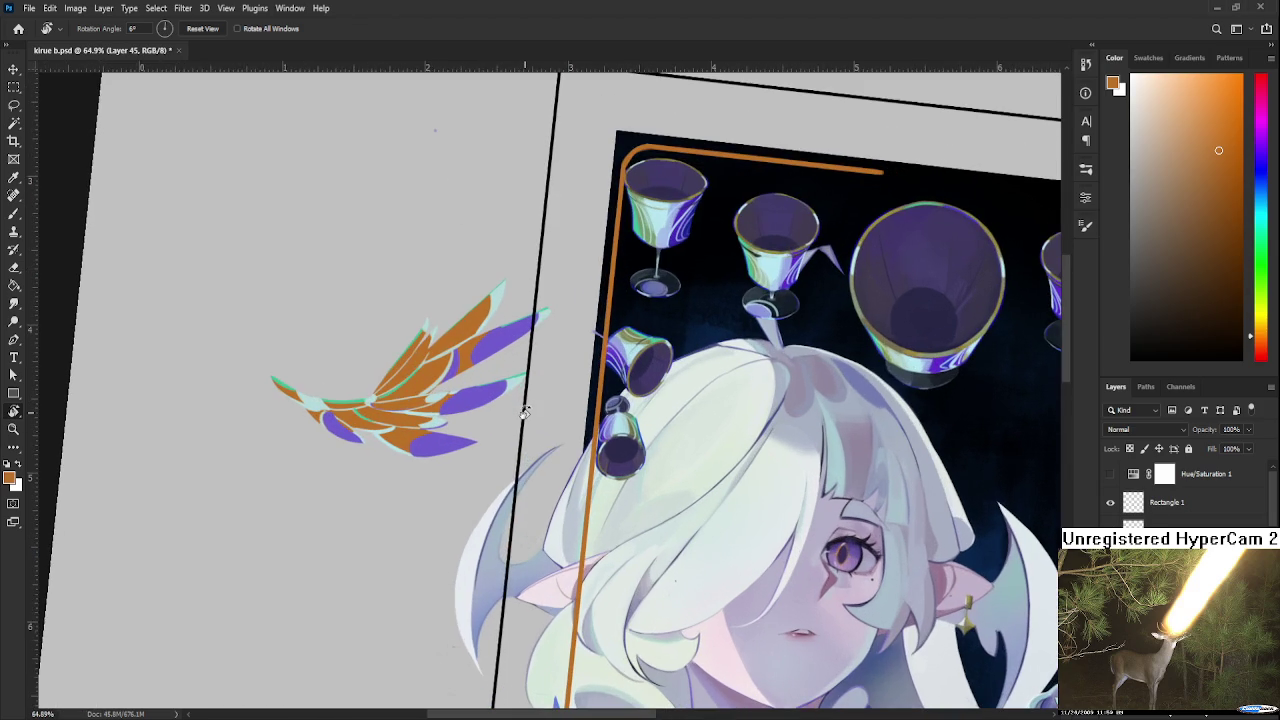
{"action": "left_click_drag", "start_coordinate": [380, 438], "coordinate": [422, 430]}
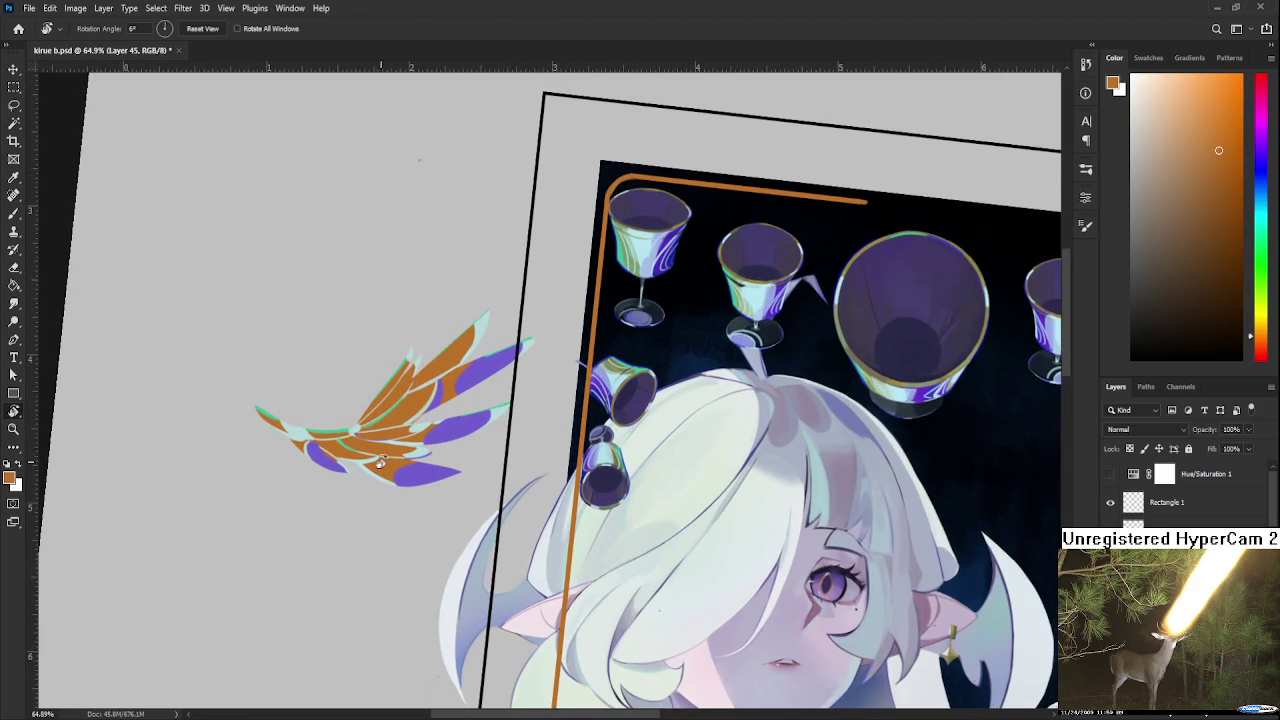
{"action": "left_click", "coordinate": [428, 426], "text": "alt"}
{"action": "left_click", "coordinate": [430, 424], "text": "alt"}
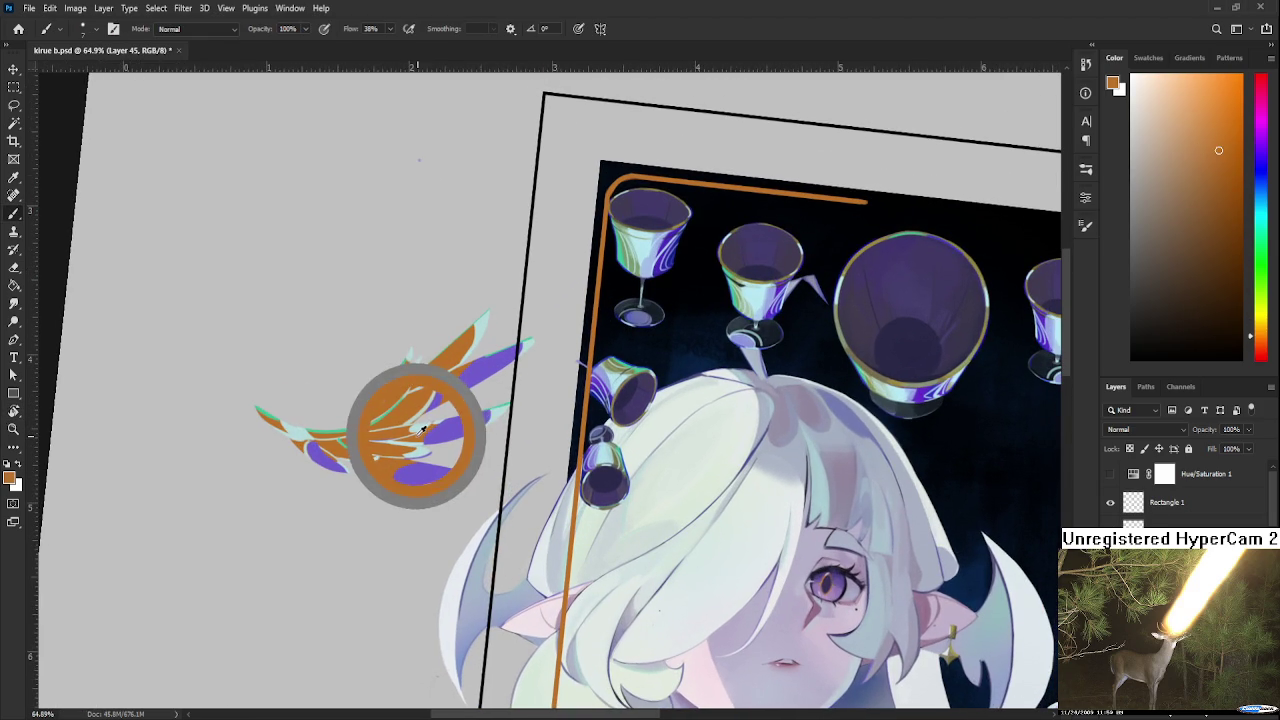
{"action": "left_click", "coordinate": [436, 421], "text": "alt"}
{"action": "left_click", "coordinate": [436, 421], "text": "alt"}
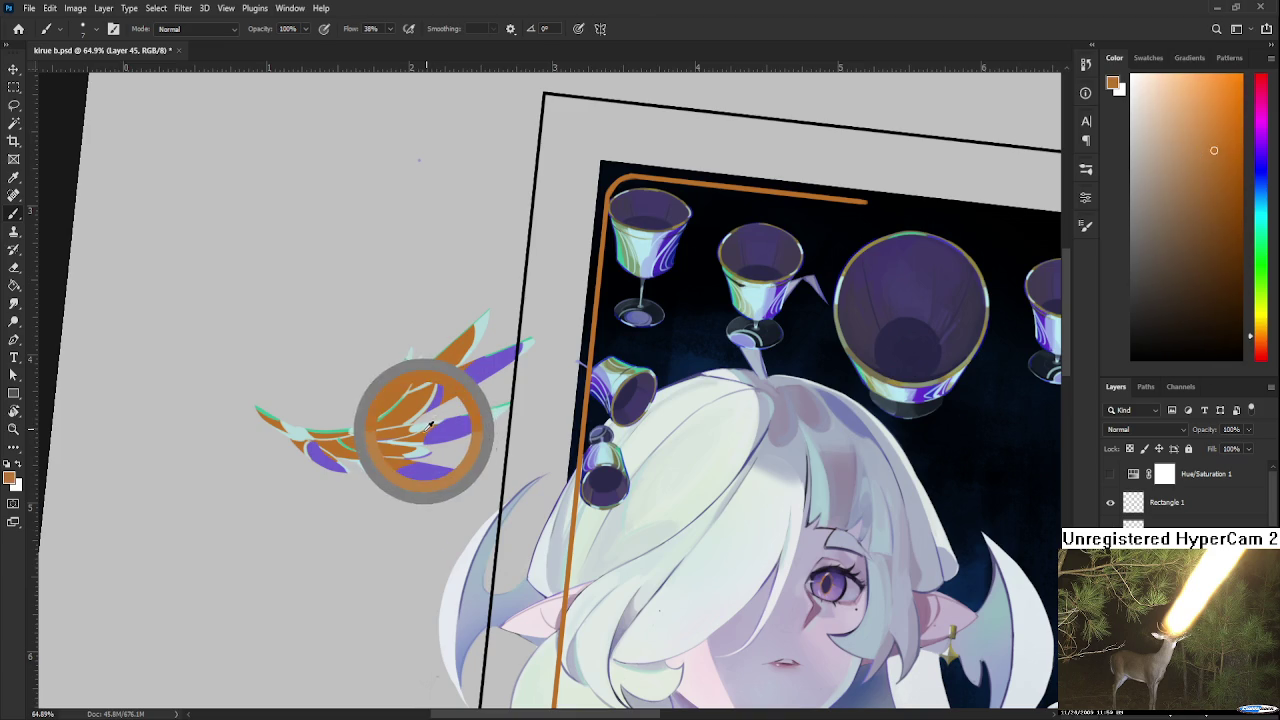
{"action": "left_click", "coordinate": [424, 425], "text": "alt"}
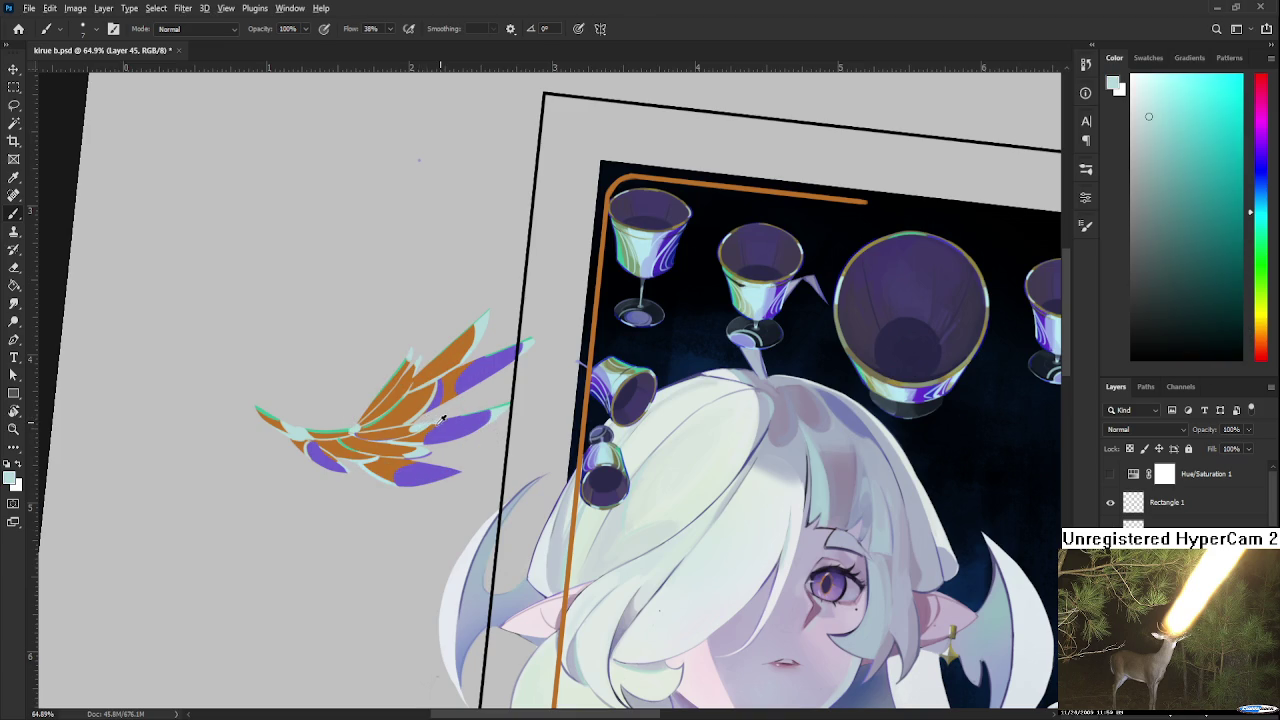
{"action": "left_click", "coordinate": [436, 422], "text": "alt"}
{"action": "left_click", "coordinate": [425, 432], "text": "alt"}
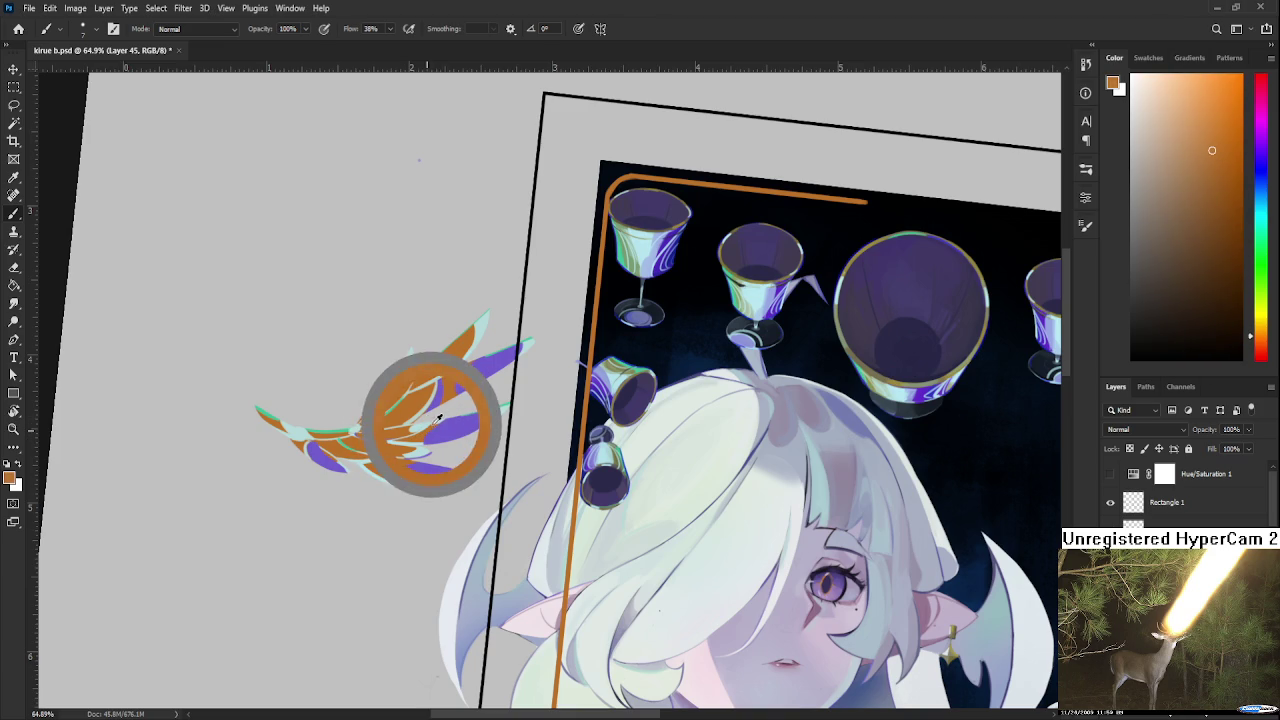
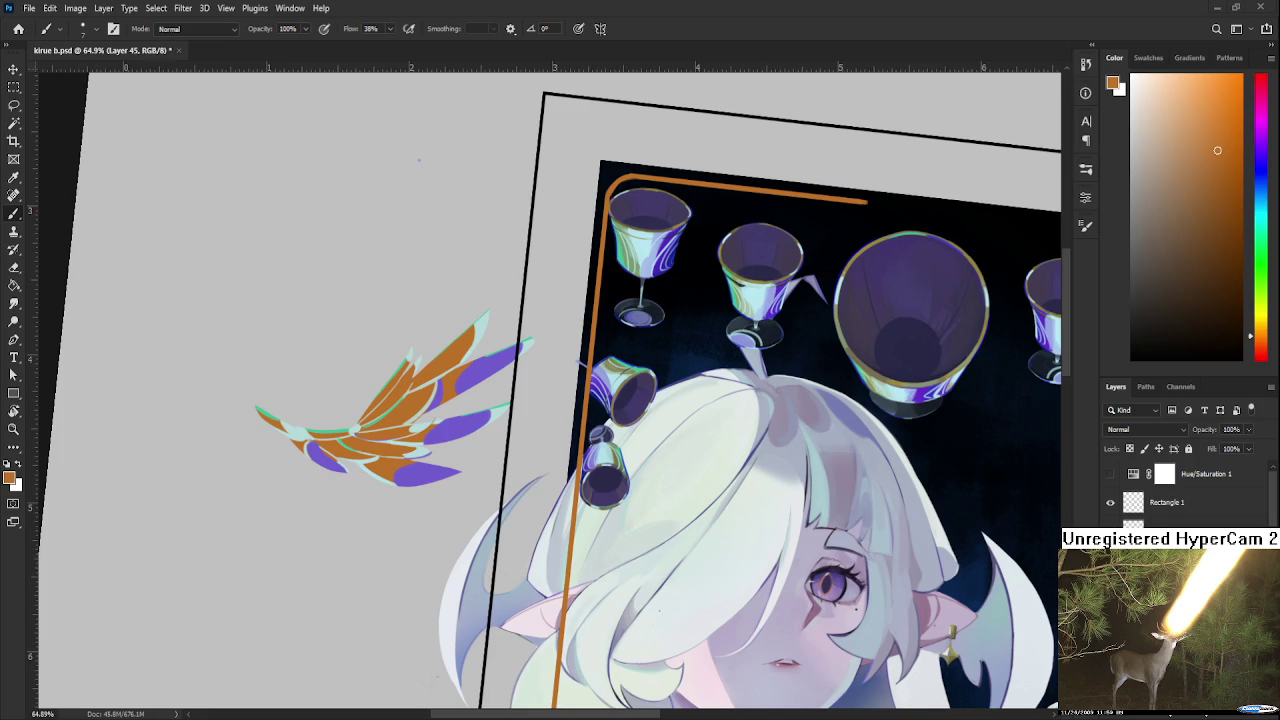
Straighten the tilted canvas view with Rotate View and zoom in on the wing
{"action": "scroll", "coordinate": [609, 437], "scroll_direction": "down", "scroll_amount": 3}
{"action": "scroll", "coordinate": [590, 443], "scroll_direction": "up", "scroll_amount": 1}
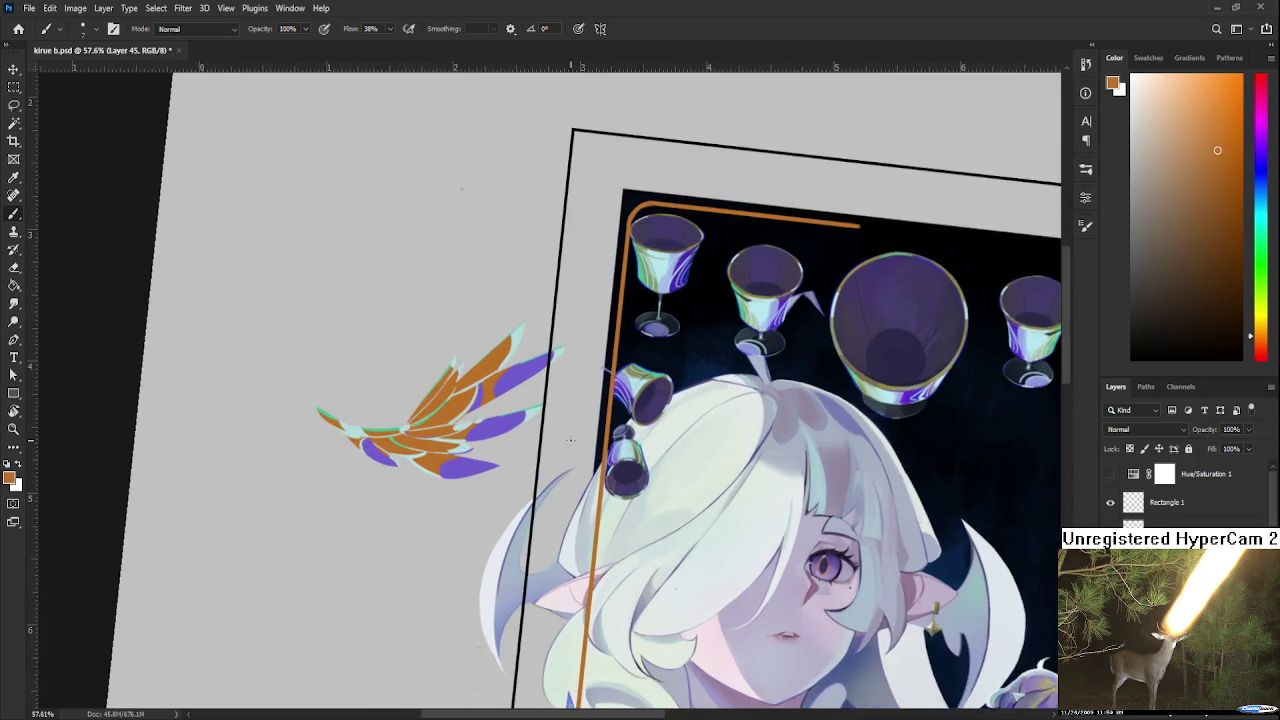
{"action": "scroll", "coordinate": [630, 430], "scroll_direction": "up", "scroll_amount": 1}
{"action": "scroll", "coordinate": [680, 410], "scroll_direction": "up", "scroll_amount": 1}
{"action": "scroll", "coordinate": [731, 390], "scroll_direction": "up", "scroll_amount": 1}
{"action": "scroll", "coordinate": [700, 410], "scroll_direction": "down", "scroll_amount": 1}
{"action": "scroll", "coordinate": [620, 440], "scroll_direction": "down", "scroll_amount": 1}
{"action": "scroll", "coordinate": [450, 510], "scroll_direction": "down", "scroll_amount": 2}
{"action": "scroll", "coordinate": [260, 570], "scroll_direction": "down", "scroll_amount": 2}
{"action": "key", "text": "r"}
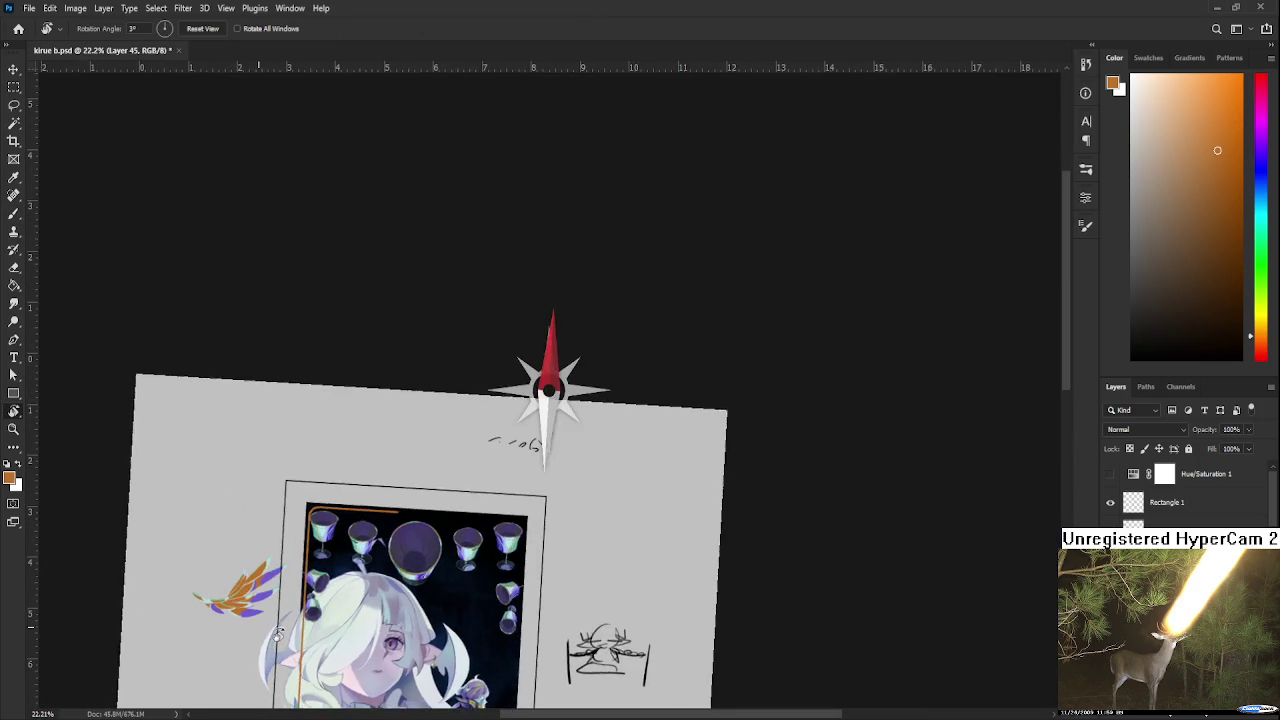
{"action": "left_click_drag", "start_coordinate": [241, 581], "coordinate": [480, 500]}
{"action": "scroll", "coordinate": [492, 497], "scroll_direction": "up", "scroll_amount": 1}
{"action": "scroll", "coordinate": [491, 498], "scroll_direction": "up", "scroll_amount": 1}
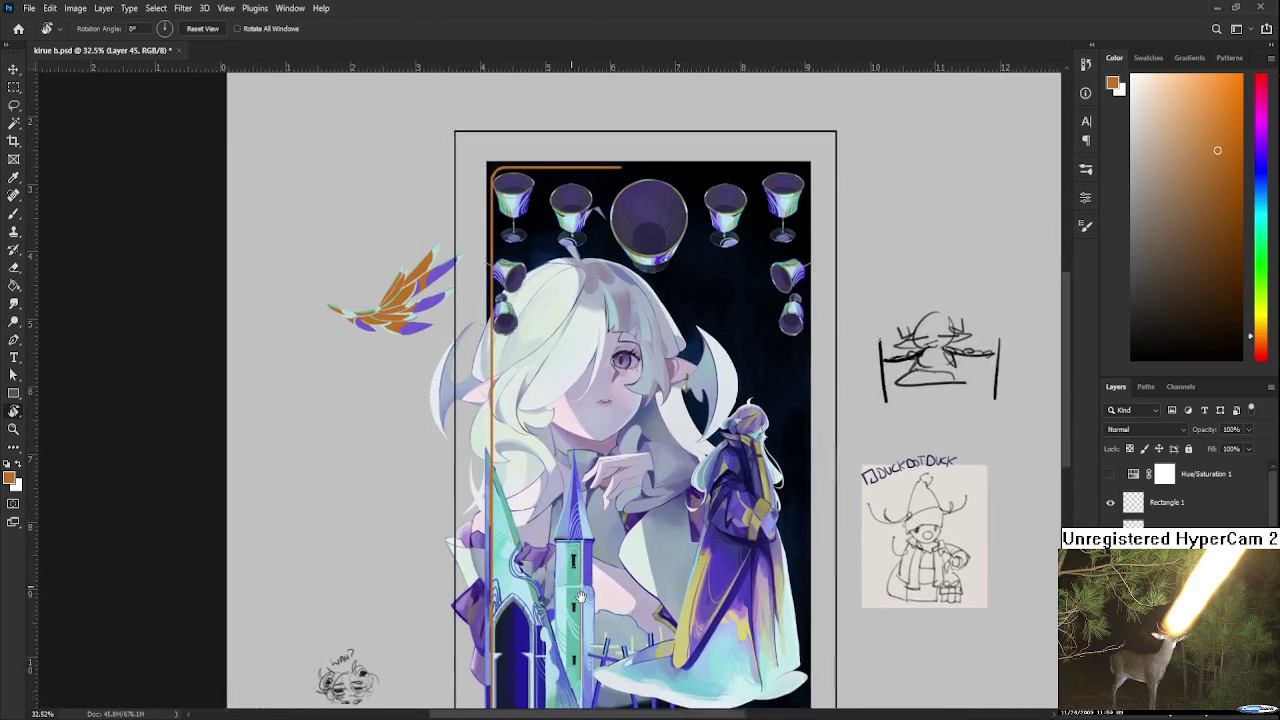
{"action": "scroll", "coordinate": [510, 490], "scroll_direction": "up", "scroll_amount": 1}
{"action": "scroll", "coordinate": [538, 476], "scroll_direction": "up", "scroll_amount": 1}
{"action": "scroll", "coordinate": [560, 470], "scroll_direction": "up", "scroll_amount": 1}
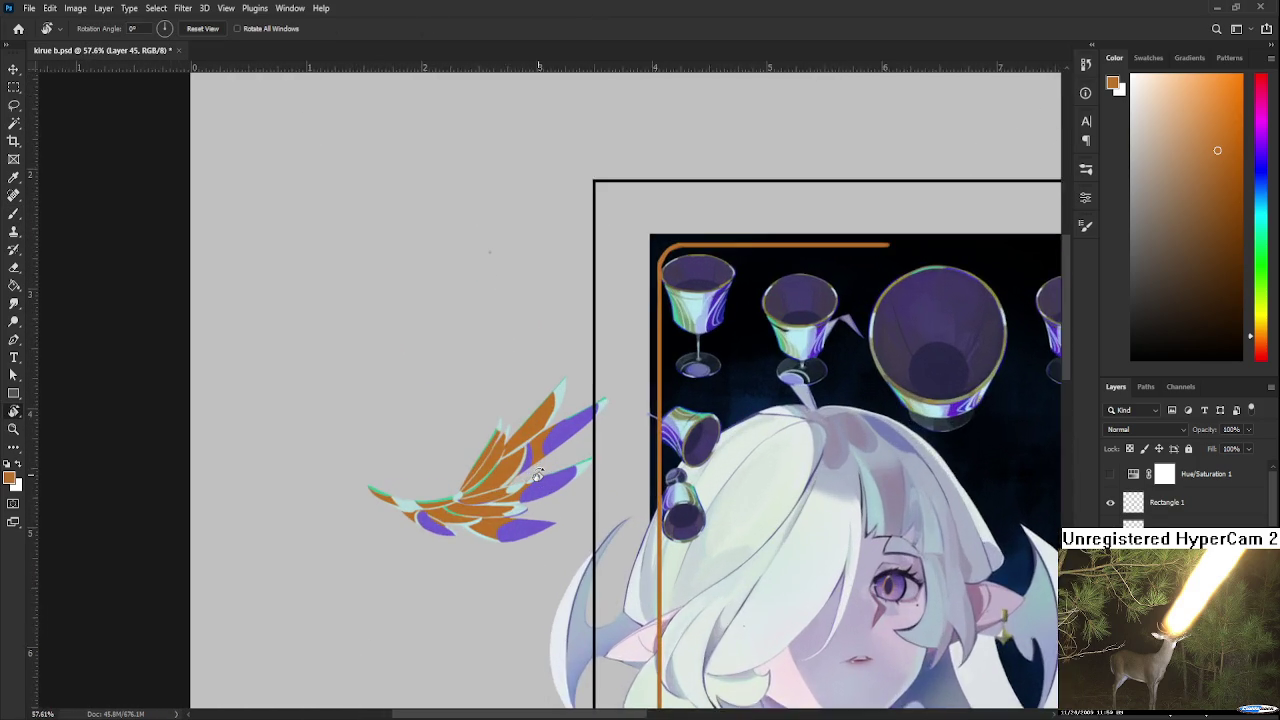
{"action": "scroll", "coordinate": [600, 455], "scroll_direction": "up", "scroll_amount": 1}
{"action": "scroll", "coordinate": [680, 435], "scroll_direction": "up", "scroll_amount": 1}
{"action": "scroll", "coordinate": [728, 420], "scroll_direction": "up", "scroll_amount": 1}
Sample olive green from a goblet and brush an olive stroke onto the orange wing
{"action": "key", "text": "b"}
{"action": "left_click", "coordinate": [728, 420], "text": "alt"}
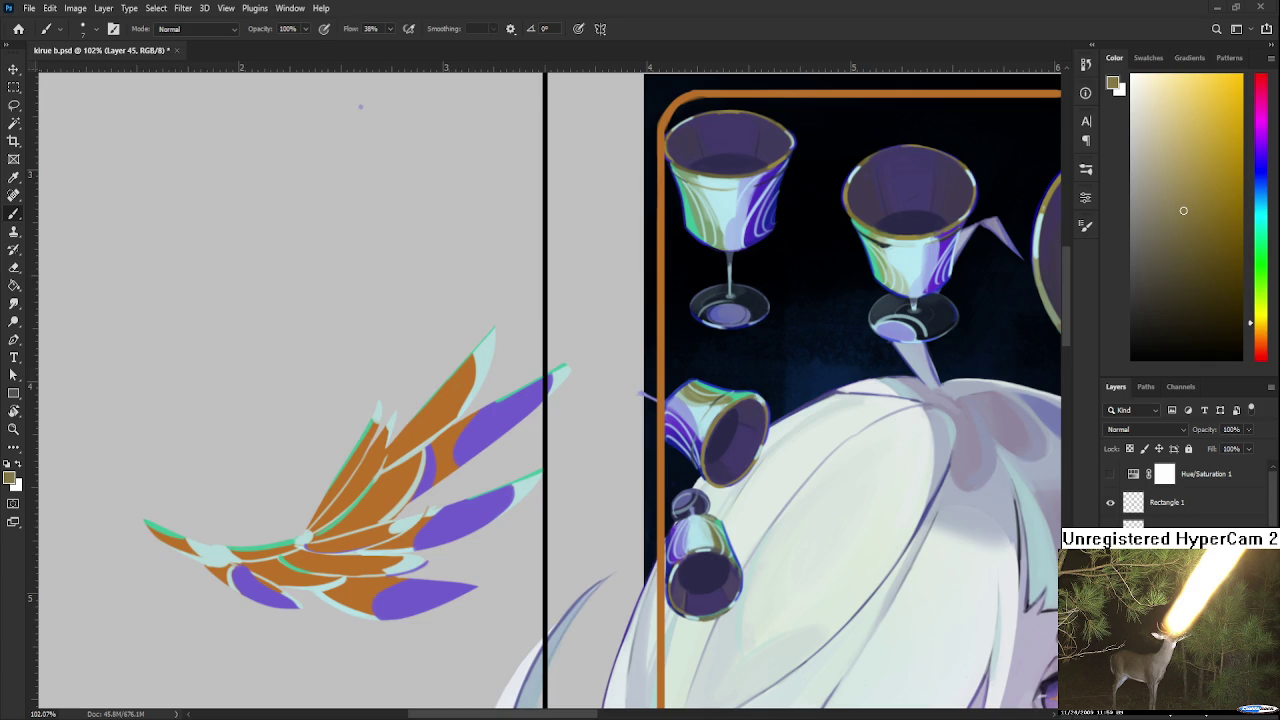
{"action": "key", "text": "bracketright"}
{"action": "left_click", "coordinate": [730, 400], "text": "alt"}
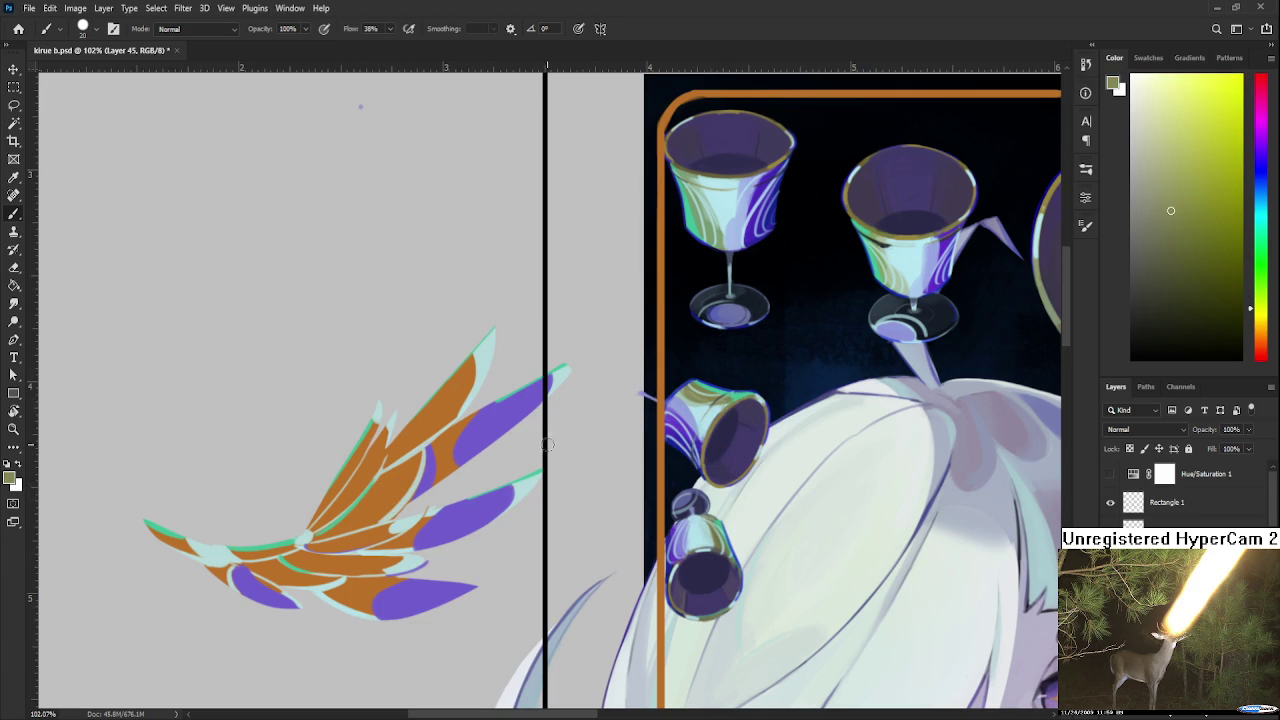
{"action": "left_click_drag", "start_coordinate": [388, 505], "coordinate": [416, 472]}
{"action": "scroll", "coordinate": [741, 440], "scroll_direction": "down", "scroll_amount": 3, "text": "alt"}
{"action": "scroll", "coordinate": [741, 440], "scroll_direction": "down", "scroll_amount": 3, "text": "alt"}
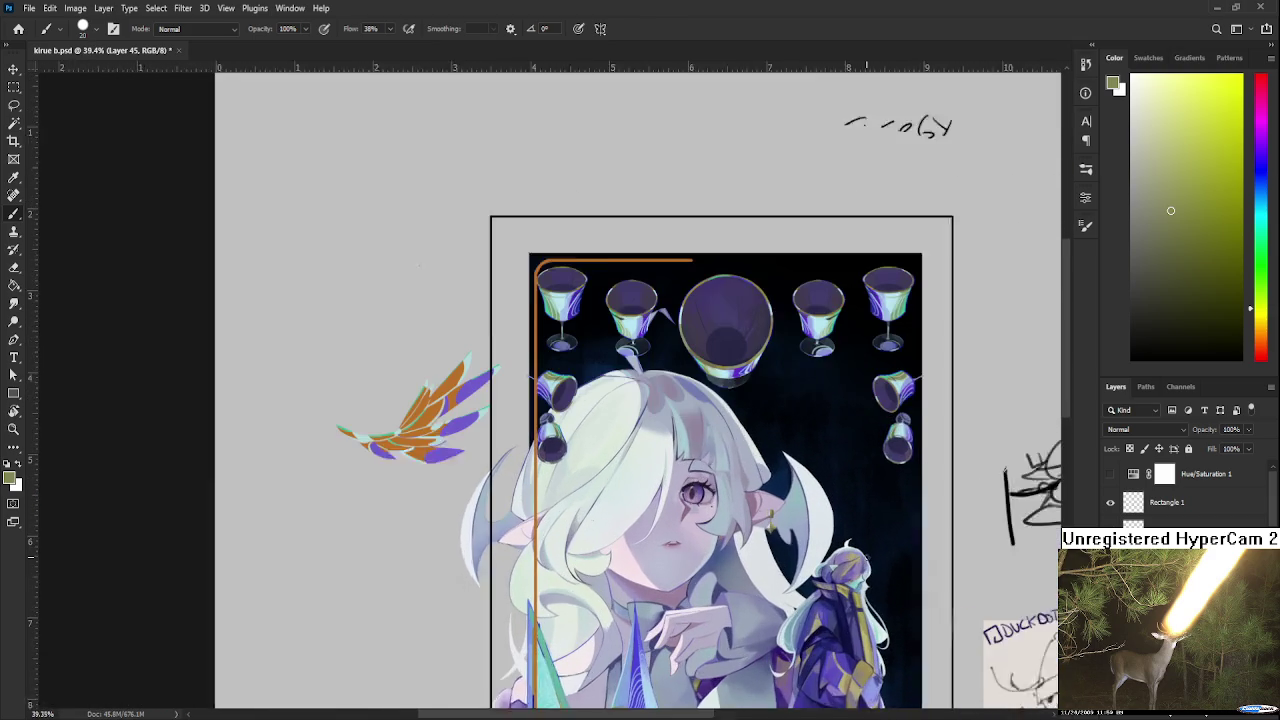
Sample an olive-yellow from the artwork and dab small touches on the wing feathers
{"action": "left_click_drag", "start_coordinate": [818, 408], "coordinate": [582, 333]}
{"action": "left_click", "coordinate": [860, 652], "text": "alt"}
{"action": "left_click_drag", "start_coordinate": [860, 652], "coordinate": [857, 671]}
{"action": "left_click_drag", "start_coordinate": [612, 517], "coordinate": [832, 532]}
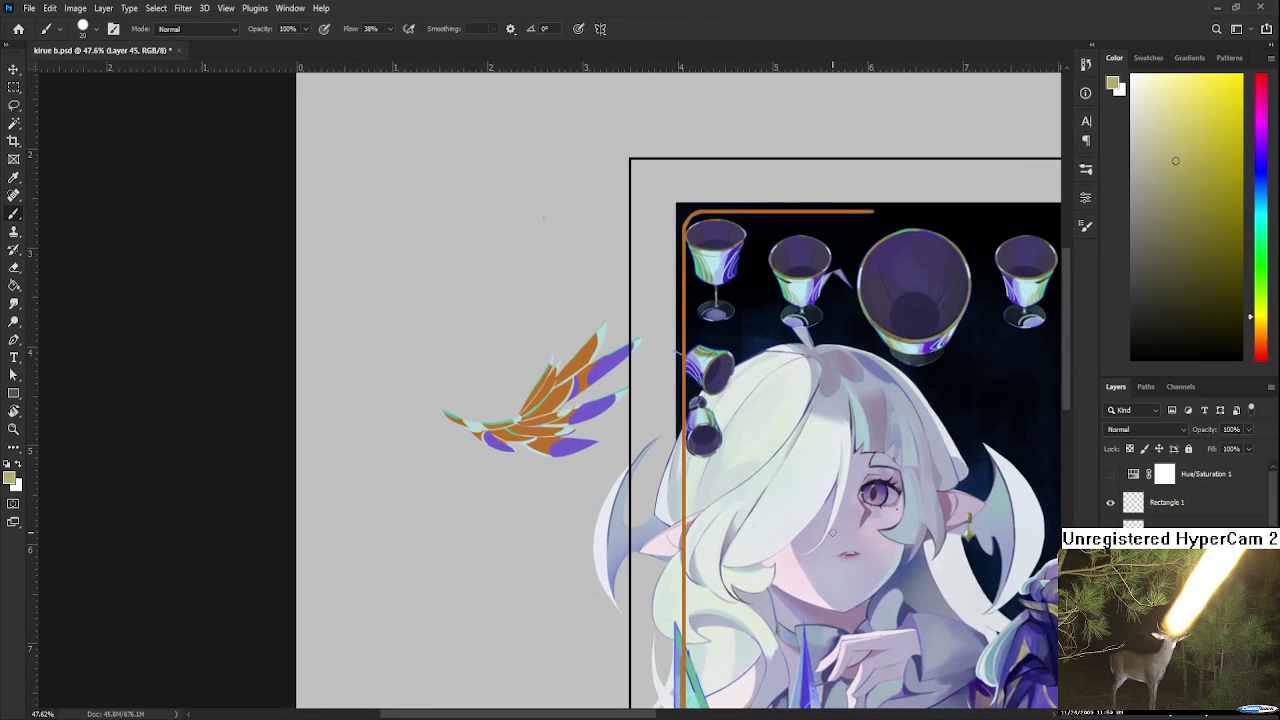
{"action": "left_click_drag", "start_coordinate": [555, 395], "coordinate": [567, 393]}
{"action": "scroll", "coordinate": [607, 367], "scroll_direction": "down", "scroll_amount": 2}
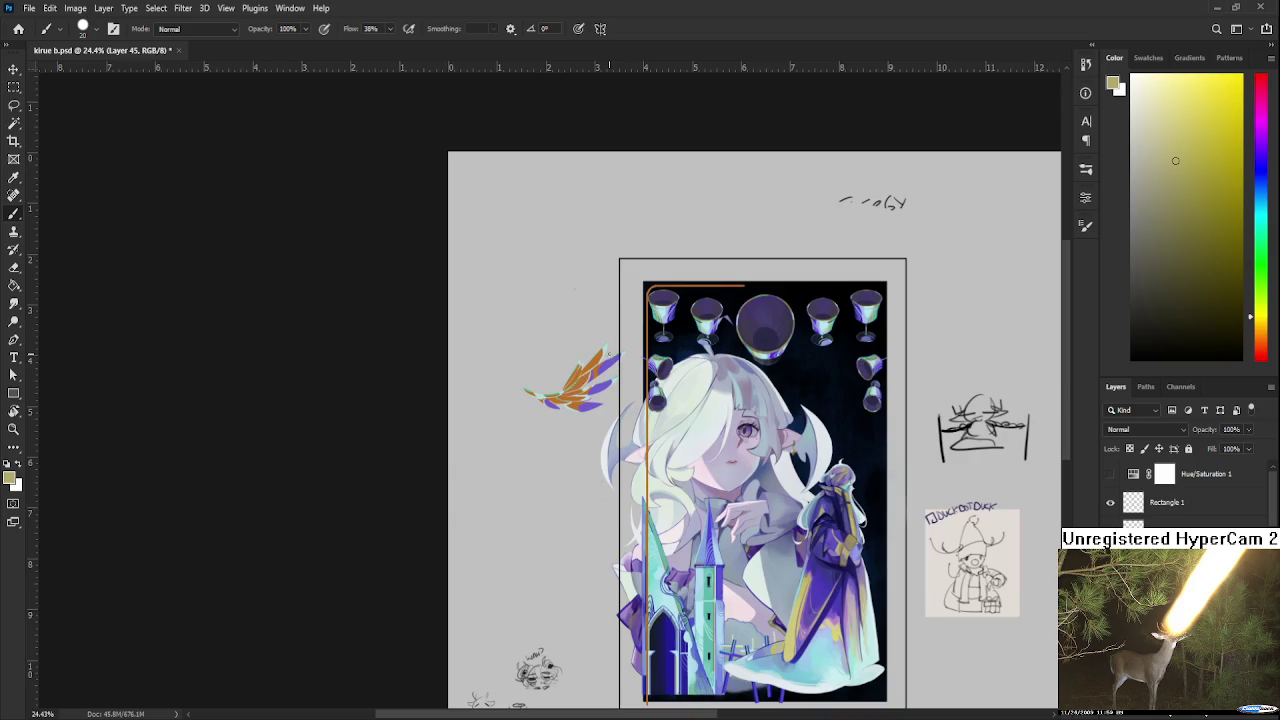
{"action": "scroll", "coordinate": [614, 355], "scroll_direction": "up", "scroll_amount": 2}
Magic Wand the wing's orange feathers, test a yellow recolour, then undo it
{"action": "key", "text": "w"}
{"action": "left_click", "coordinate": [548, 420]}
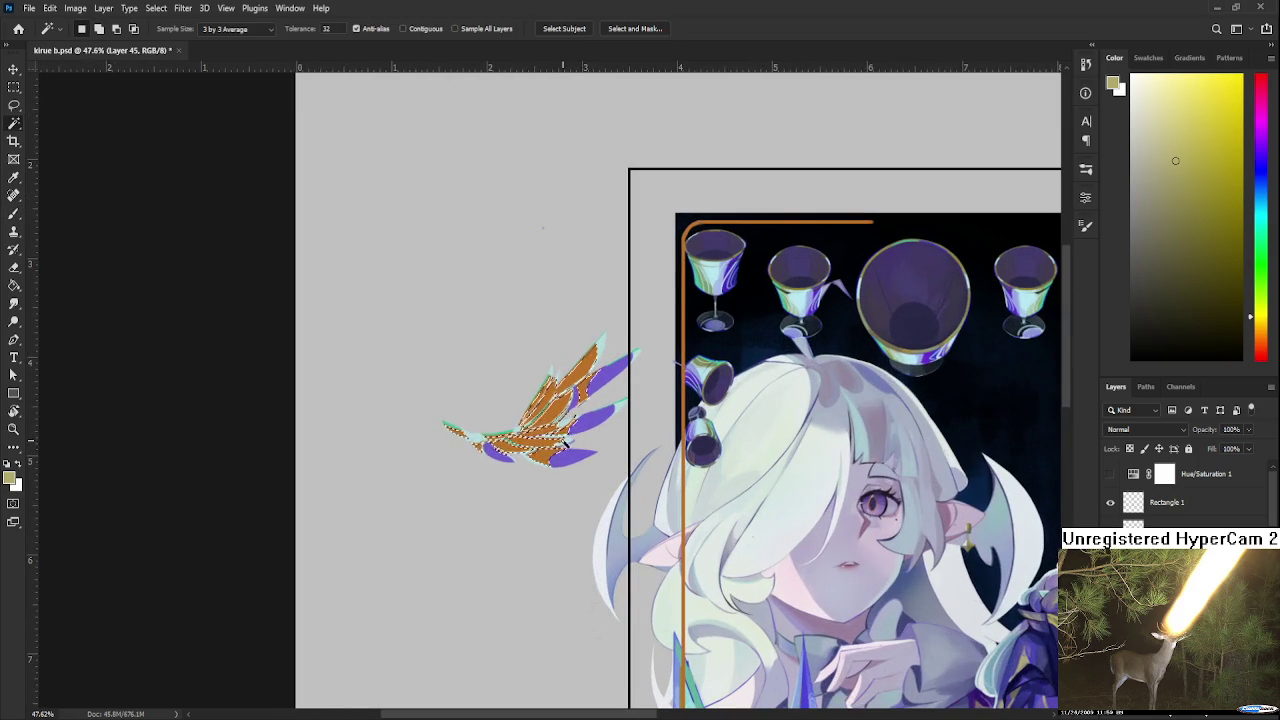
{"action": "scroll", "coordinate": [548, 420], "scroll_direction": "down", "scroll_amount": 2}
{"action": "scroll", "coordinate": [771, 519], "scroll_direction": "up", "scroll_amount": 1}
{"action": "key", "text": "b"}
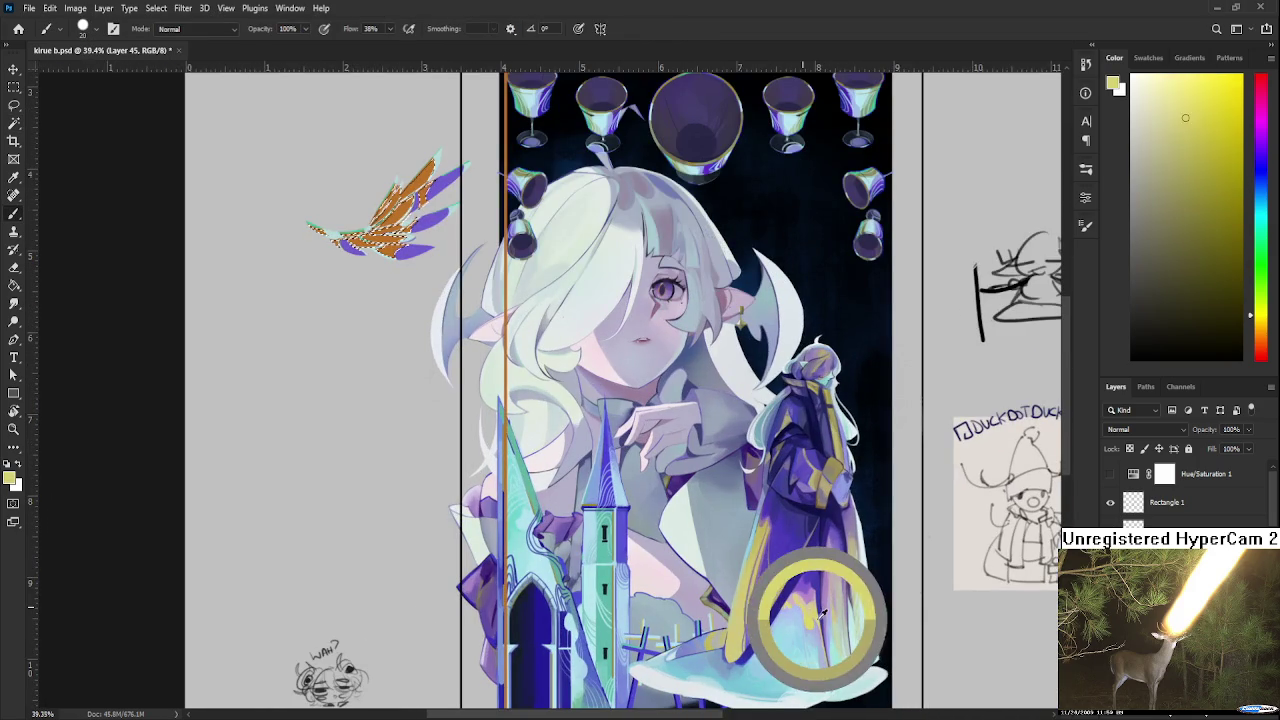
{"action": "scroll", "coordinate": [700, 450], "scroll_direction": "up", "scroll_amount": 4}
{"action": "scroll", "coordinate": [600, 400], "scroll_direction": "left", "scroll_amount": 2}
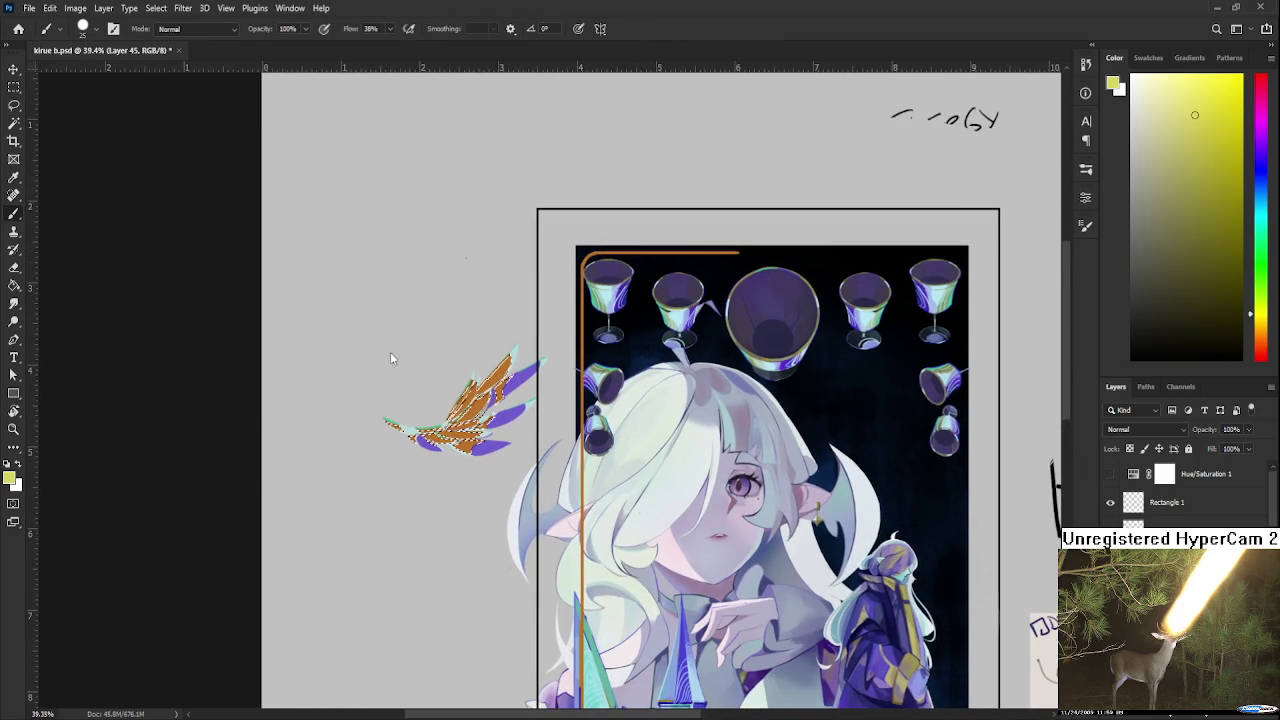
{"action": "left_click_drag", "start_coordinate": [509, 347], "coordinate": [440, 430]}
{"action": "key", "text": "ctrl+d"}
{"action": "scroll", "coordinate": [424, 447], "scroll_direction": "down", "scroll_amount": 2}
{"action": "scroll", "coordinate": [430, 440], "scroll_direction": "down", "scroll_amount": 1}
{"action": "scroll", "coordinate": [600, 450], "scroll_direction": "up", "scroll_amount": 2}
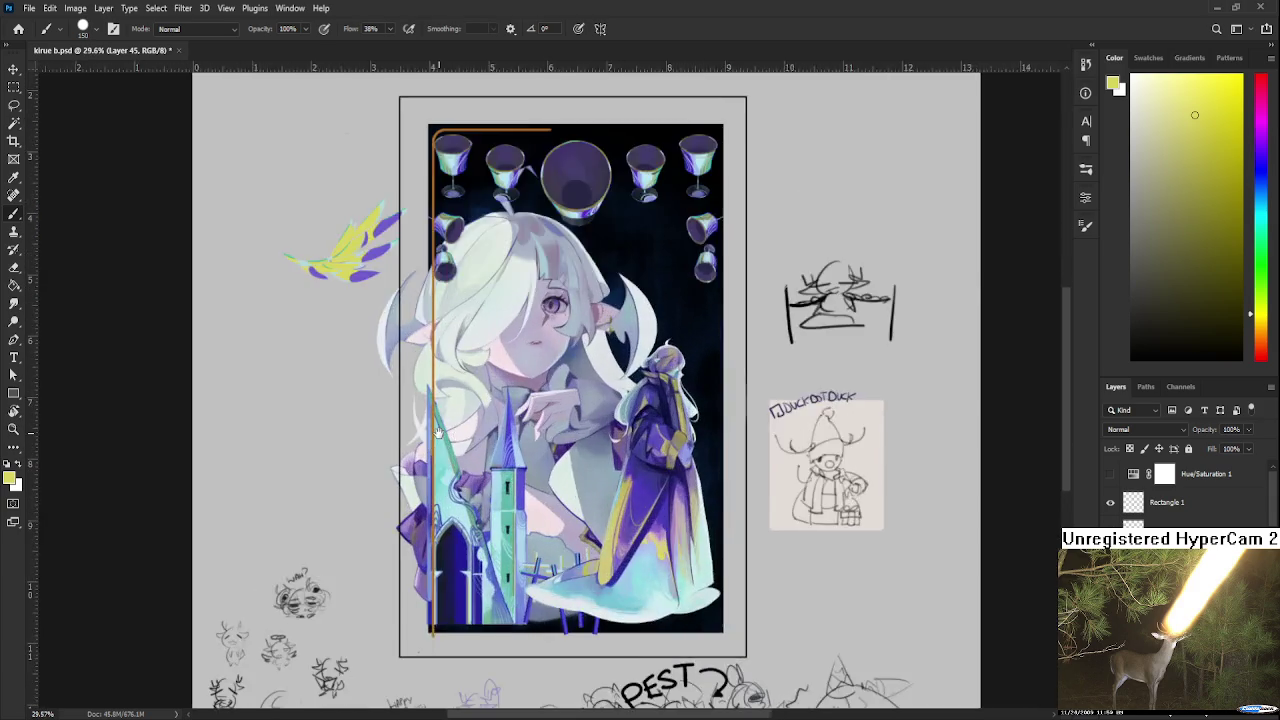
{"action": "scroll", "coordinate": [706, 533], "scroll_direction": "up", "scroll_amount": 1}
{"action": "scroll", "coordinate": [706, 535], "scroll_direction": "up", "scroll_amount": 1}
{"action": "key", "text": "ctrl+z"}
Test olive-yellow paint on the orange feathers, then undo it
{"action": "left_click", "coordinate": [1010, 540], "text": "alt"}
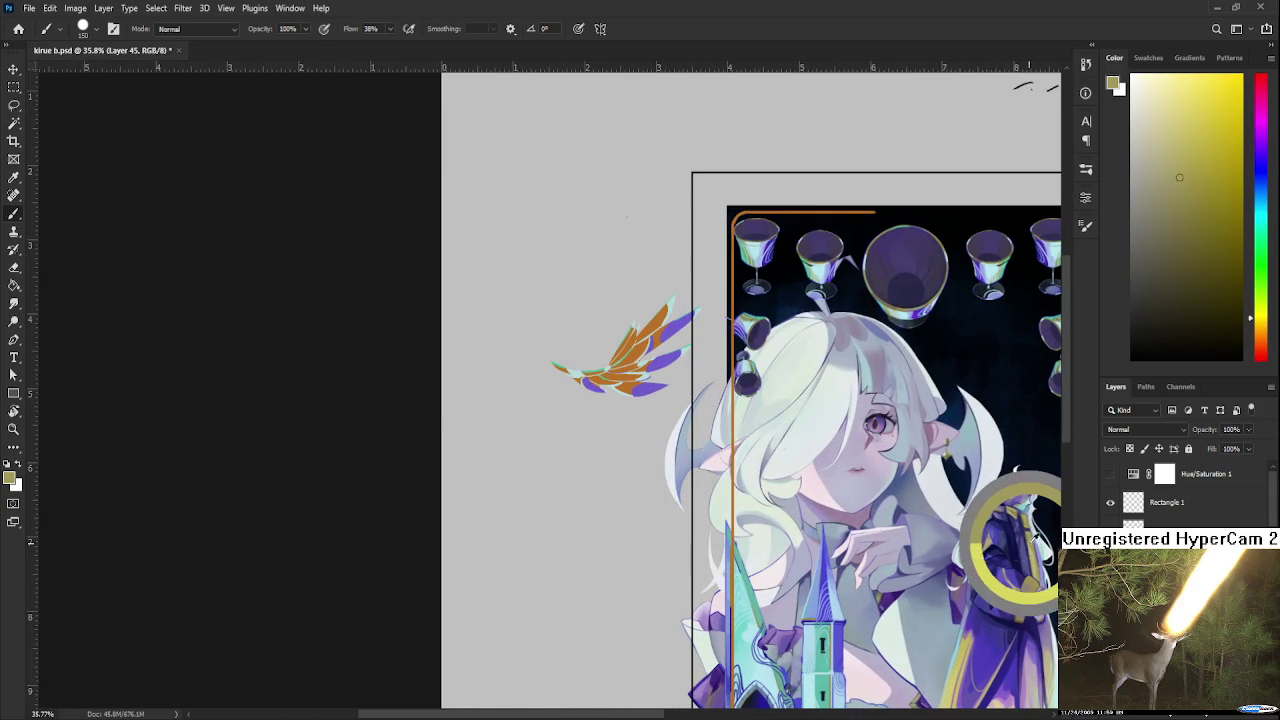
{"action": "left_click_drag", "start_coordinate": [585, 375], "coordinate": [655, 335]}
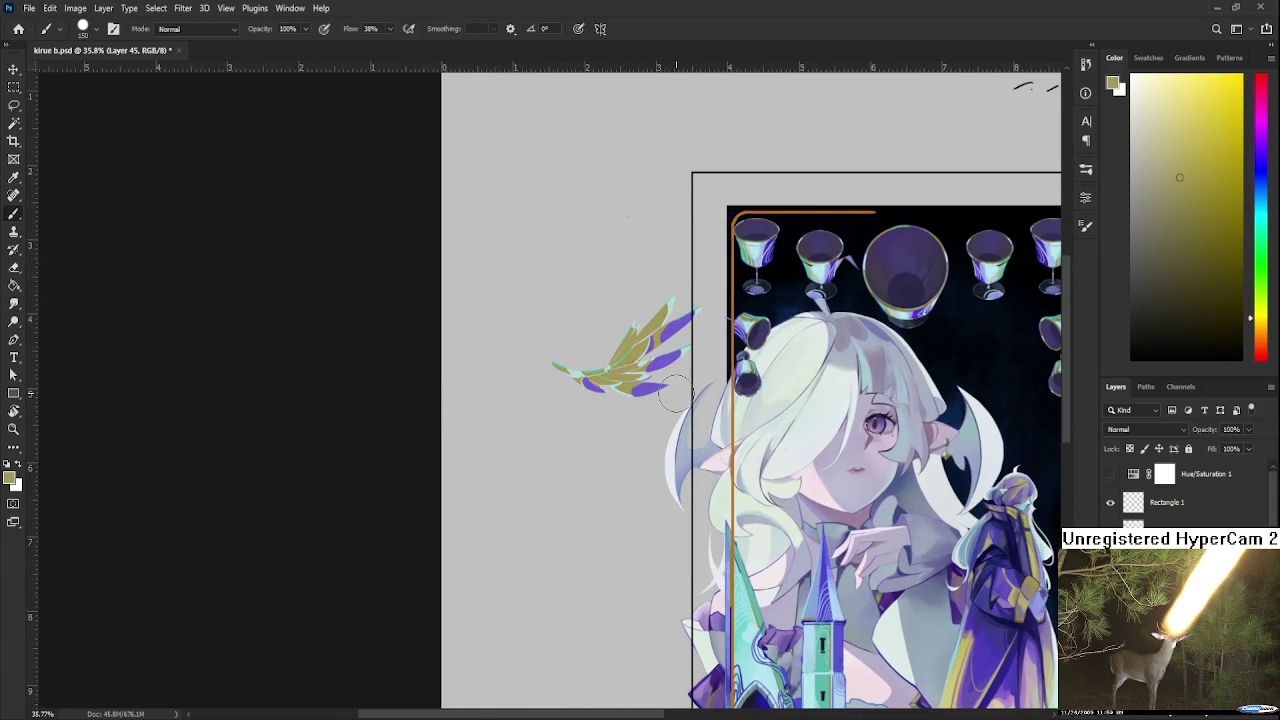
{"action": "key", "text": "l"}
{"action": "scroll", "coordinate": [670, 427], "scroll_direction": "down", "scroll_amount": 2}
{"action": "left_click_drag", "start_coordinate": [840, 475], "coordinate": [668, 527]}
{"action": "scroll", "coordinate": [458, 405], "scroll_direction": "up", "scroll_amount": 3}
{"action": "scroll", "coordinate": [458, 408], "scroll_direction": "up", "scroll_amount": 2}
{"action": "scroll", "coordinate": [466, 418], "scroll_direction": "up", "scroll_amount": 1}
{"action": "scroll", "coordinate": [490, 440], "scroll_direction": "up", "scroll_amount": 1}
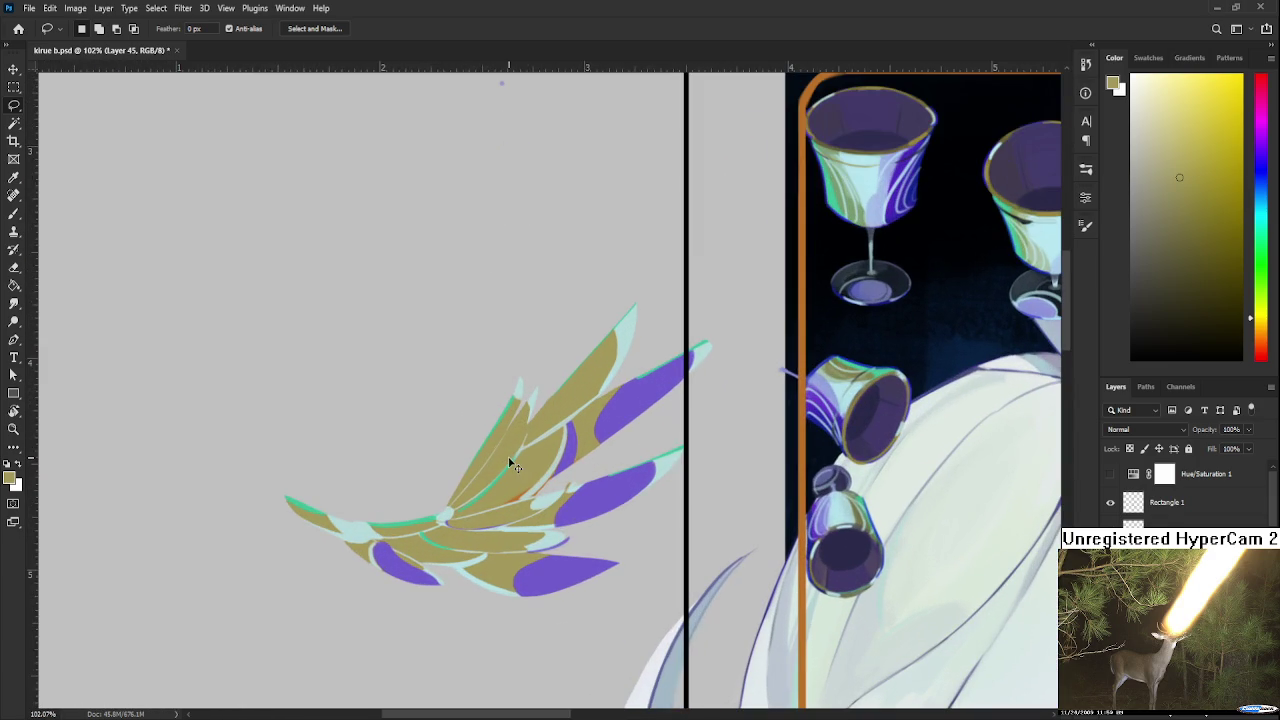
{"action": "key", "text": "ctrl+z"}
Try a yellow sampled from the robe on the wing feathers, then undo it
{"action": "key", "text": "b"}
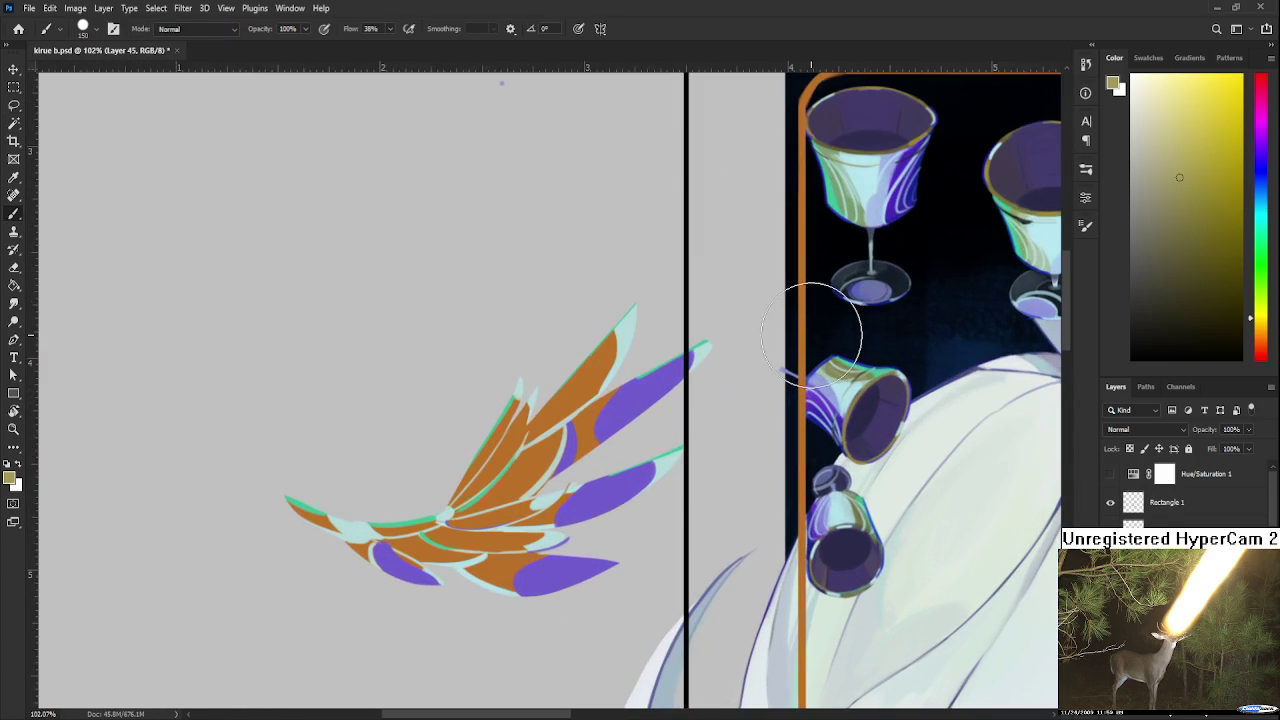
{"action": "left_click", "coordinate": [598, 420], "text": "alt"}
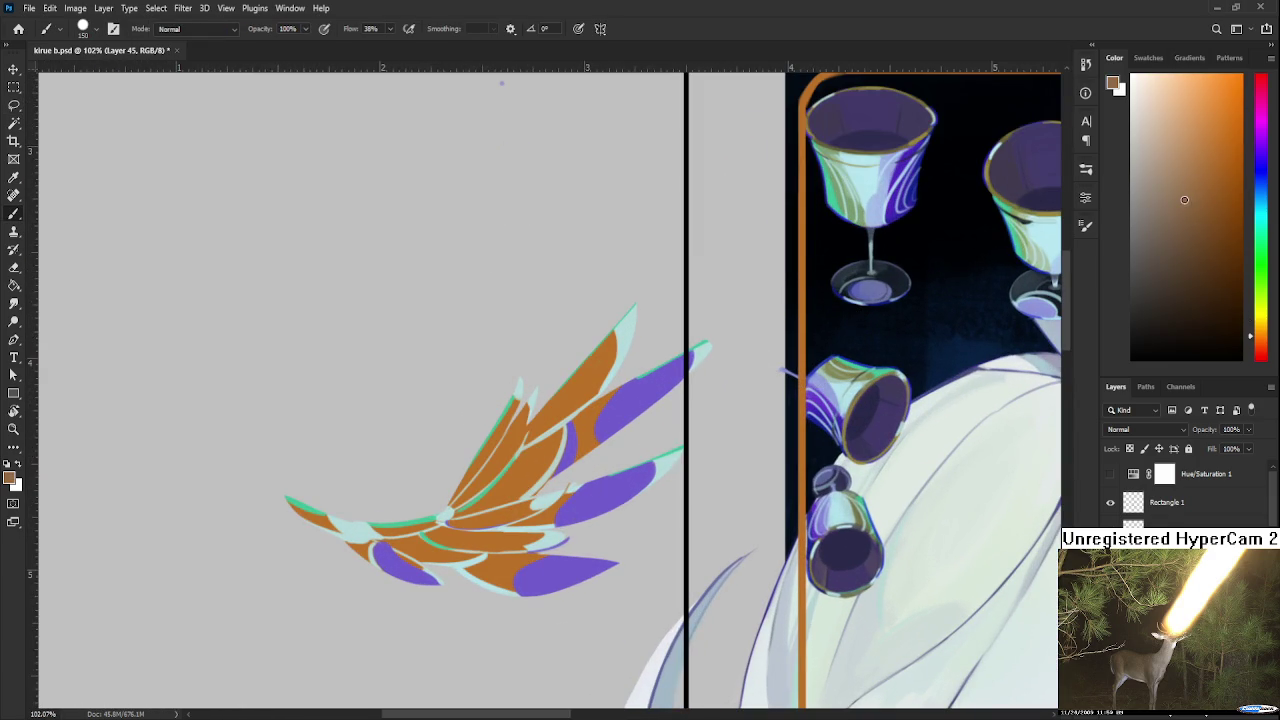
{"action": "key", "text": "ctrl+z"}
{"action": "key", "text": "ctrl+shift+z"}
{"action": "scroll", "coordinate": [850, 440], "scroll_direction": "down", "scroll_amount": 2}
{"action": "mouse_move", "coordinate": [707, 622]}
{"action": "left_mouse_down"}
{"action": "mouse_move", "coordinate": [647, 332]}
{"action": "mouse_move", "coordinate": [529, 102]}
{"action": "left_mouse_up"}
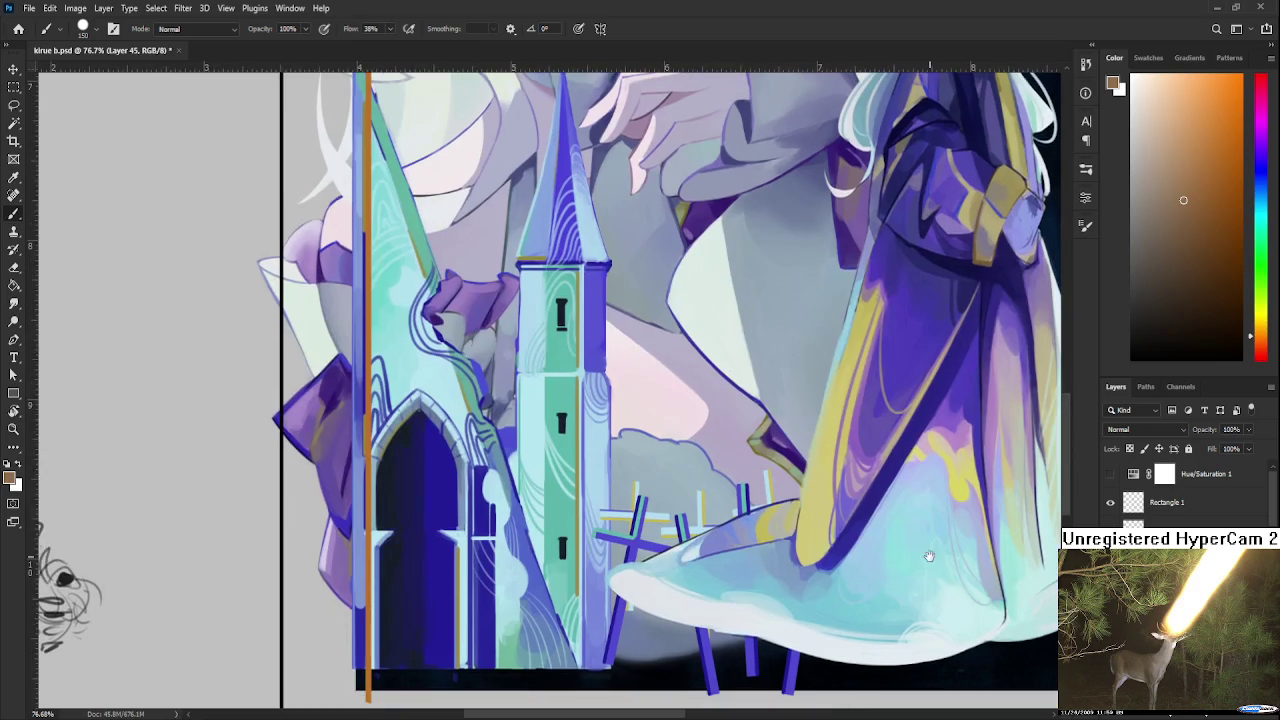
{"action": "left_click", "coordinate": [943, 500], "text": "alt"}
{"action": "left_click_drag", "start_coordinate": [530, 291], "coordinate": [696, 631]}
{"action": "scroll", "coordinate": [585, 340], "scroll_direction": "down", "scroll_amount": 1}
{"action": "left_click_drag", "start_coordinate": [585, 340], "coordinate": [738, 620]}
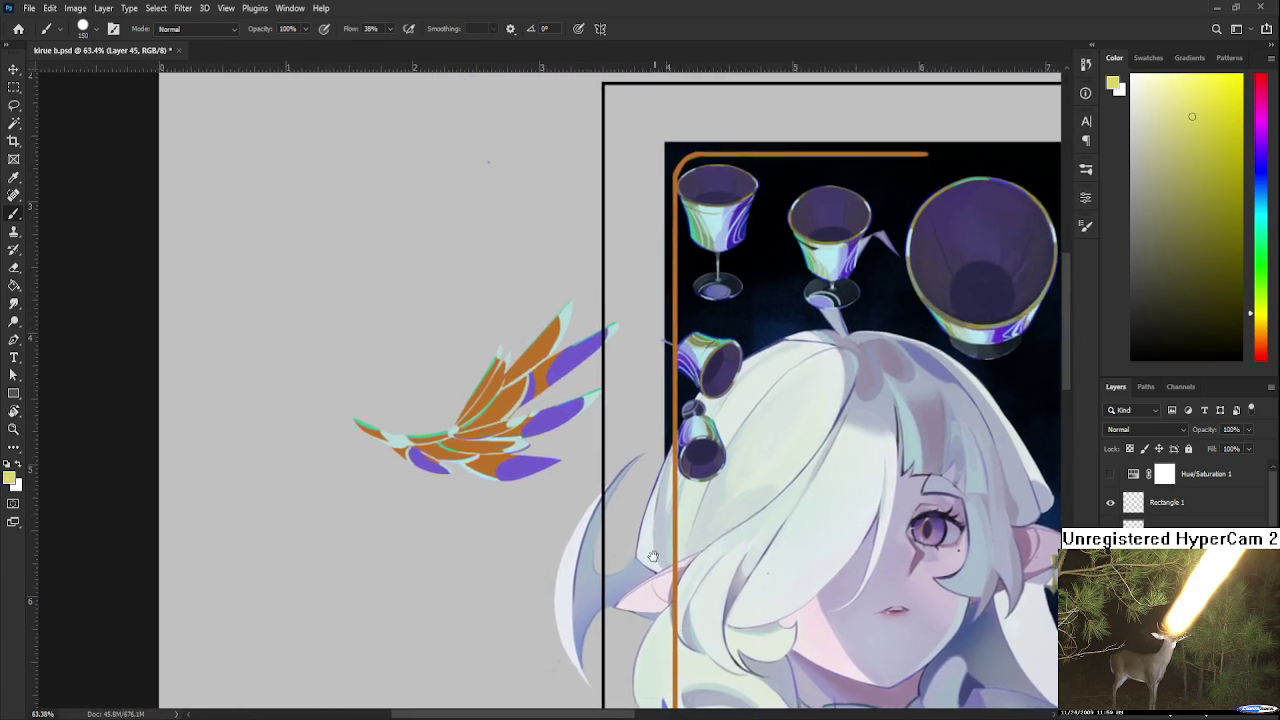
{"action": "left_click_drag", "start_coordinate": [610, 320], "coordinate": [466, 440]}
{"action": "key", "text": "ctrl+z"}
Sample the card border's orange and repaint the wing's gold areas in that warmer orange
{"action": "scroll", "coordinate": [597, 447], "scroll_direction": "down", "scroll_amount": 1}
{"action": "mouse_move", "coordinate": [597, 447]}
{"action": "left_mouse_down"}
{"action": "mouse_move", "coordinate": [370, 160]}
{"action": "mouse_move", "coordinate": [1060, 437]}
{"action": "left_mouse_up"}
{"action": "left_click", "coordinate": [857, 486], "text": "alt"}
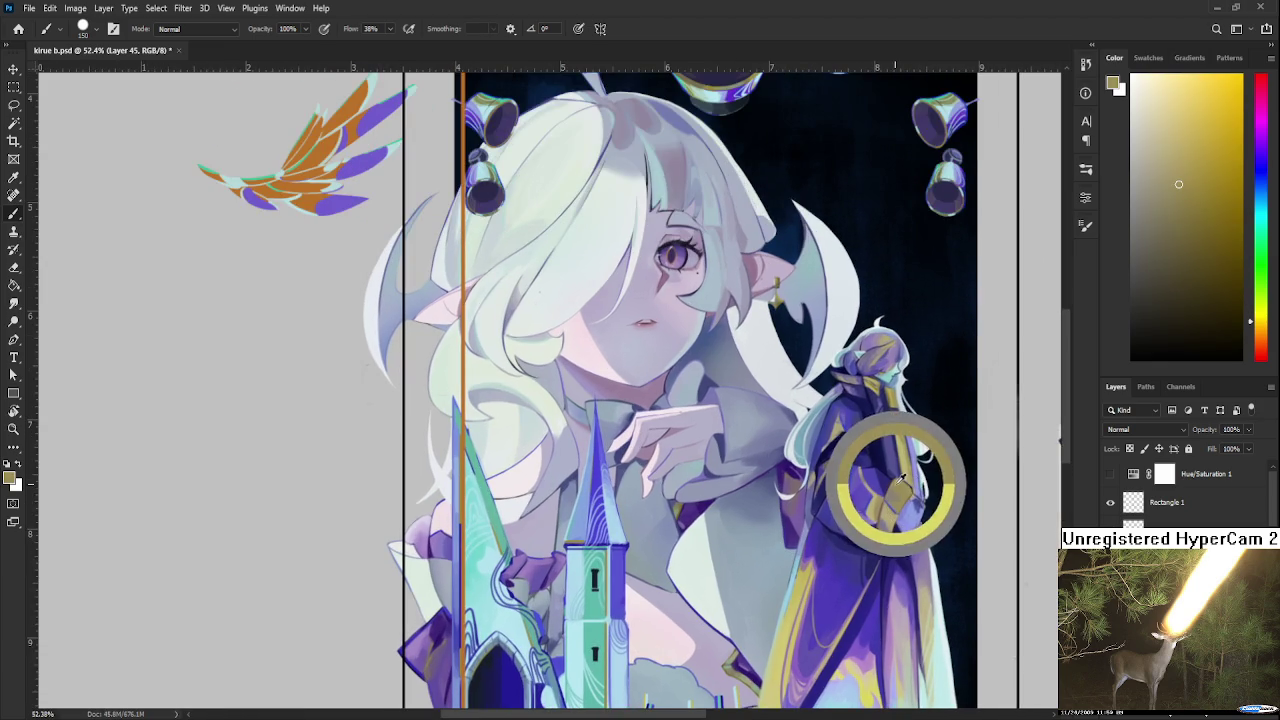
{"action": "left_click_drag", "start_coordinate": [857, 486], "coordinate": [1052, 696]}
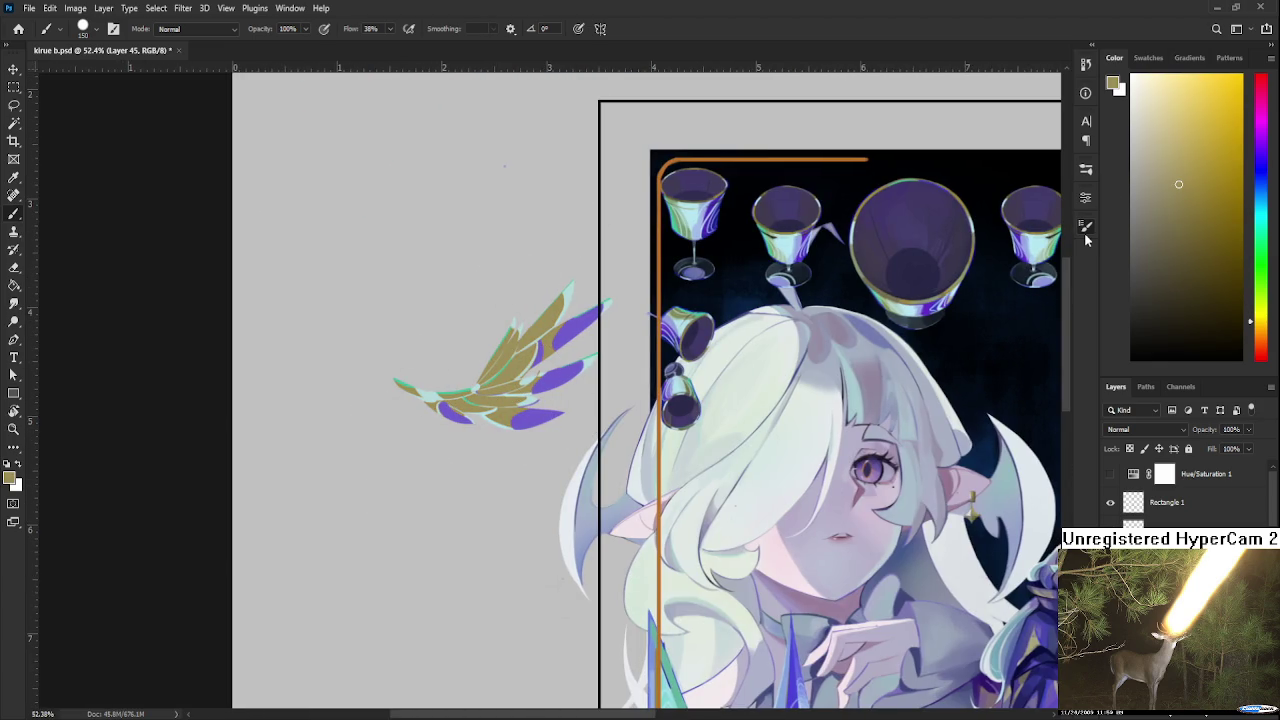
{"action": "key", "text": "bracketleft"}
{"action": "key", "text": "bracketleft"}
{"action": "key", "text": "bracketleft"}
{"action": "left_click", "coordinate": [770, 156], "text": "alt"}
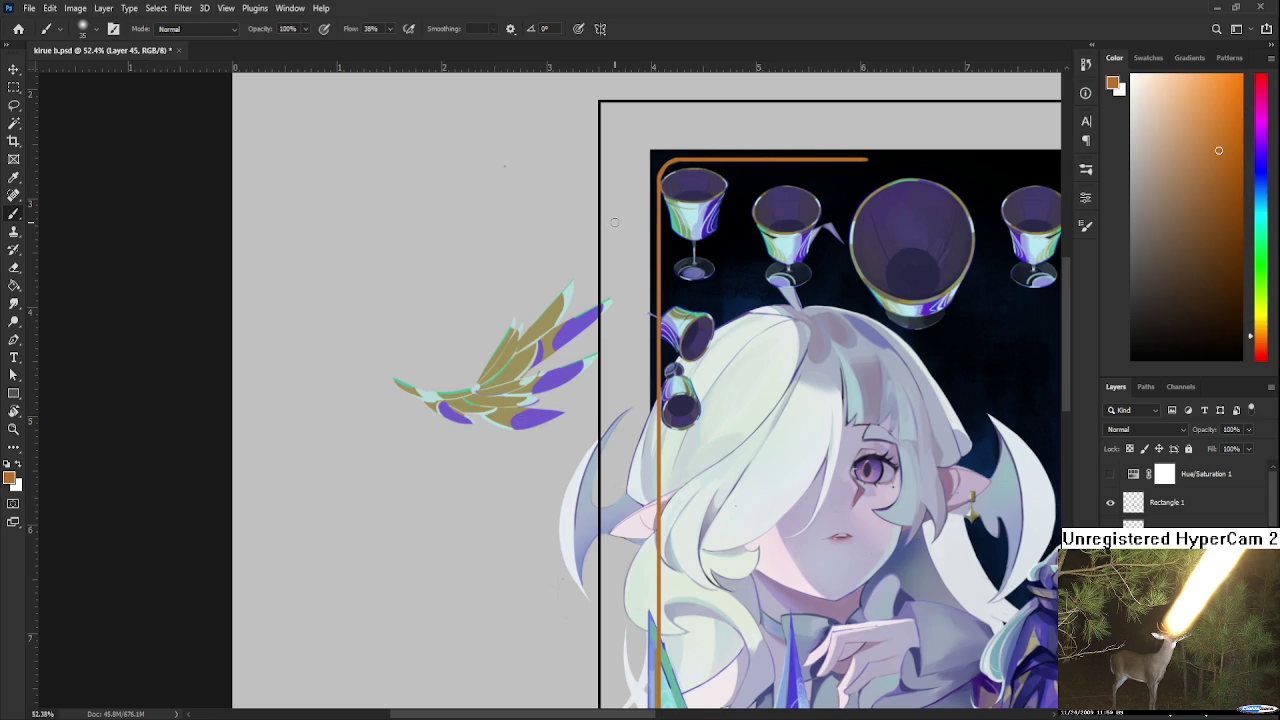
{"action": "key", "text": "bracketright"}
{"action": "key", "text": "bracketright"}
{"action": "key", "text": "bracketright"}
{"action": "left_click_drag", "start_coordinate": [470, 400], "coordinate": [517, 345]}
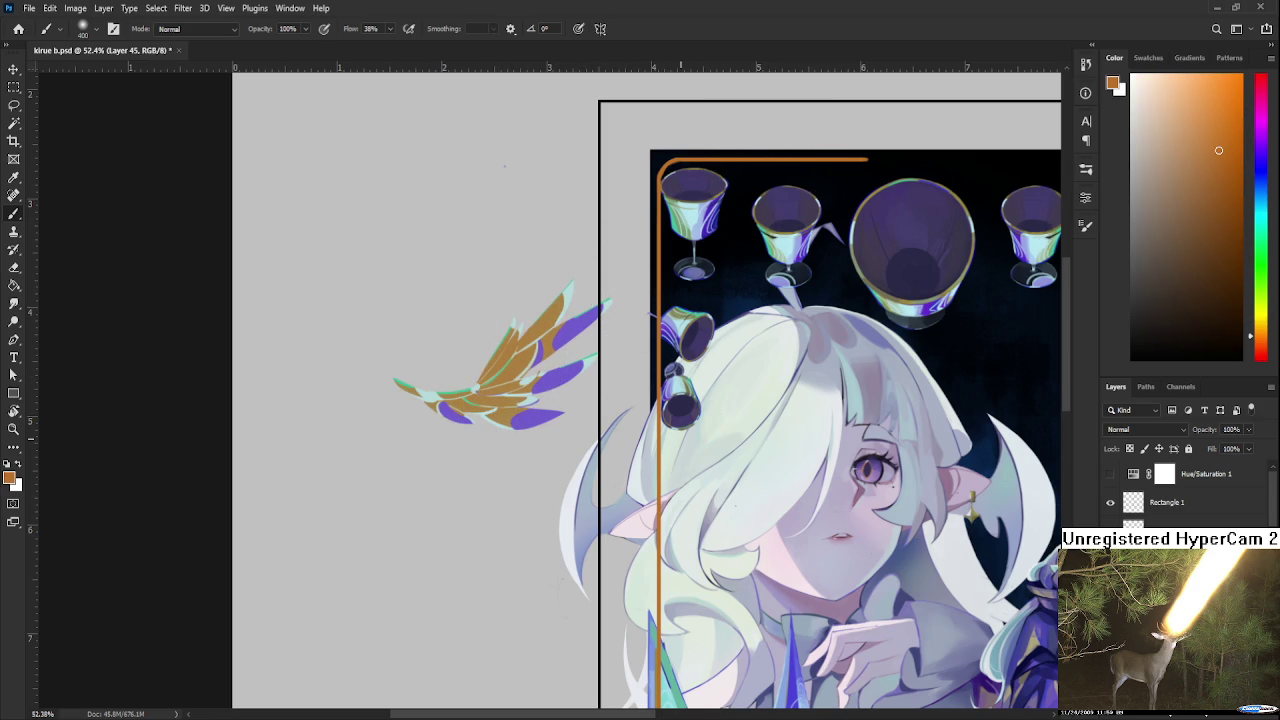
{"action": "scroll", "coordinate": [753, 447], "scroll_direction": "down", "scroll_amount": 2}
{"action": "scroll", "coordinate": [753, 447], "scroll_direction": "down", "scroll_amount": 2}
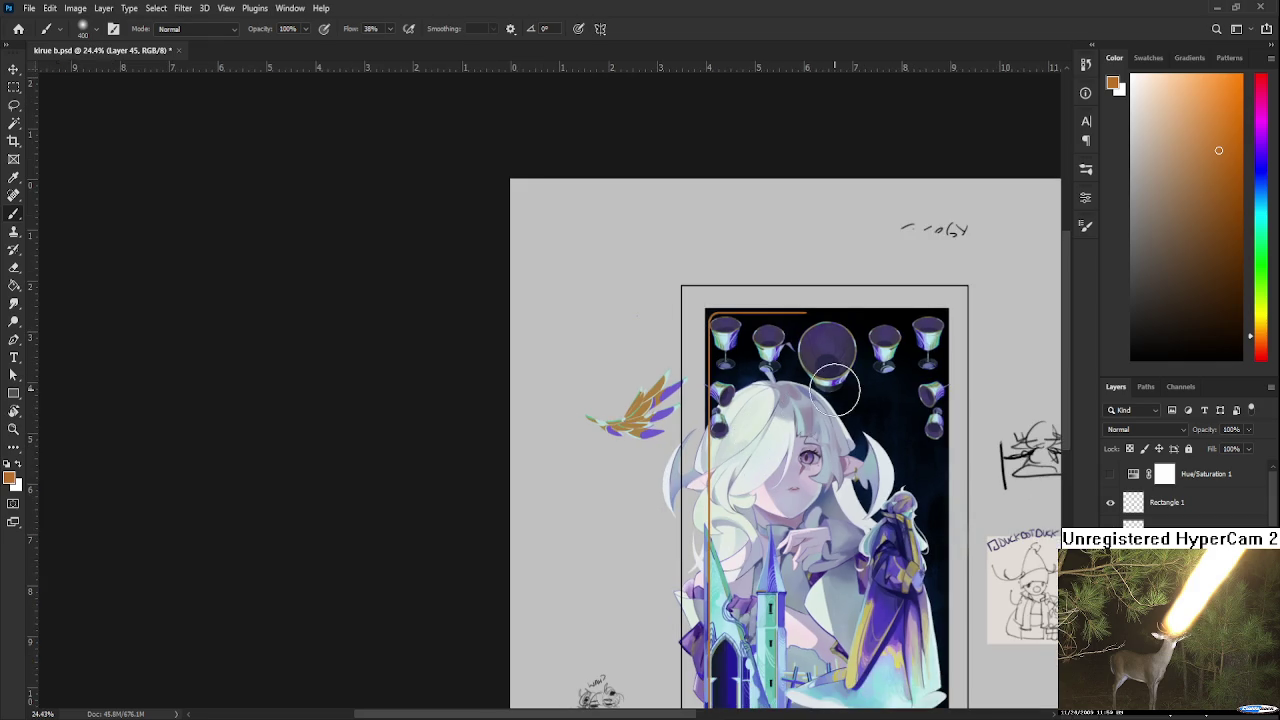
{"action": "scroll", "coordinate": [745, 403], "scroll_direction": "up", "scroll_amount": 1}
{"action": "scroll", "coordinate": [740, 403], "scroll_direction": "up", "scroll_amount": 1}
{"action": "scroll", "coordinate": [736, 403], "scroll_direction": "up", "scroll_amount": 1}
{"action": "scroll", "coordinate": [734, 403], "scroll_direction": "up", "scroll_amount": 1}
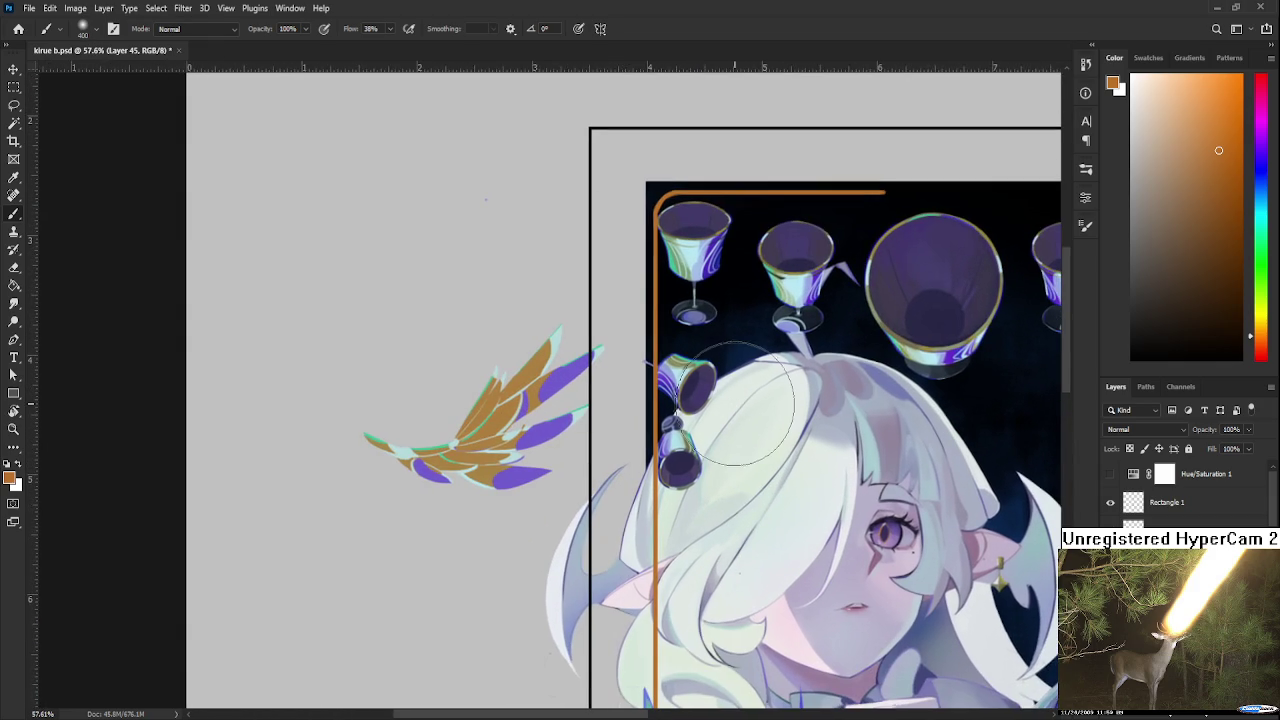
Zoom in and tilt the view along the feathers, toggling the wing layer to compare
{"action": "key", "text": "l"}
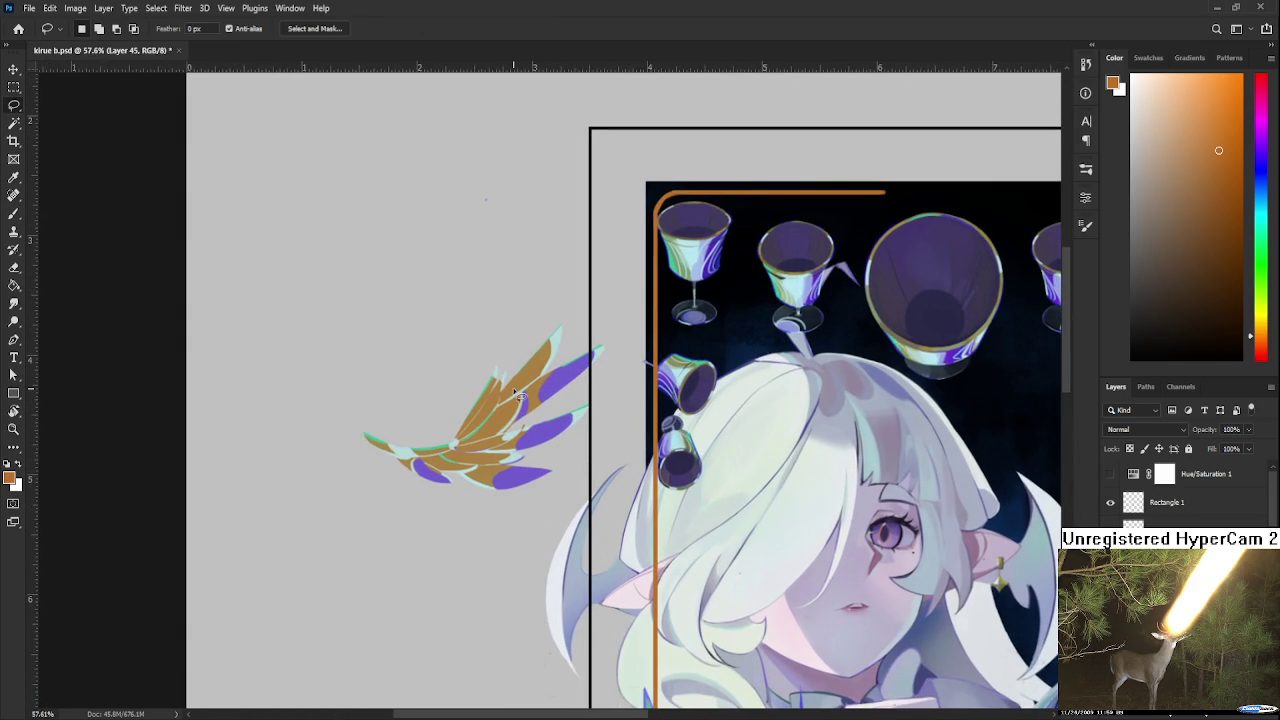
{"action": "scroll", "coordinate": [516, 392], "scroll_direction": "up", "scroll_amount": 1}
{"action": "scroll", "coordinate": [515, 392], "scroll_direction": "up", "scroll_amount": 1}
{"action": "scroll", "coordinate": [515, 393], "scroll_direction": "up", "scroll_amount": 2}
{"action": "scroll", "coordinate": [514, 394], "scroll_direction": "up", "scroll_amount": 1}
{"action": "key", "text": "r"}
{"action": "mouse_move", "coordinate": [511, 389]}
{"action": "left_mouse_down"}
{"action": "mouse_move", "coordinate": [572, 479]}
{"action": "mouse_move", "coordinate": [560, 420]}
{"action": "left_mouse_up"}
{"action": "left_click", "coordinate": [1110, 530]}
{"action": "left_click", "coordinate": [1110, 530]}
Try erasing along the brown feather's left edge, then undo that stroke
{"action": "key", "text": "l"}
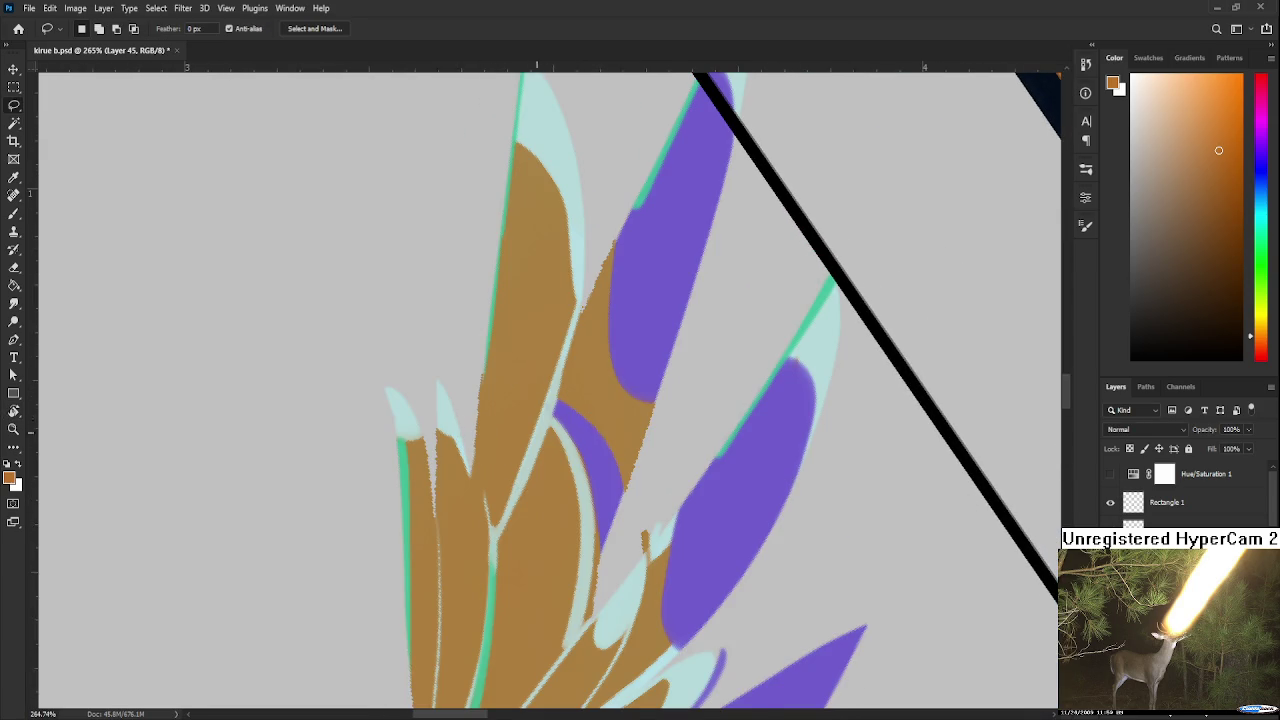
{"action": "left_click_drag", "start_coordinate": [537, 428], "coordinate": [504, 458]}
{"action": "key", "text": "e"}
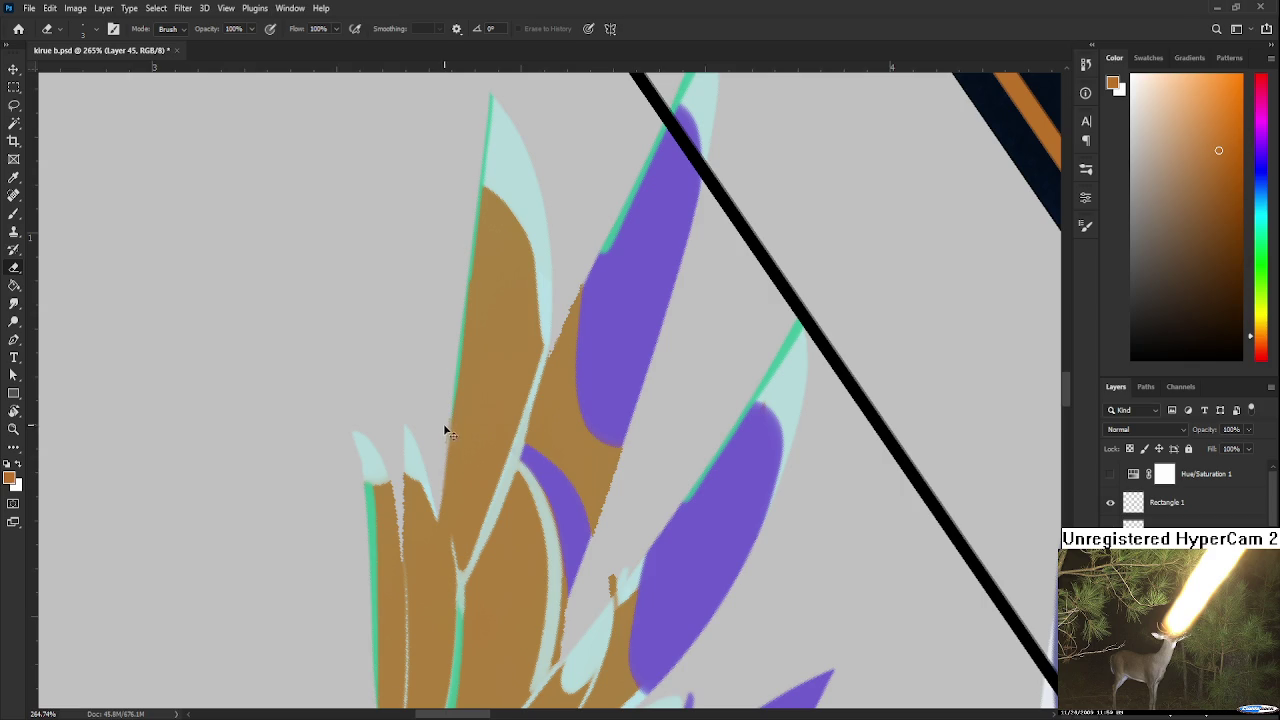
{"action": "left_click_drag", "start_coordinate": [448, 411], "coordinate": [447, 426]}
{"action": "key", "text": "ctrl+z"}
{"action": "scroll", "coordinate": [448, 416], "scroll_direction": "down", "scroll_amount": 2}
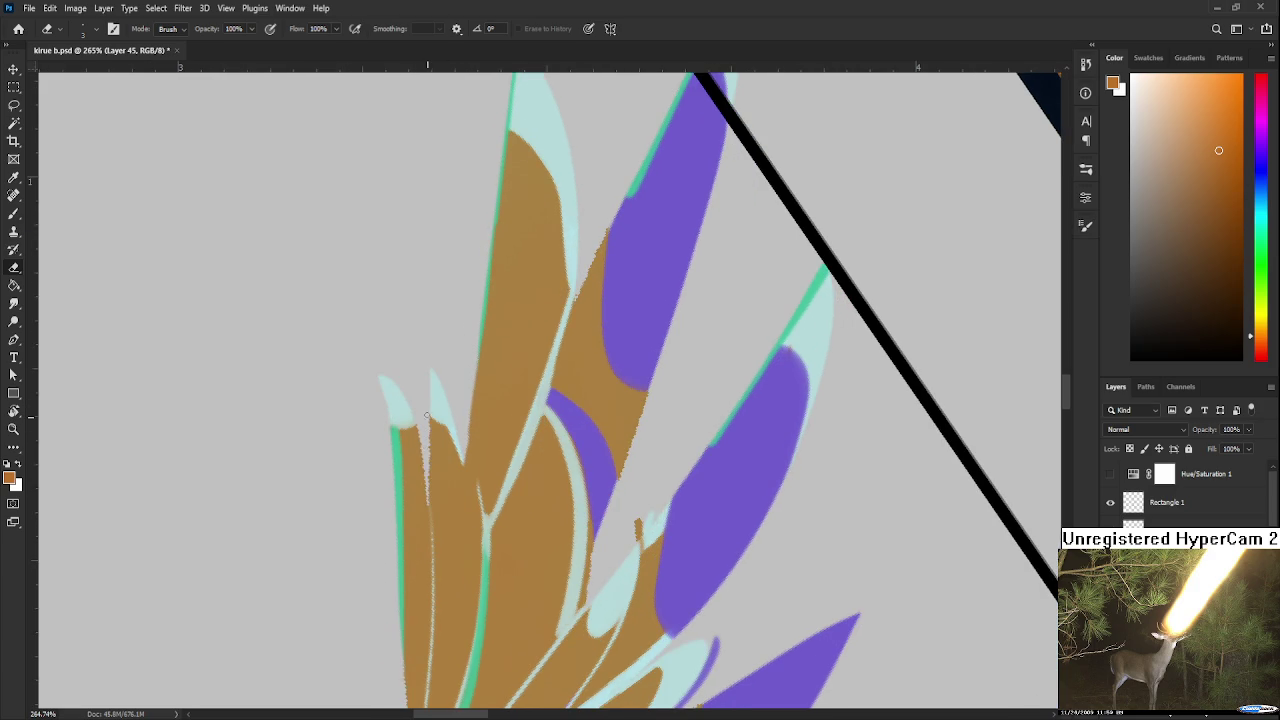
Paint the feather's muted brown with a fine brush over its light left edge
{"action": "key", "text": "b"}
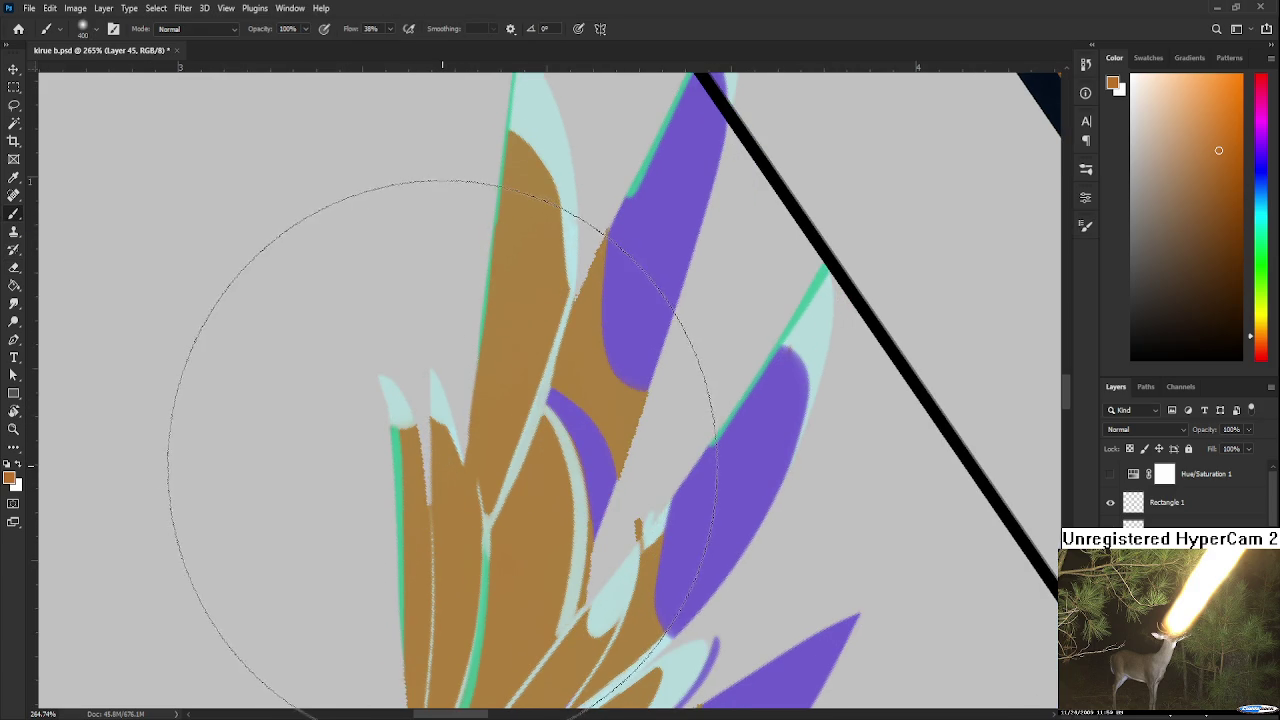
{"action": "left_click", "coordinate": [448, 463], "text": "alt"}
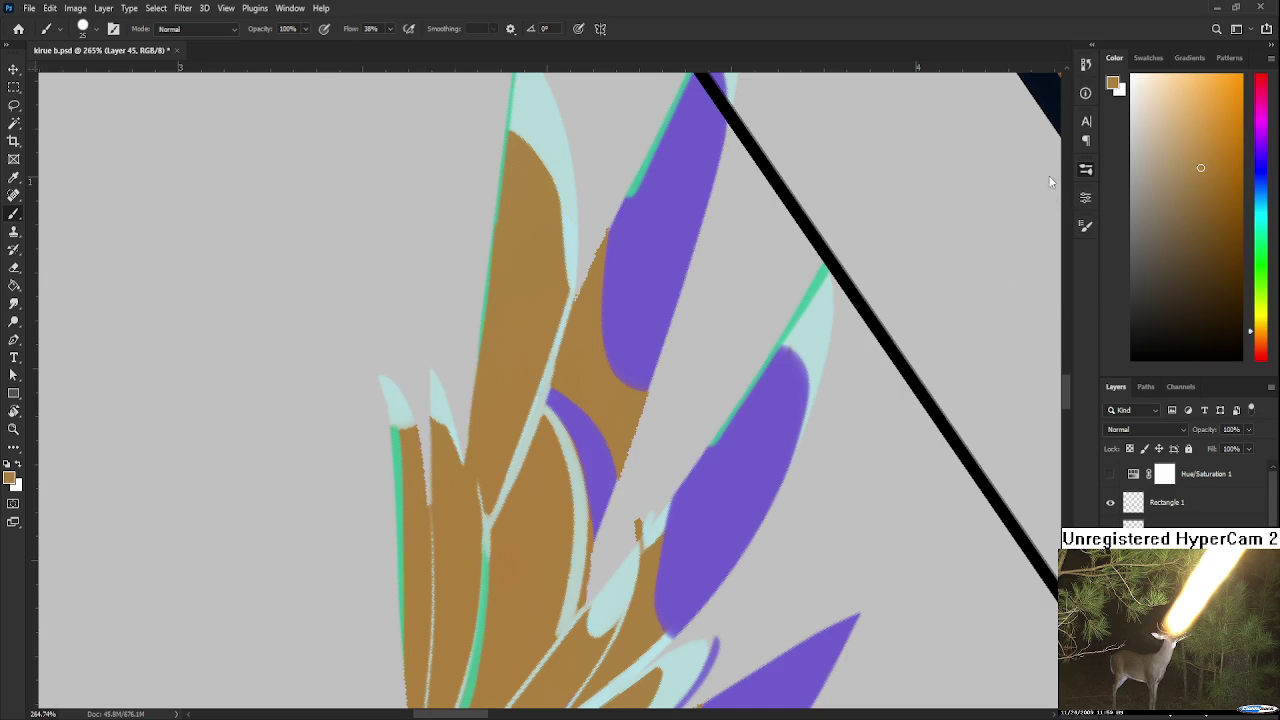
{"action": "key", "text": "bracketleft"}
{"action": "key", "text": "bracketleft"}
{"action": "key", "text": "bracketleft"}
{"action": "left_click_drag", "start_coordinate": [415, 436], "coordinate": [426, 504]}
{"action": "scroll", "coordinate": [414, 426], "scroll_direction": "down", "scroll_amount": 3}
{"action": "mouse_move", "coordinate": [457, 409]}
{"action": "left_mouse_down"}
{"action": "mouse_move", "coordinate": [457, 471]}
{"action": "mouse_move", "coordinate": [453, 440]}
{"action": "mouse_move", "coordinate": [358, 550]}
{"action": "left_mouse_up"}
Erase the jagged brown edges, a stray speck and the pale gap line
{"action": "key", "text": "e"}
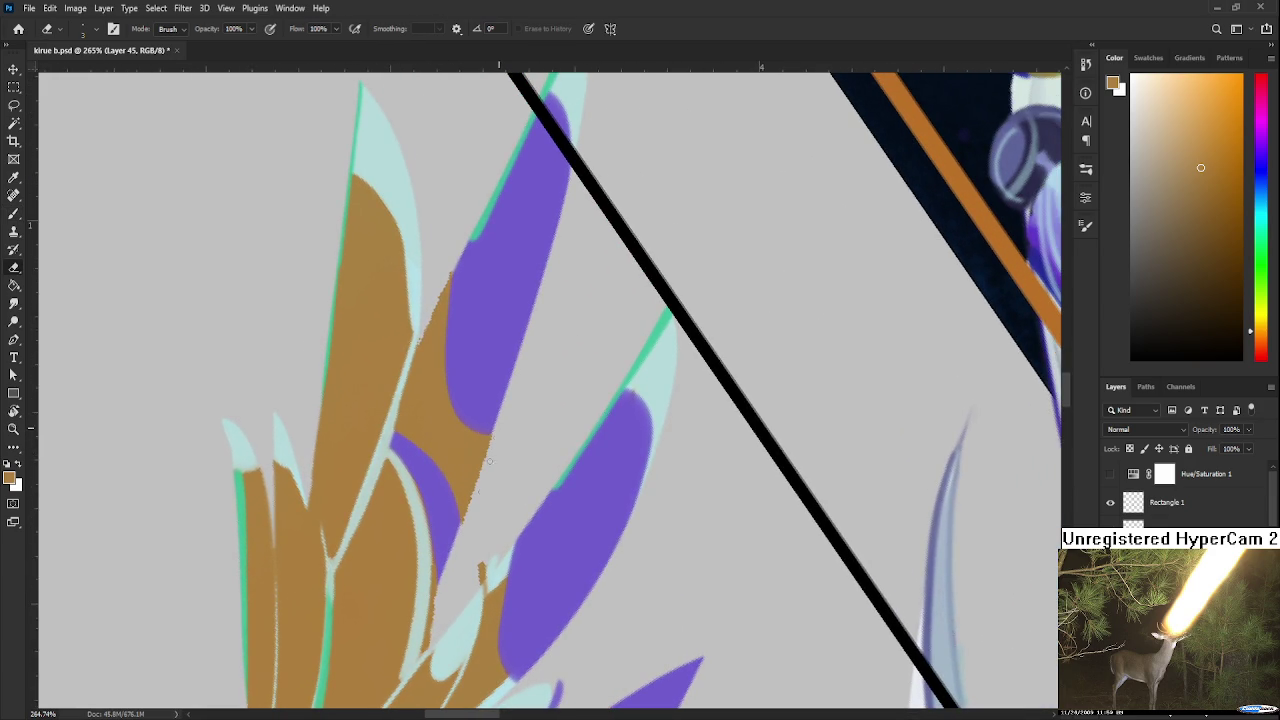
{"action": "mouse_move", "coordinate": [486, 463]}
{"action": "left_mouse_down"}
{"action": "mouse_move", "coordinate": [472, 498]}
{"action": "mouse_move", "coordinate": [480, 435]}
{"action": "left_mouse_up"}
{"action": "left_click_drag", "start_coordinate": [440, 568], "coordinate": [450, 522]}
{"action": "left_click_drag", "start_coordinate": [496, 484], "coordinate": [500, 498]}
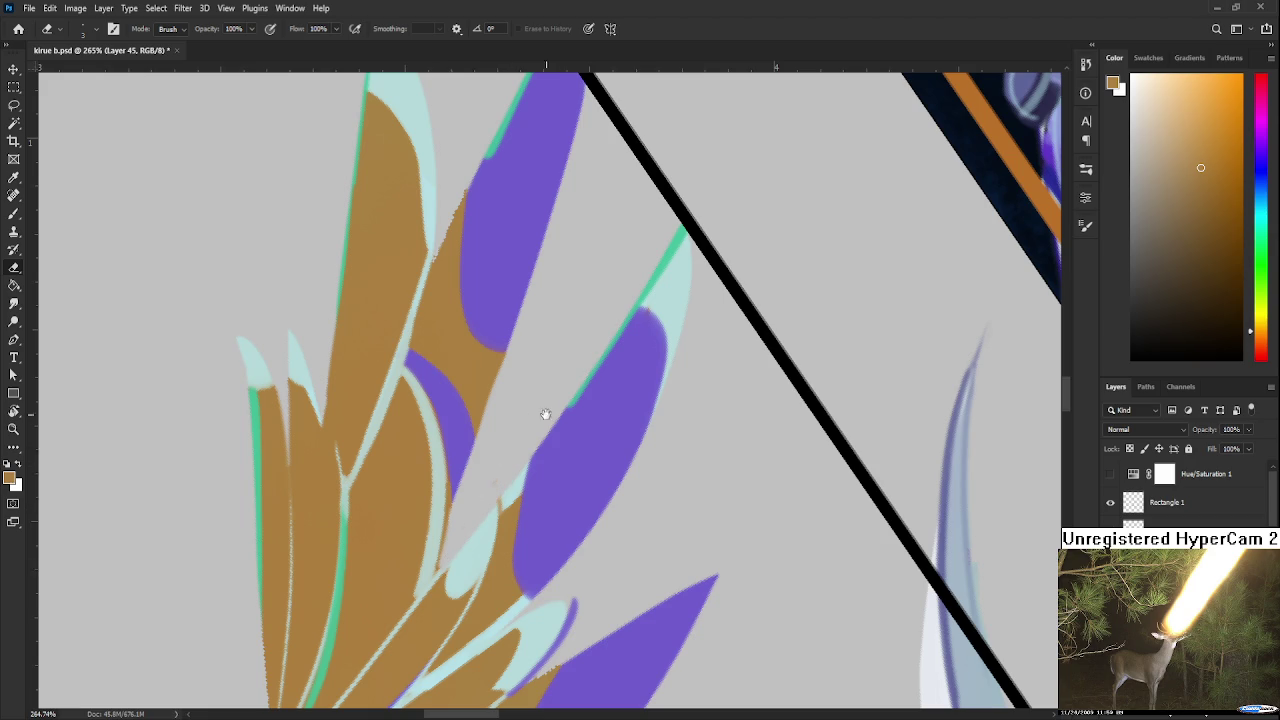
{"action": "left_click_drag", "start_coordinate": [534, 418], "coordinate": [704, 443]}
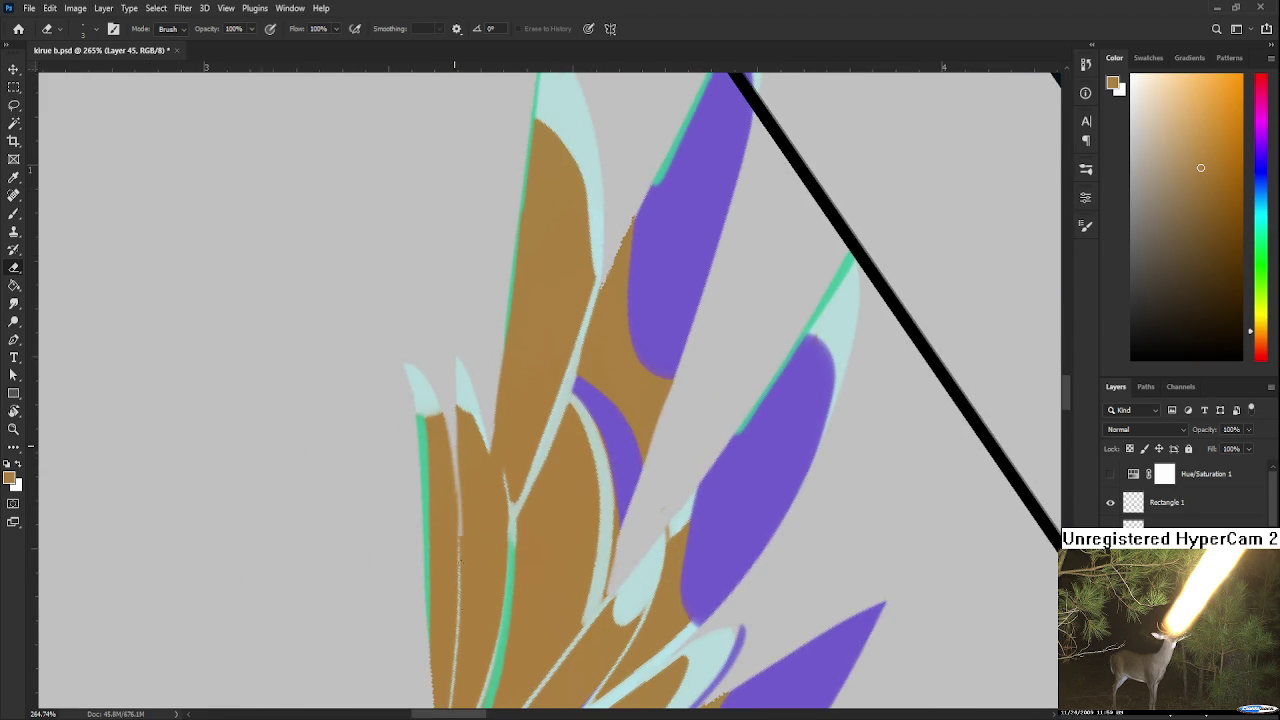
{"action": "left_click_drag", "start_coordinate": [457, 510], "coordinate": [453, 572]}
Trim the purple feather's upper edge toward its tip with the eraser
{"action": "scroll", "coordinate": [511, 562], "scroll_direction": "down", "scroll_amount": 2}
{"action": "scroll", "coordinate": [511, 562], "scroll_direction": "down", "scroll_amount": 2}
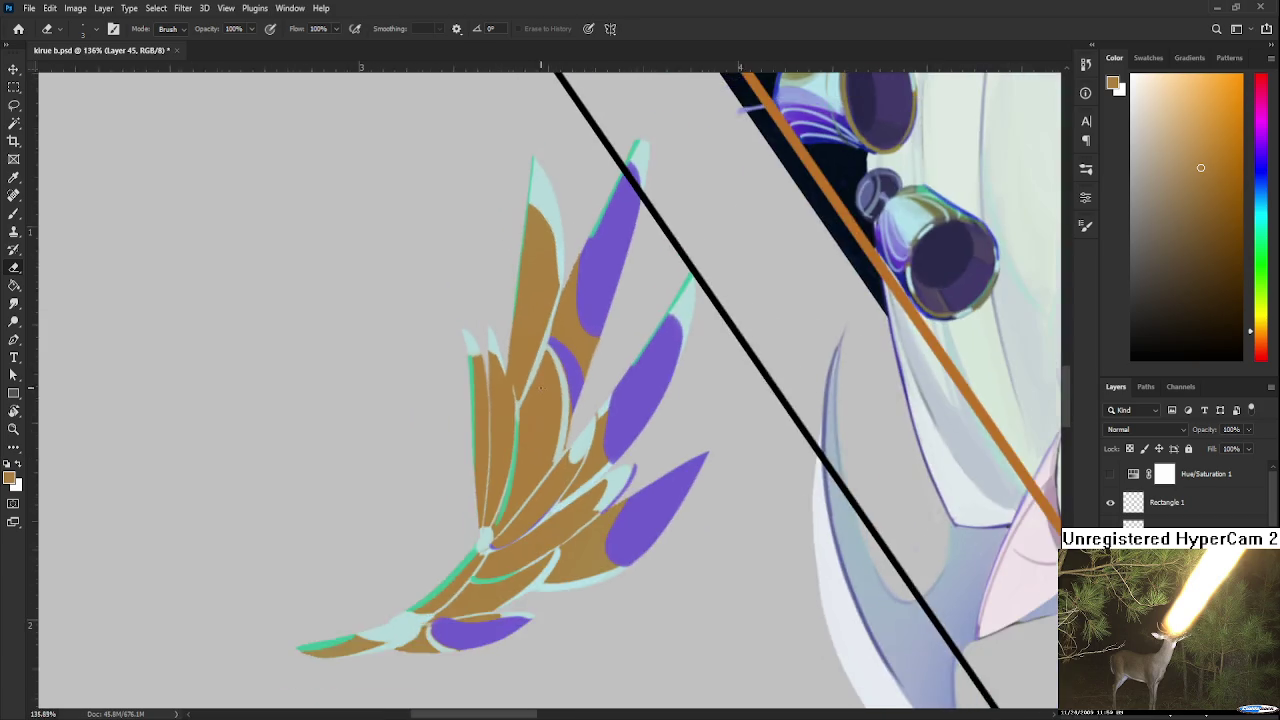
{"action": "scroll", "coordinate": [600, 500], "scroll_direction": "up", "scroll_amount": 4}
{"action": "scroll", "coordinate": [627, 485], "scroll_direction": "up", "scroll_amount": 3}
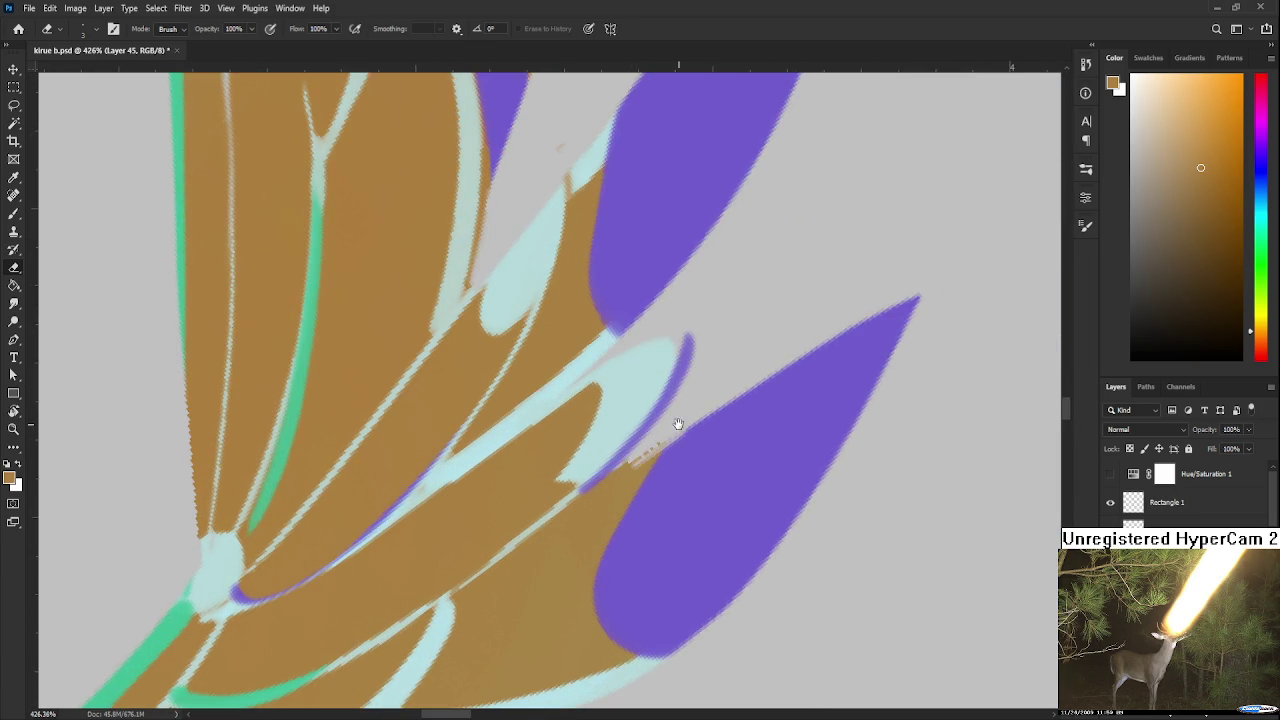
{"action": "left_click_drag", "start_coordinate": [677, 423], "coordinate": [449, 500]}
{"action": "left_click_drag", "start_coordinate": [538, 446], "coordinate": [722, 348]}
{"action": "left_click_drag", "start_coordinate": [722, 348], "coordinate": [657, 370]}
{"action": "left_click_drag", "start_coordinate": [553, 416], "coordinate": [680, 360]}
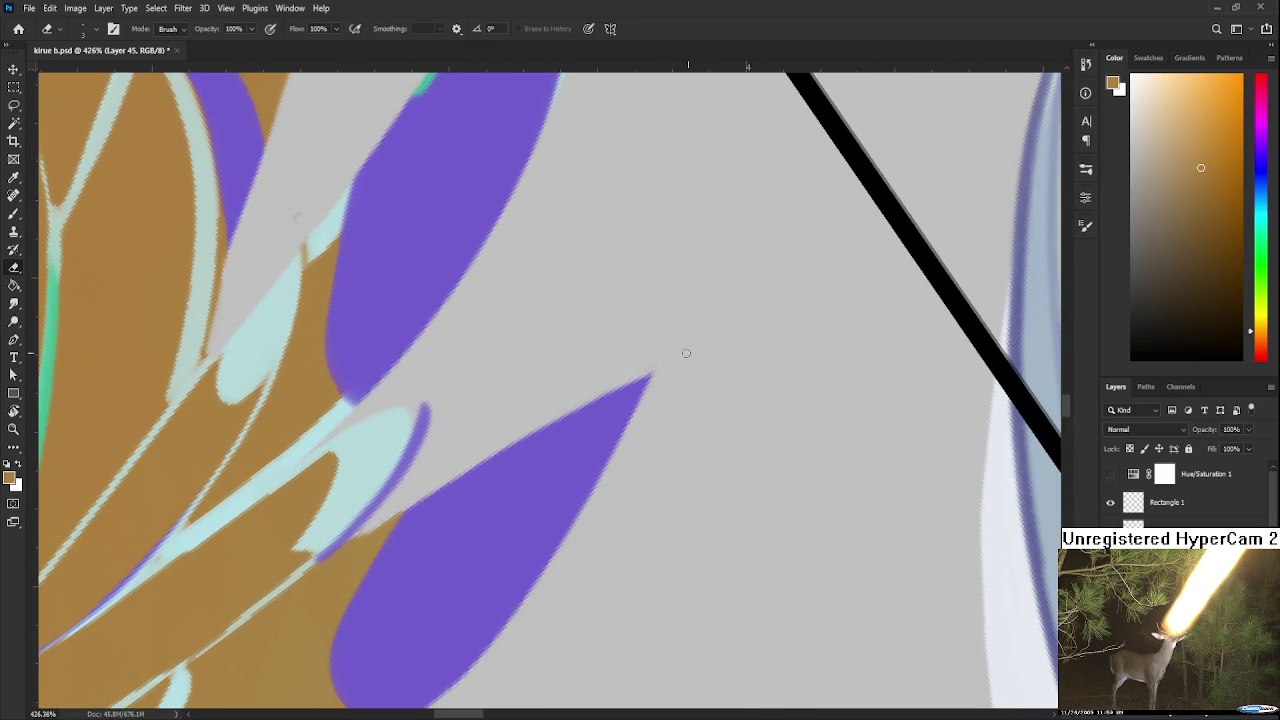
{"action": "left_click_drag", "start_coordinate": [543, 389], "coordinate": [688, 377]}
Paint the feather's purple back along the tip edge
{"action": "key", "text": "b"}
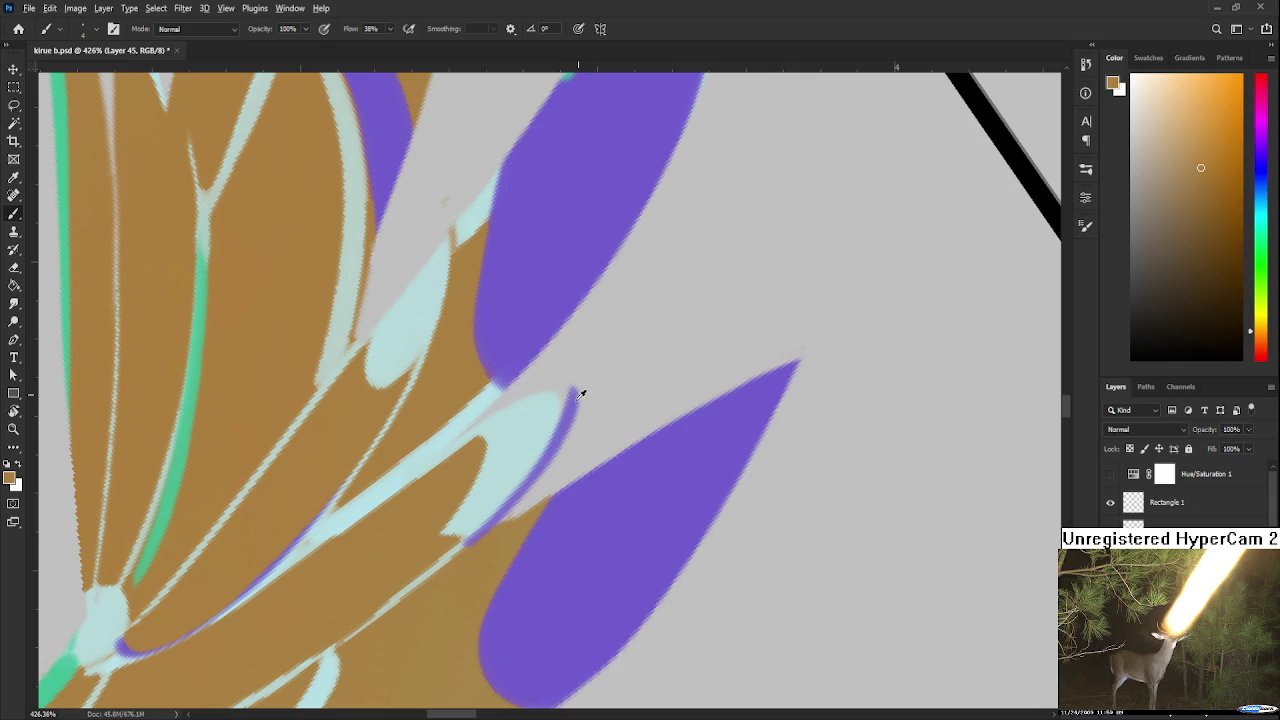
{"action": "left_click", "coordinate": [578, 390], "text": "alt"}
{"action": "left_click_drag", "start_coordinate": [572, 395], "coordinate": [538, 520]}
{"action": "key", "text": "e"}
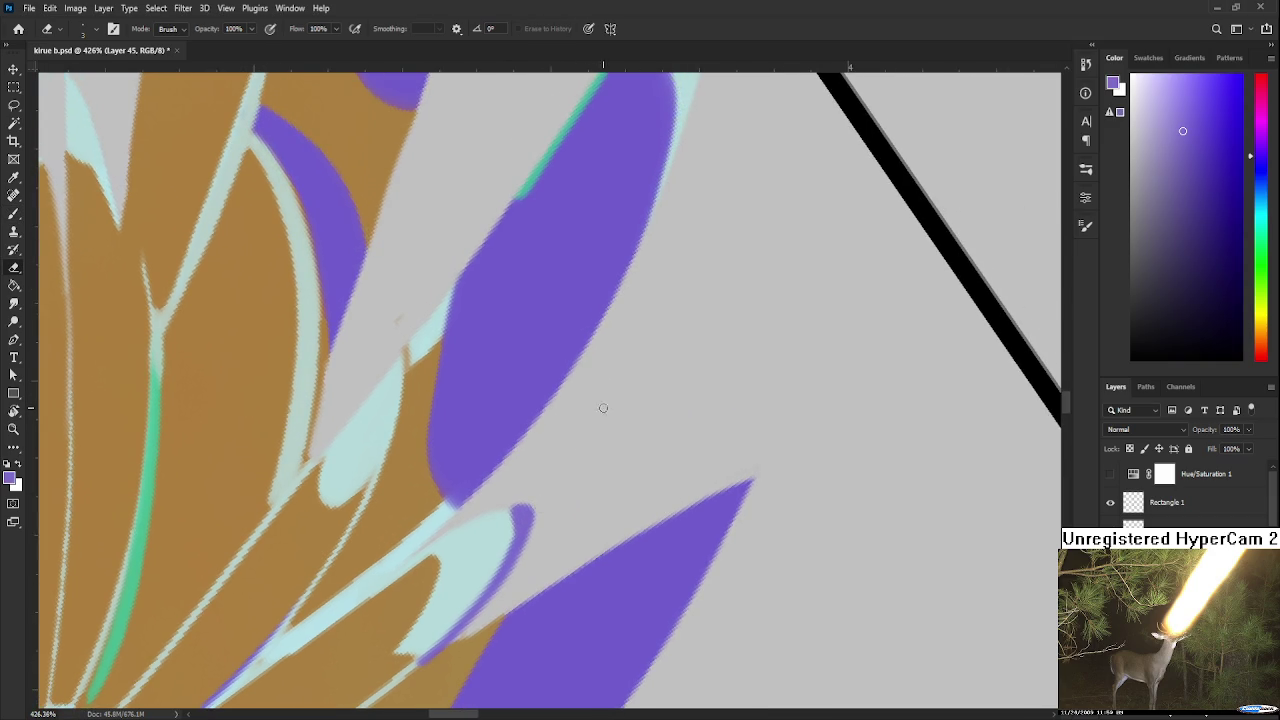
{"action": "scroll", "coordinate": [605, 410], "scroll_direction": "down", "scroll_amount": 3}
{"action": "left_click_drag", "start_coordinate": [604, 412], "coordinate": [521, 504]}
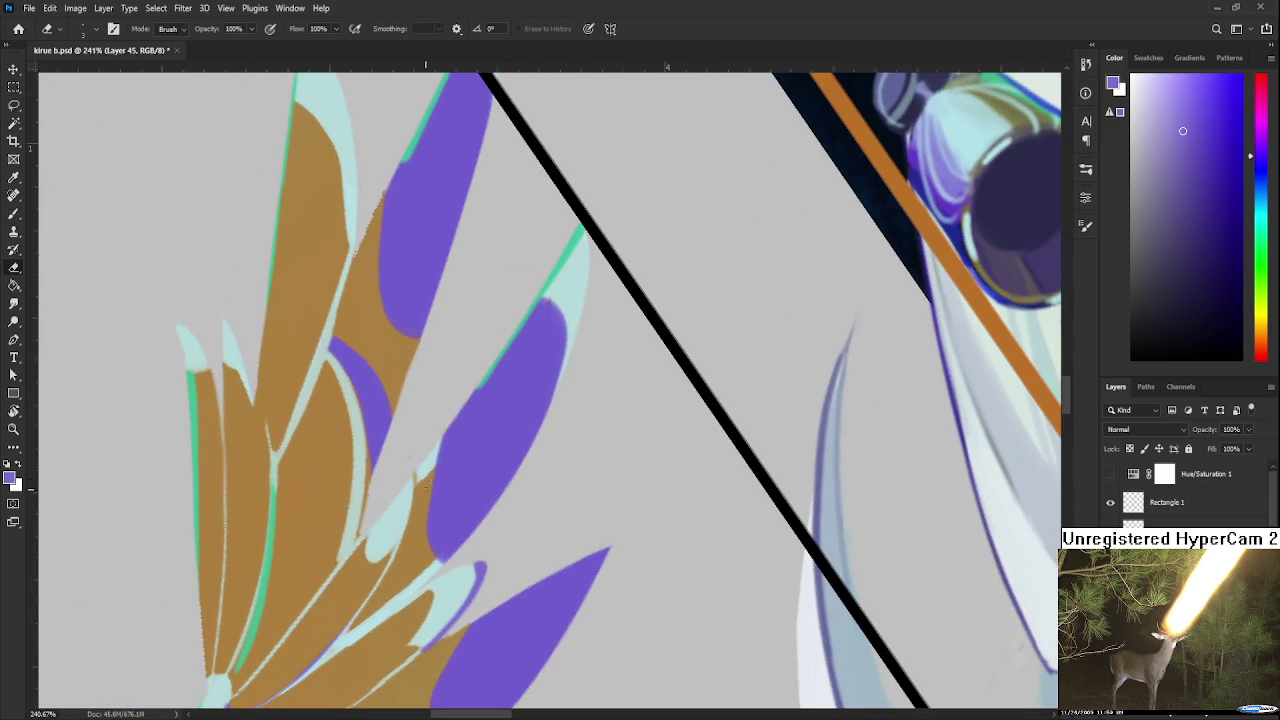
Sample light cyan, tan and purple feather colours while panning across the lower feathers
{"action": "key", "text": "b"}
{"action": "left_click", "coordinate": [423, 465], "text": "alt"}
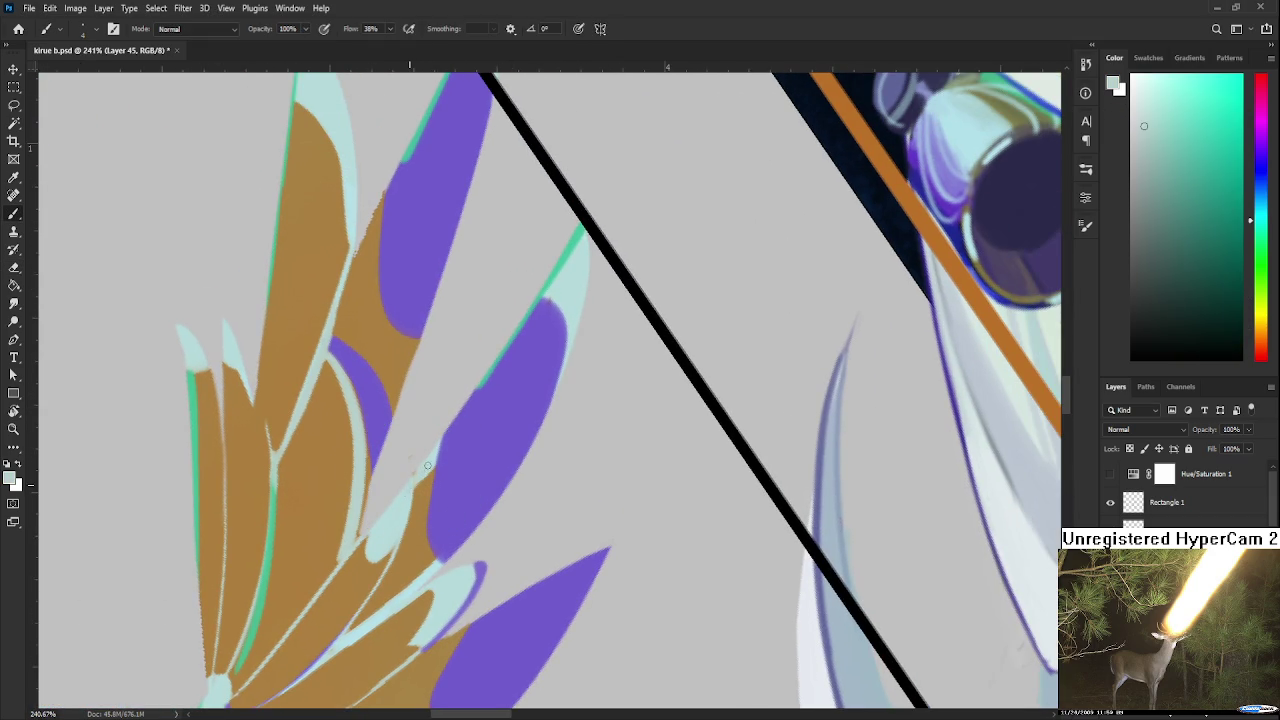
{"action": "left_click_drag", "start_coordinate": [457, 424], "coordinate": [374, 539]}
{"action": "left_click", "coordinate": [340, 598], "text": "alt"}
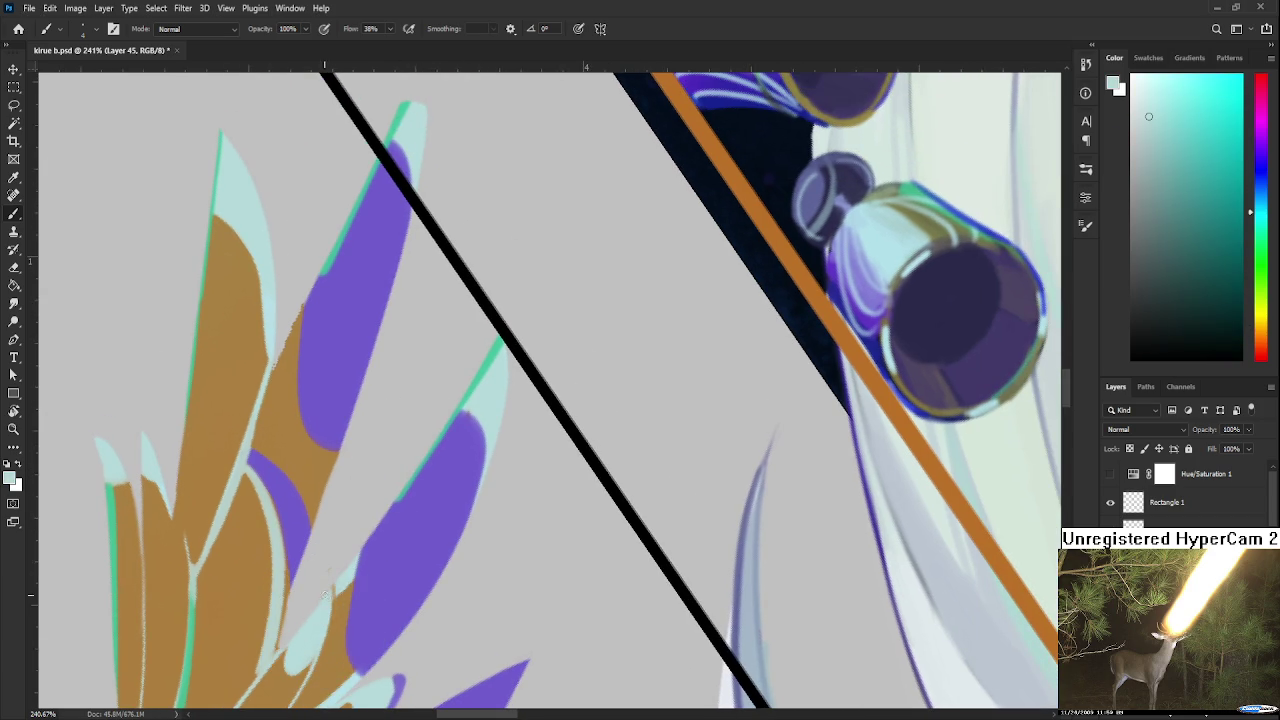
{"action": "left_click", "coordinate": [322, 608], "text": "alt"}
{"action": "left_click_drag", "start_coordinate": [430, 477], "coordinate": [374, 534]}
{"action": "left_click", "coordinate": [367, 538], "text": "alt"}
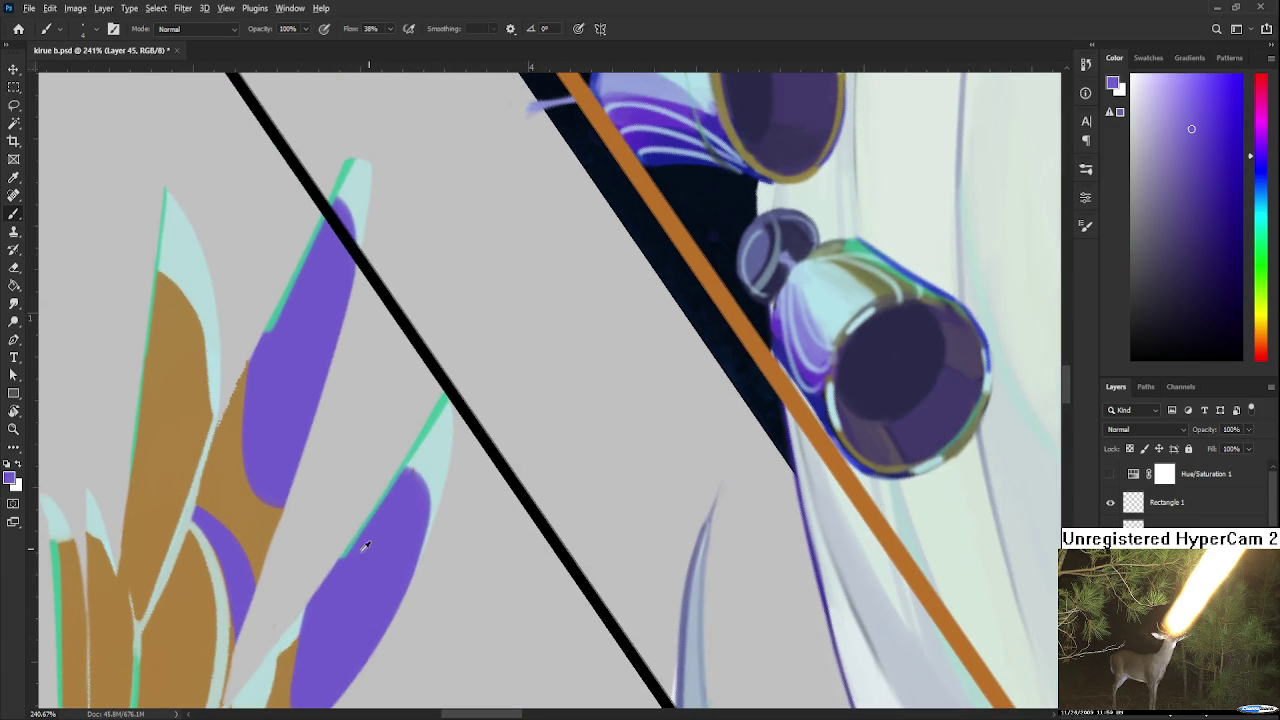
{"action": "left_click", "coordinate": [410, 470], "text": "alt"}
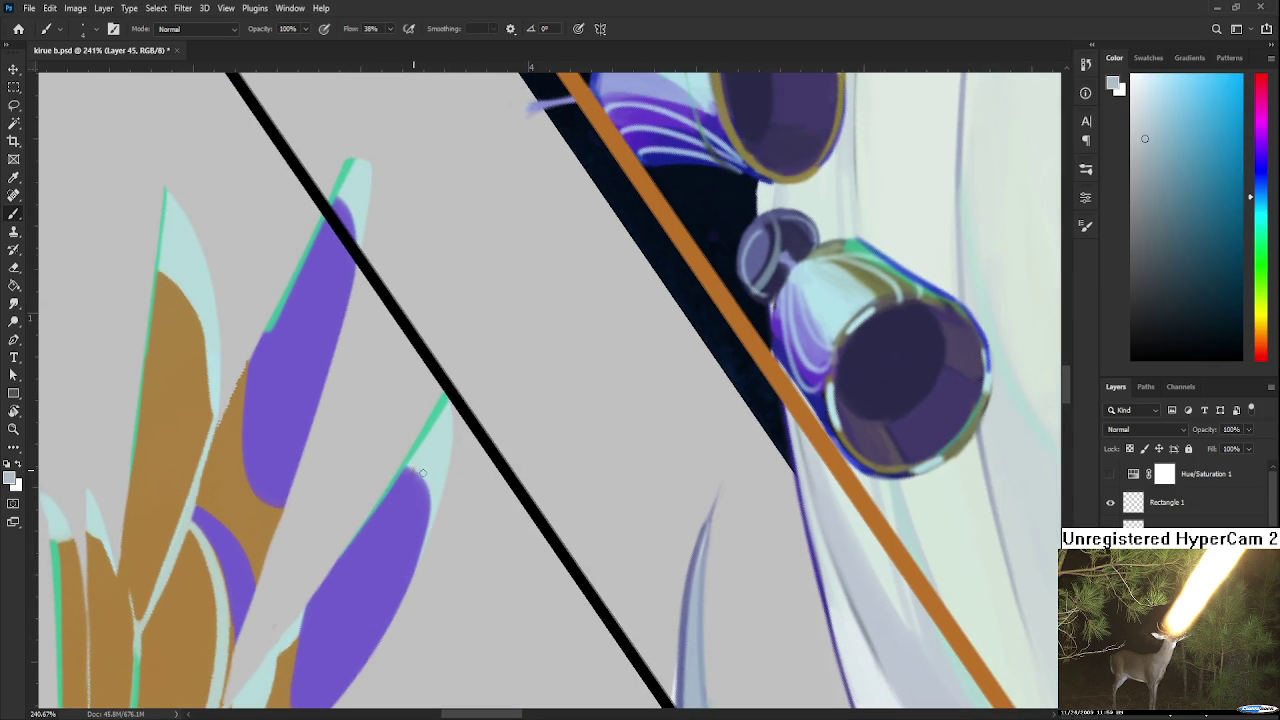
{"action": "left_click", "coordinate": [413, 474], "text": "alt"}
{"action": "left_click_drag", "start_coordinate": [413, 474], "coordinate": [443, 537]}
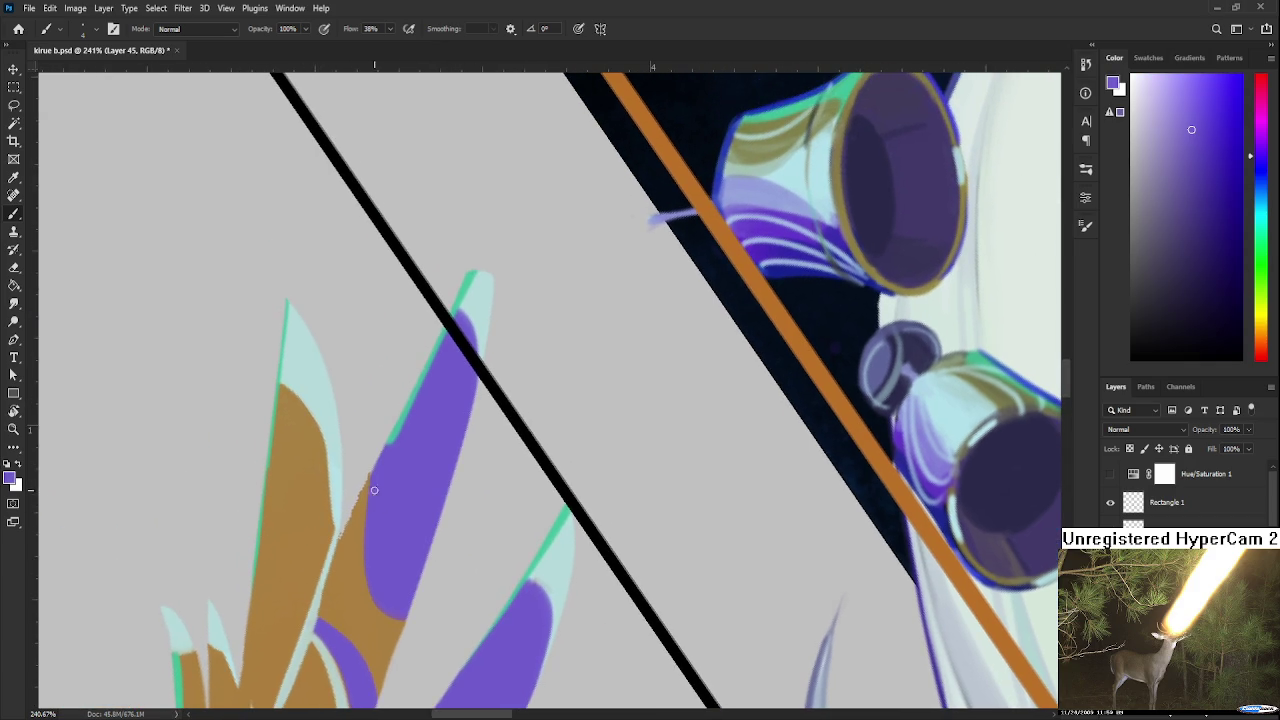
{"action": "left_click", "coordinate": [362, 484], "text": "alt"}
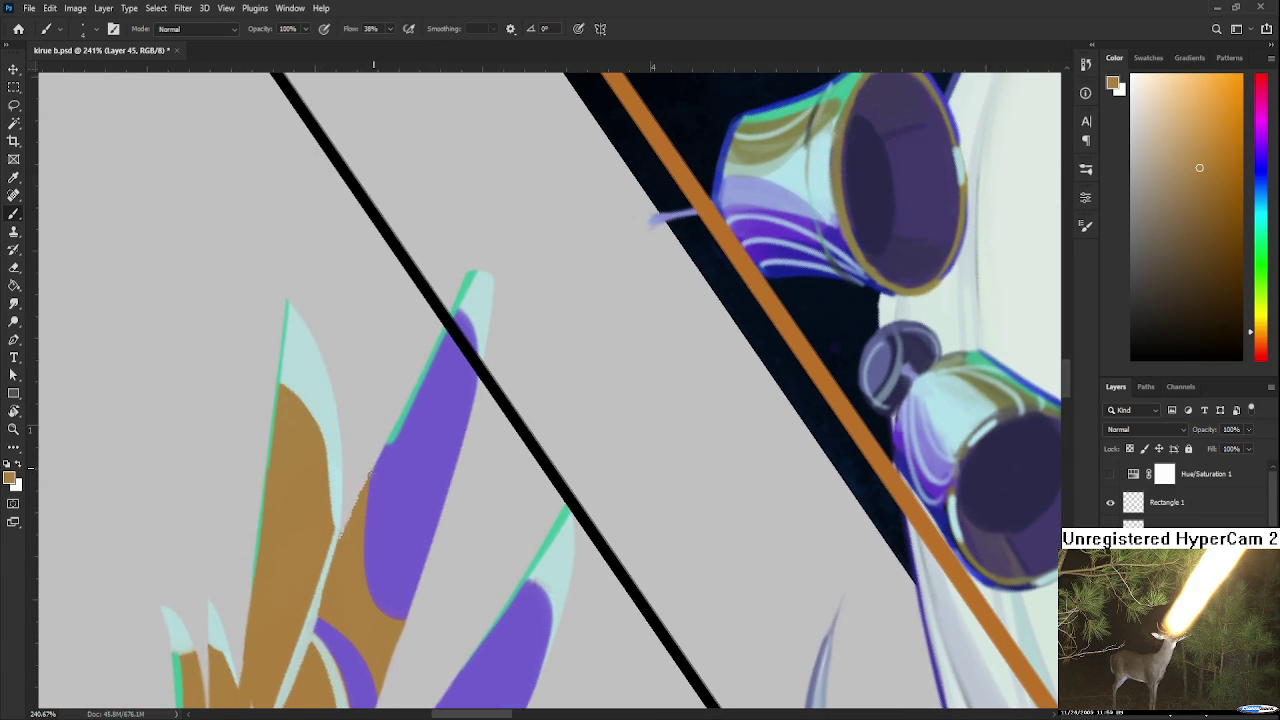
Erase to refine the feather tip's upper edge, then zoom out and level the view rotation
{"action": "key", "text": "e"}
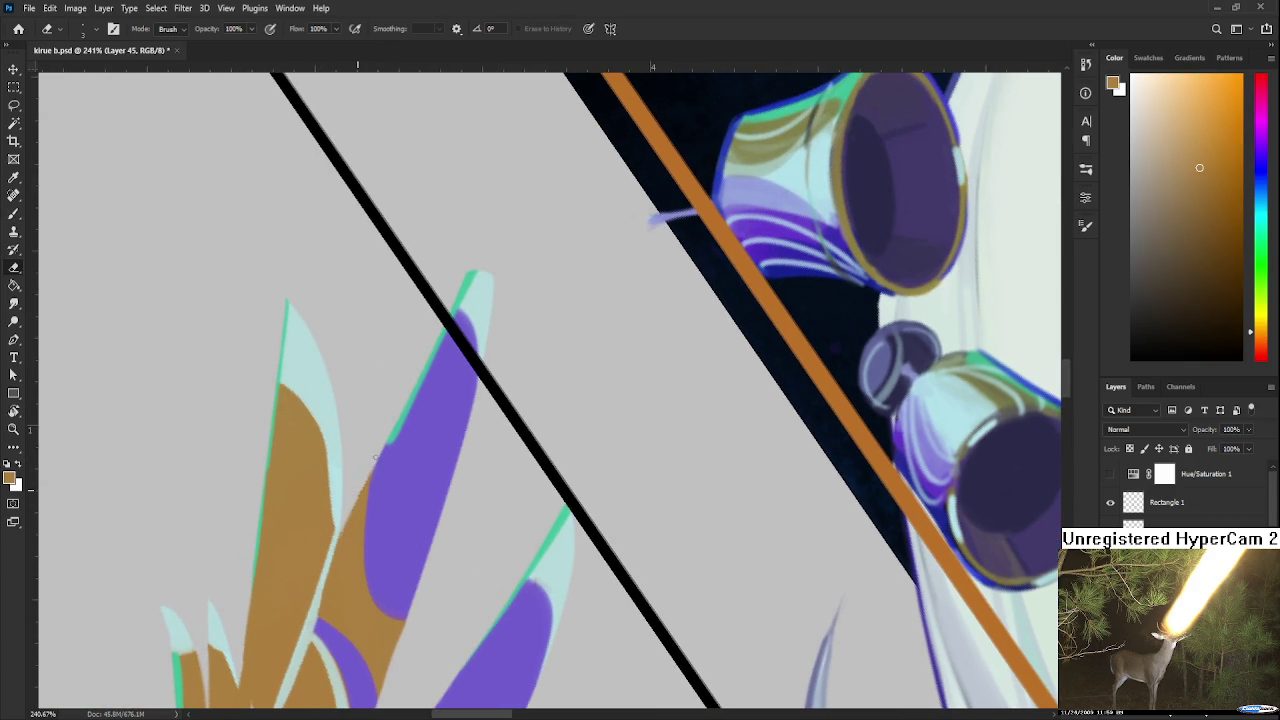
{"action": "left_click_drag", "start_coordinate": [409, 405], "coordinate": [338, 527]}
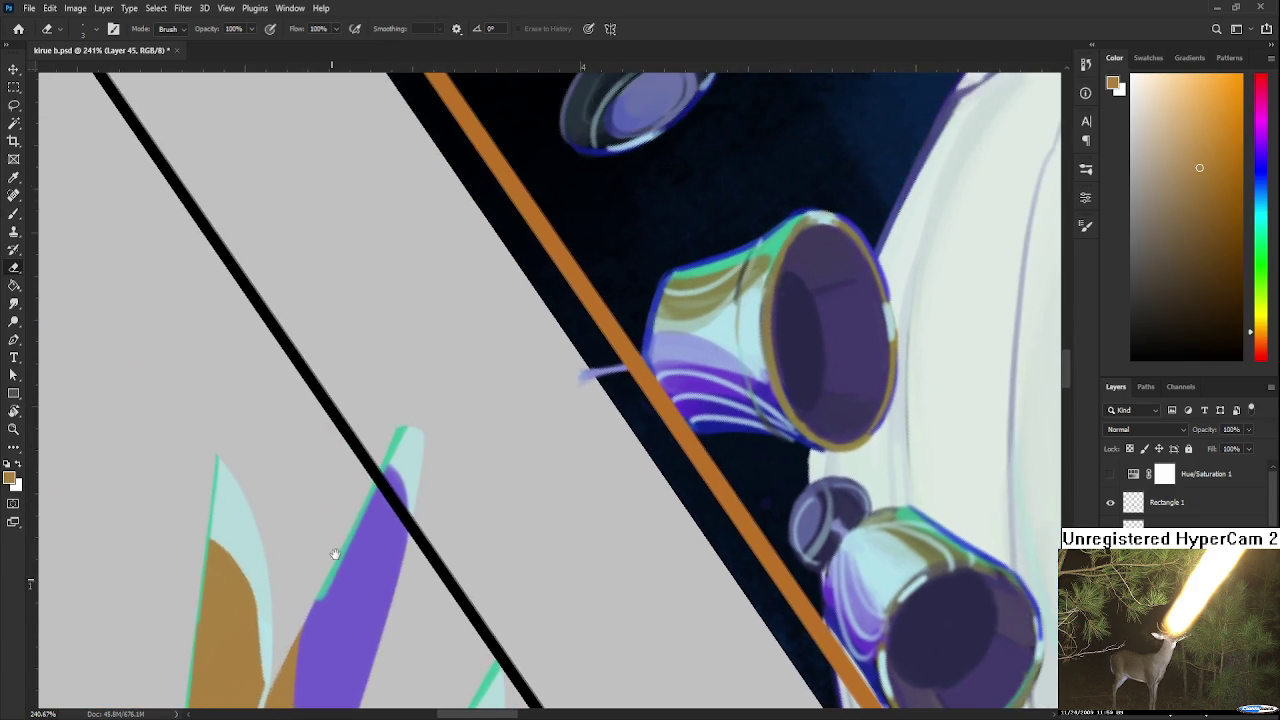
{"action": "left_click_drag", "start_coordinate": [409, 400], "coordinate": [449, 432]}
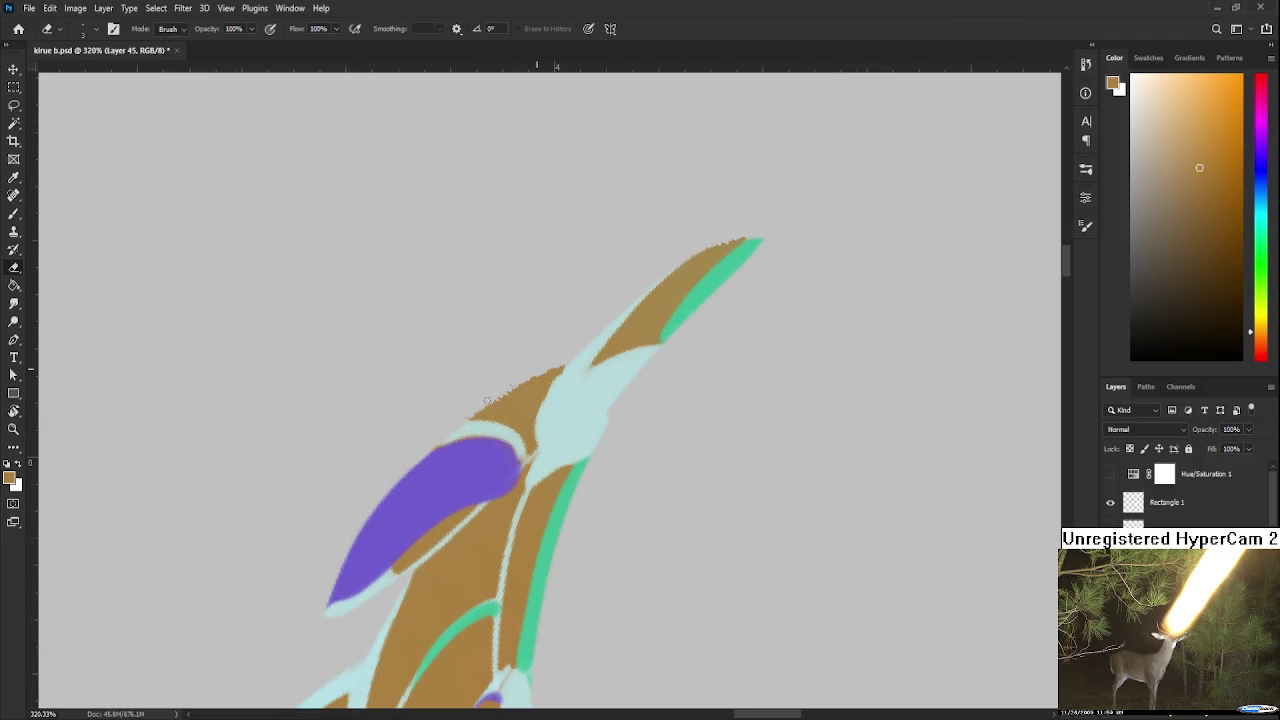
{"action": "left_click_drag", "start_coordinate": [593, 341], "coordinate": [417, 453]}
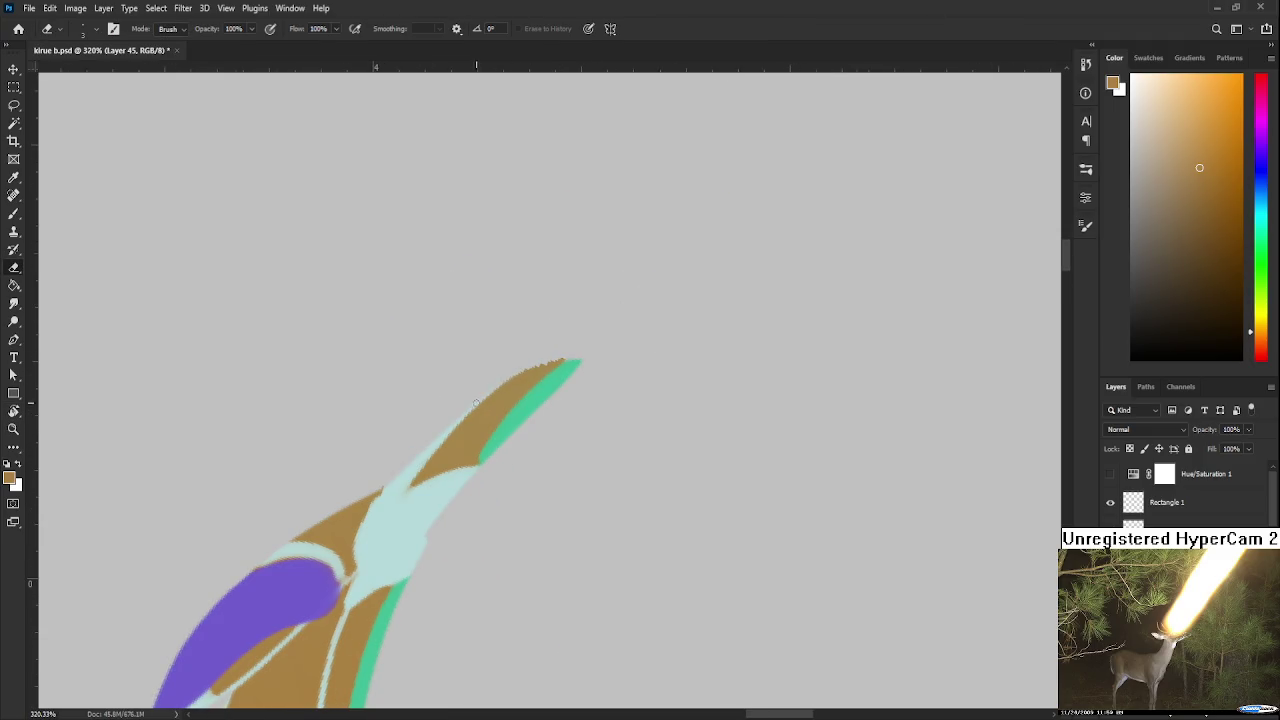
{"action": "left_click_drag", "start_coordinate": [476, 406], "coordinate": [566, 360]}
{"action": "left_click_drag", "start_coordinate": [460, 485], "coordinate": [552, 377]}
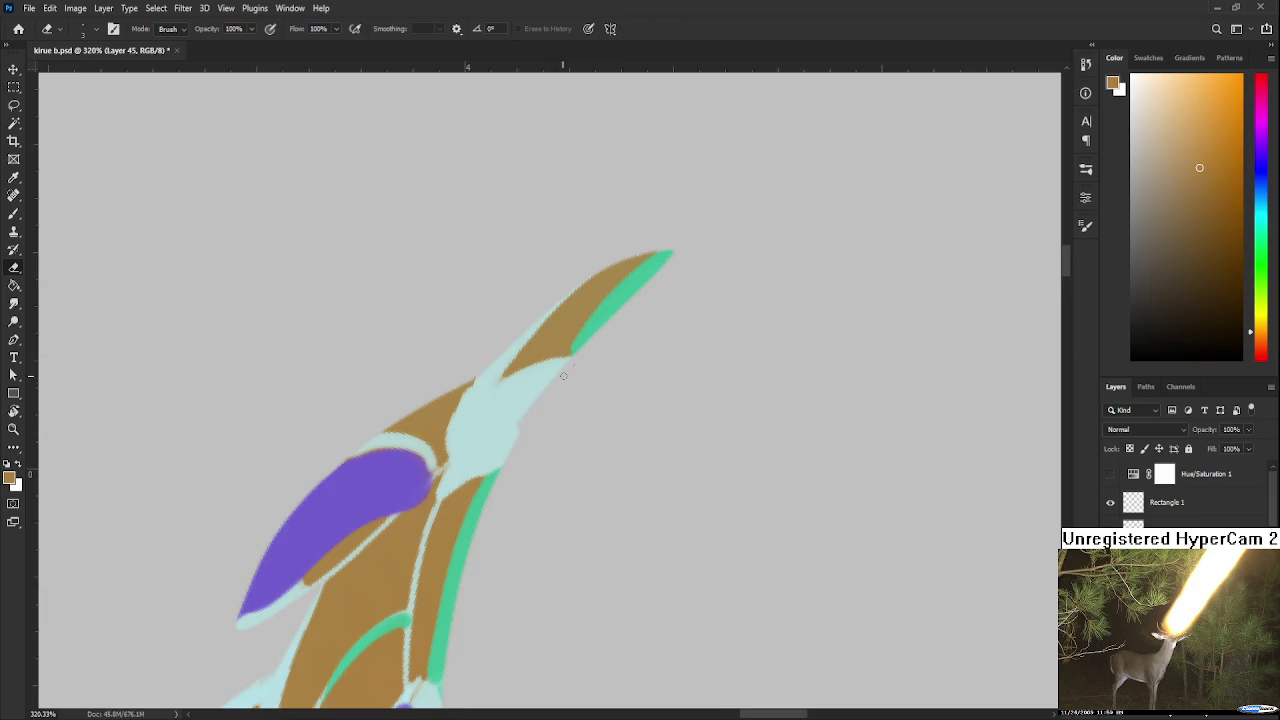
{"action": "scroll", "coordinate": [552, 378], "scroll_direction": "down", "scroll_amount": 10}
{"action": "mouse_move", "coordinate": [700, 330]}
{"action": "left_mouse_down"}
{"action": "mouse_move", "coordinate": [767, 512]}
{"action": "mouse_move", "coordinate": [770, 340]}
{"action": "left_mouse_up"}
{"action": "left_click_drag", "start_coordinate": [739, 423], "coordinate": [747, 398]}
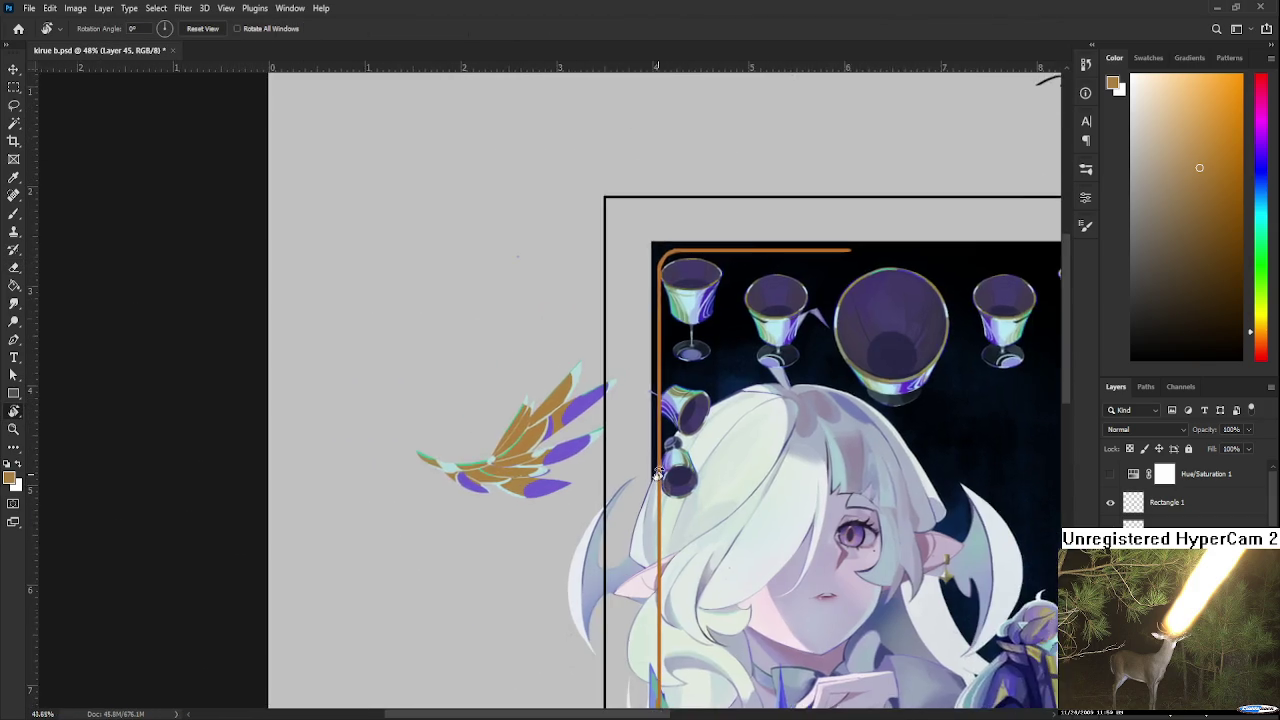
Set the brush to paint white and zoom into the wing
{"action": "scroll", "coordinate": [658, 474], "scroll_direction": "down", "scroll_amount": 3}
{"action": "scroll", "coordinate": [658, 474], "scroll_direction": "down", "scroll_amount": 2}
{"action": "scroll", "coordinate": [475, 355], "scroll_direction": "up", "scroll_amount": 3}
{"action": "scroll", "coordinate": [475, 355], "scroll_direction": "up", "scroll_amount": 1}
{"action": "key", "text": "b"}
{"action": "key", "text": "x"}
{"action": "scroll", "coordinate": [532, 408], "scroll_direction": "up", "scroll_amount": 2}
{"action": "scroll", "coordinate": [532, 408], "scroll_direction": "up", "scroll_amount": 2}
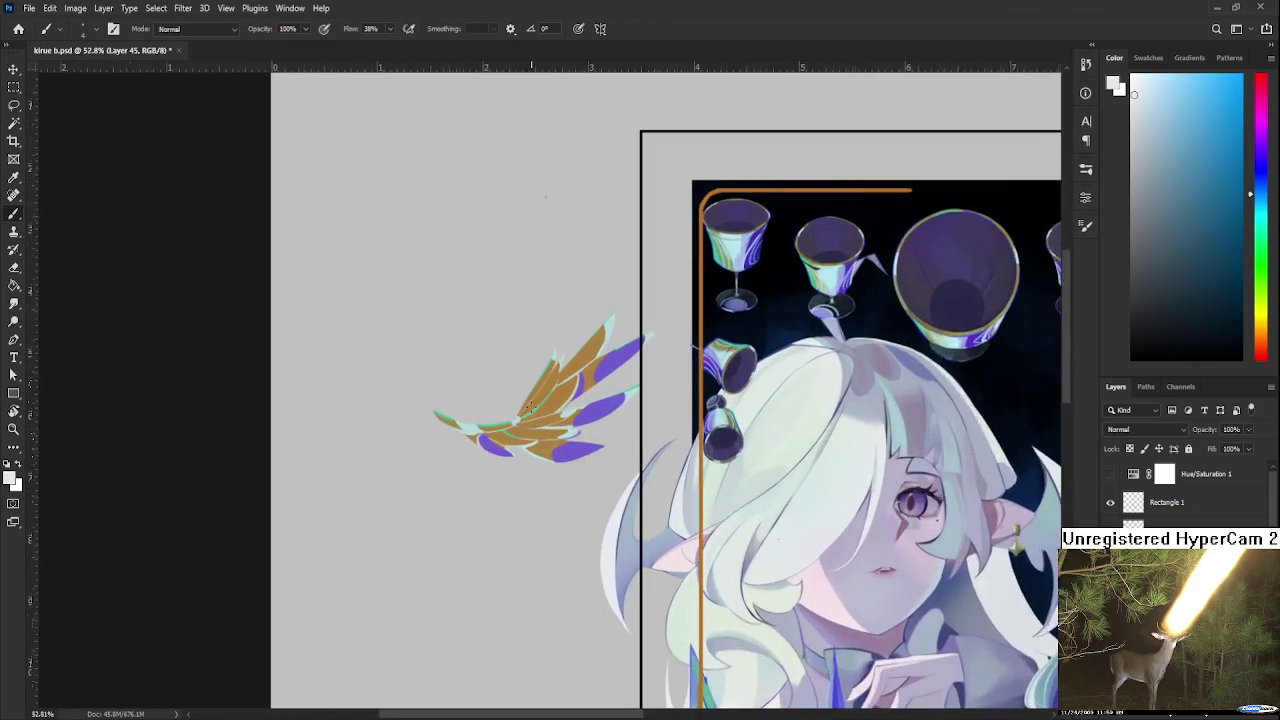
{"action": "scroll", "coordinate": [532, 408], "scroll_direction": "up", "scroll_amount": 2}
{"action": "scroll", "coordinate": [623, 294], "scroll_direction": "up", "scroll_amount": 1}
{"action": "scroll", "coordinate": [551, 451], "scroll_direction": "up", "scroll_amount": 1}
{"action": "scroll", "coordinate": [616, 443], "scroll_direction": "right", "scroll_amount": 3}
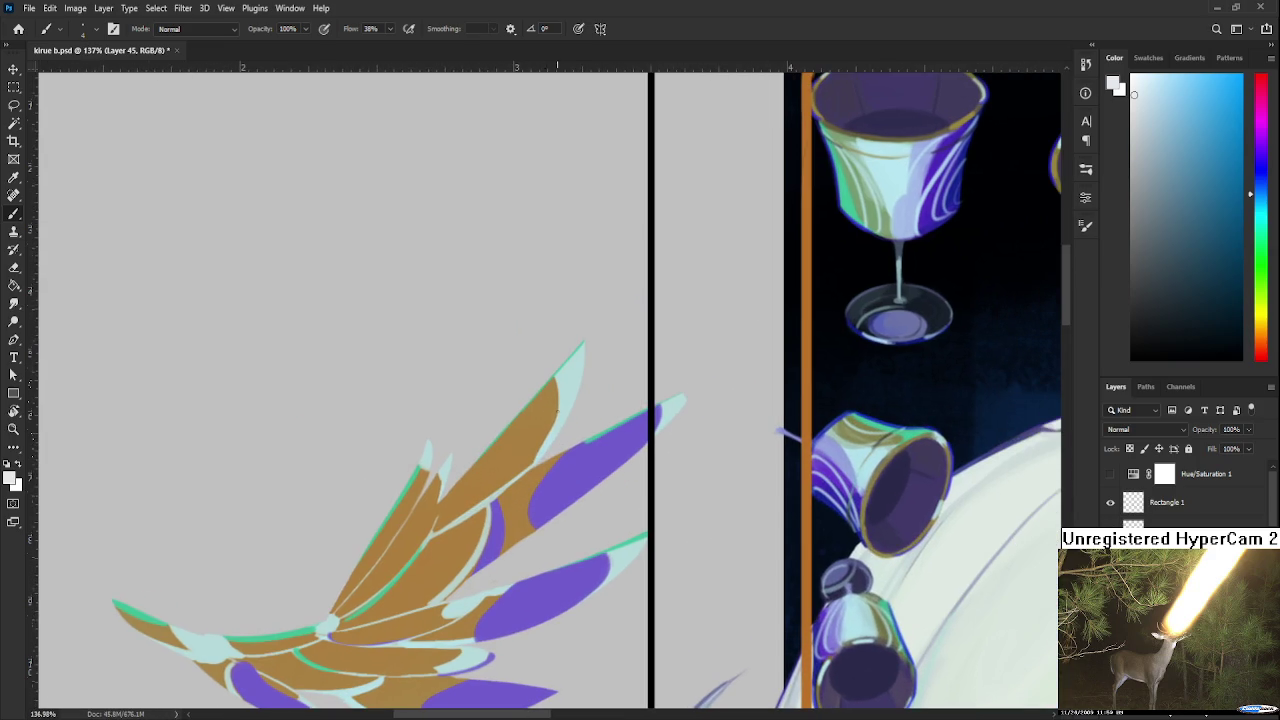
{"action": "left_click_drag", "start_coordinate": [538, 397], "coordinate": [437, 428]}
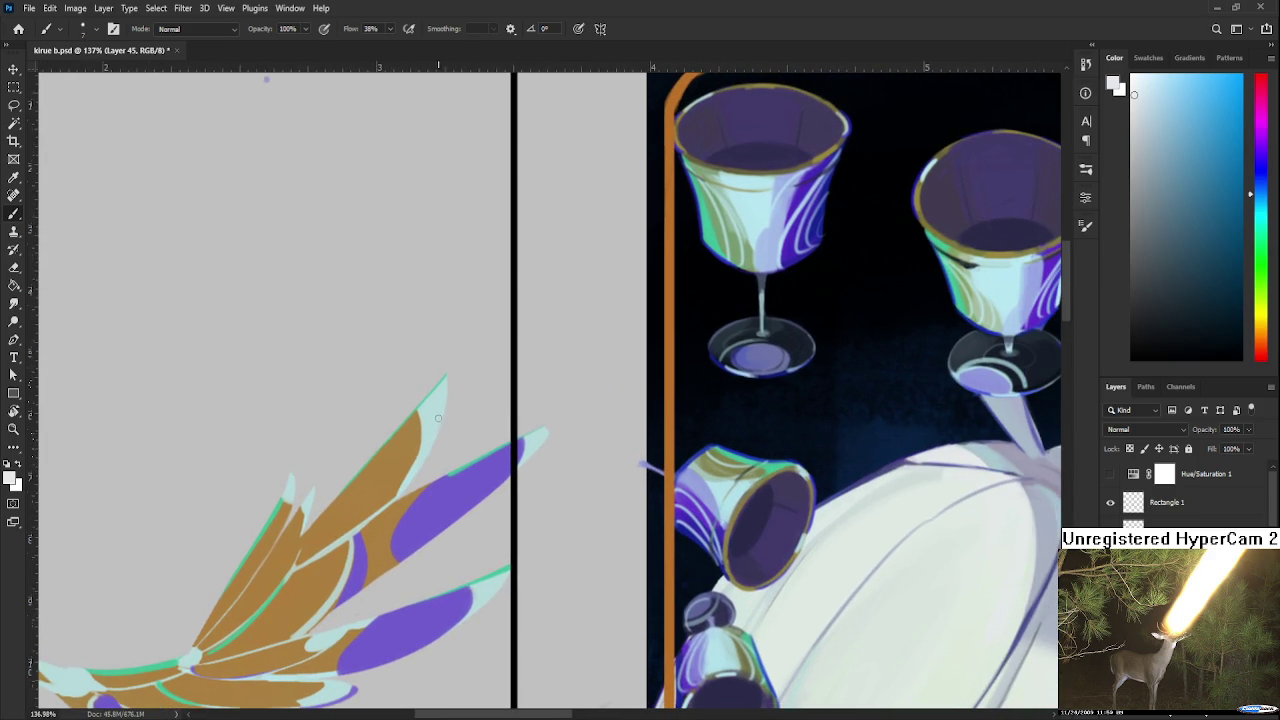
Alternate sampled feather brown and pale mint to paint separation lines between the feathers
{"action": "left_click", "coordinate": [415, 455], "text": "alt"}
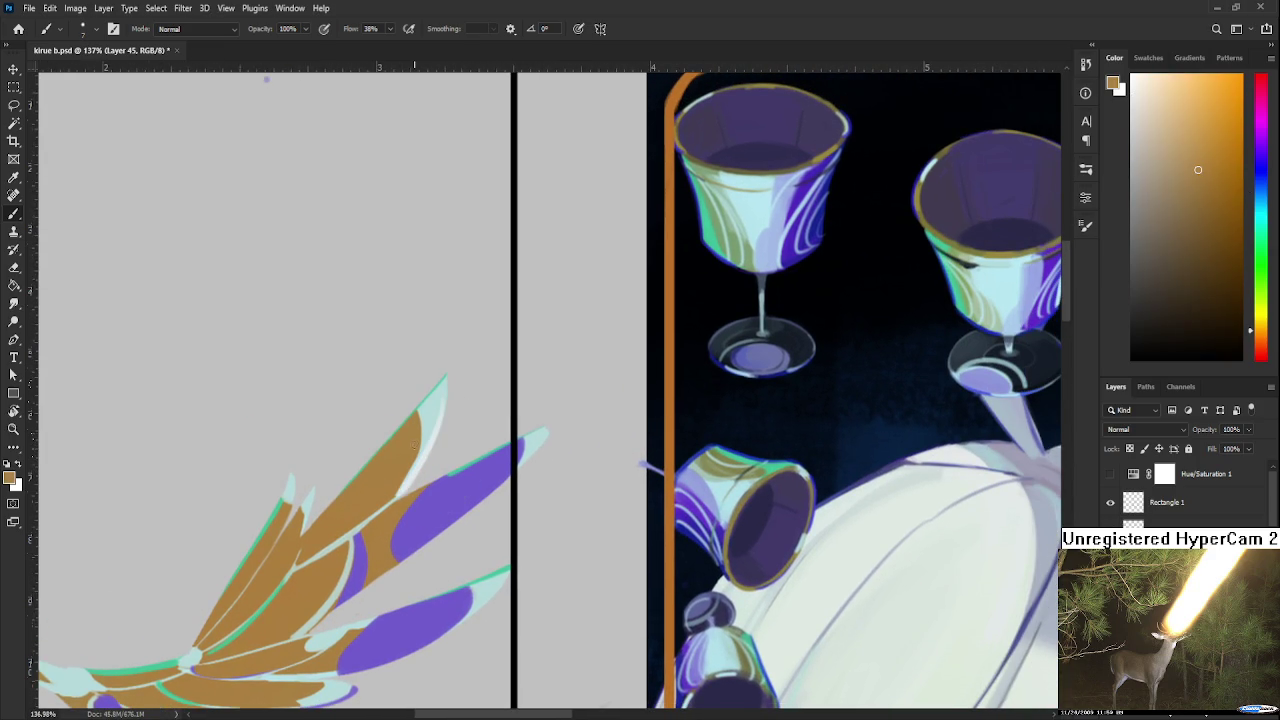
{"action": "left_click", "coordinate": [420, 445], "text": "alt"}
{"action": "left_click_drag", "start_coordinate": [420, 445], "coordinate": [556, 345]}
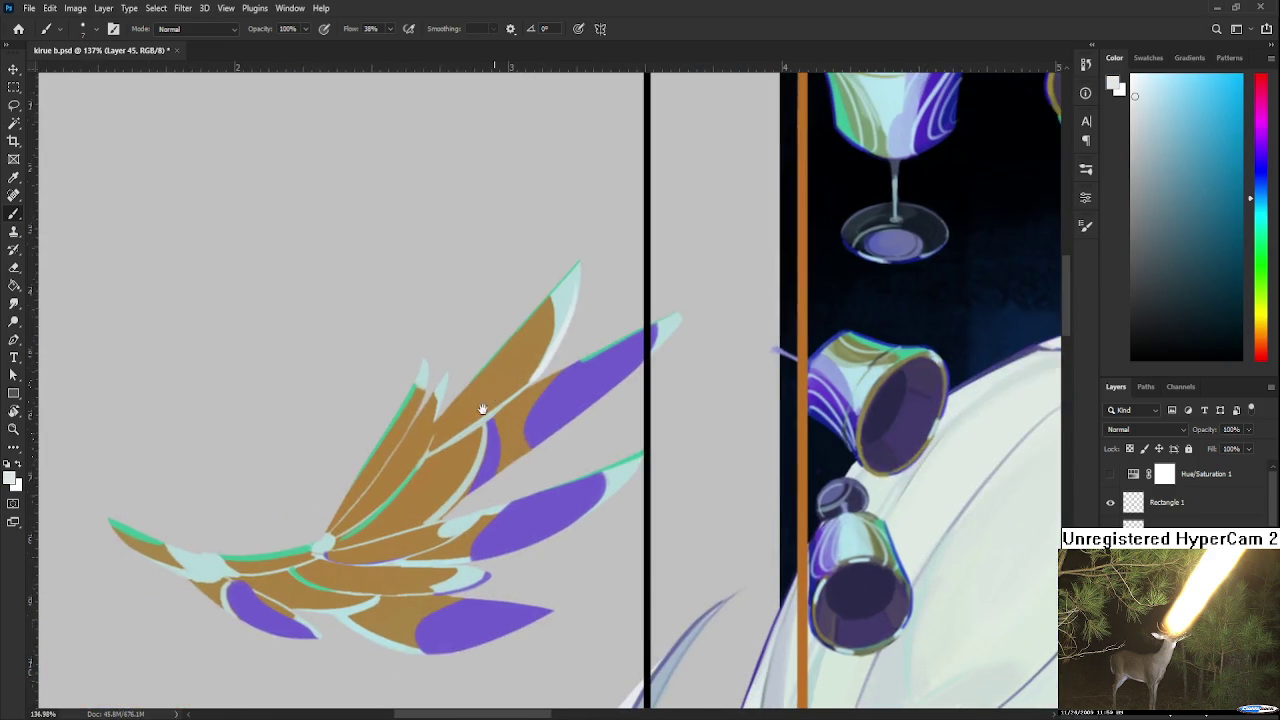
{"action": "left_click", "coordinate": [429, 410], "text": "alt"}
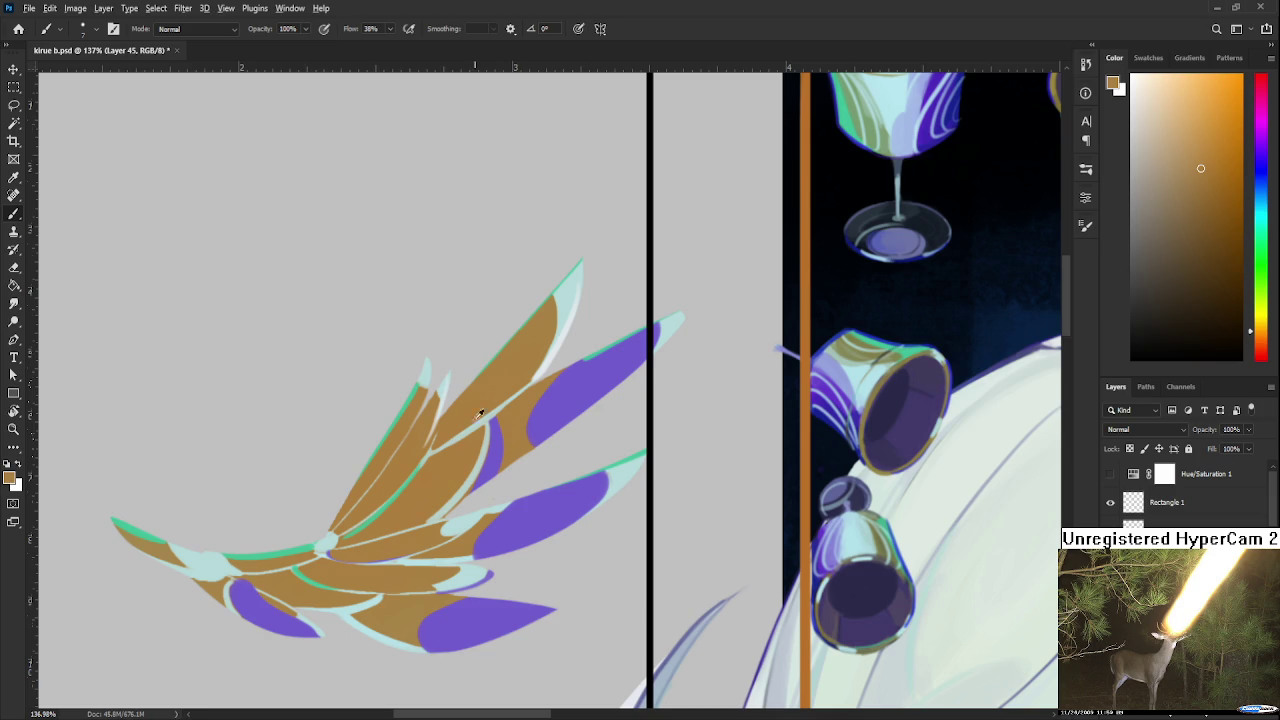
{"action": "left_click", "coordinate": [428, 414], "text": "alt"}
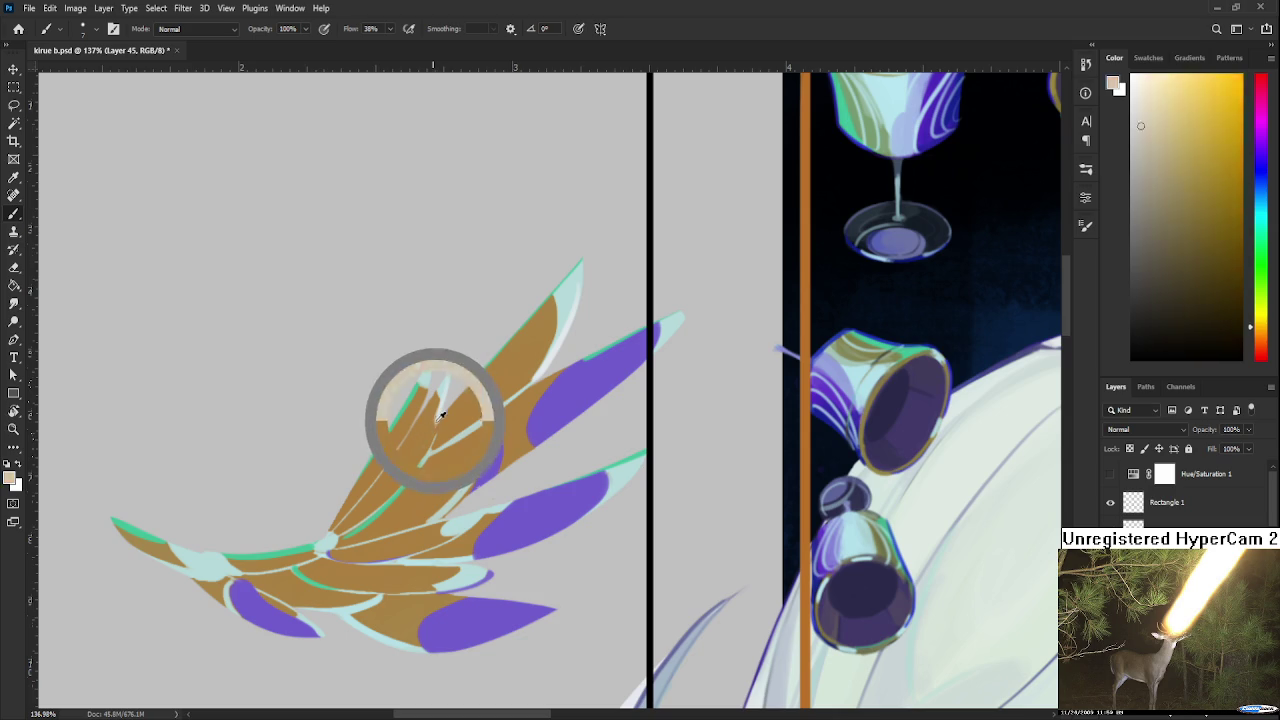
{"action": "left_click", "coordinate": [423, 412], "text": "alt"}
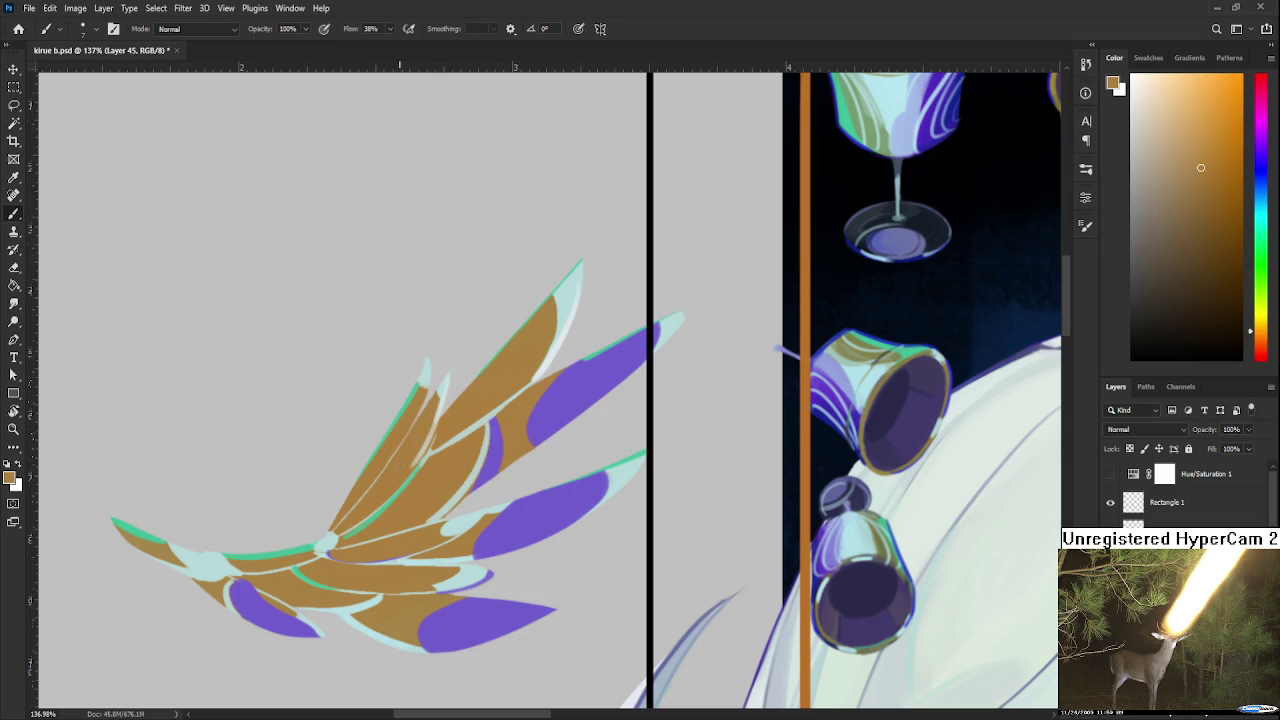
{"action": "left_click", "coordinate": [562, 334], "text": "alt"}
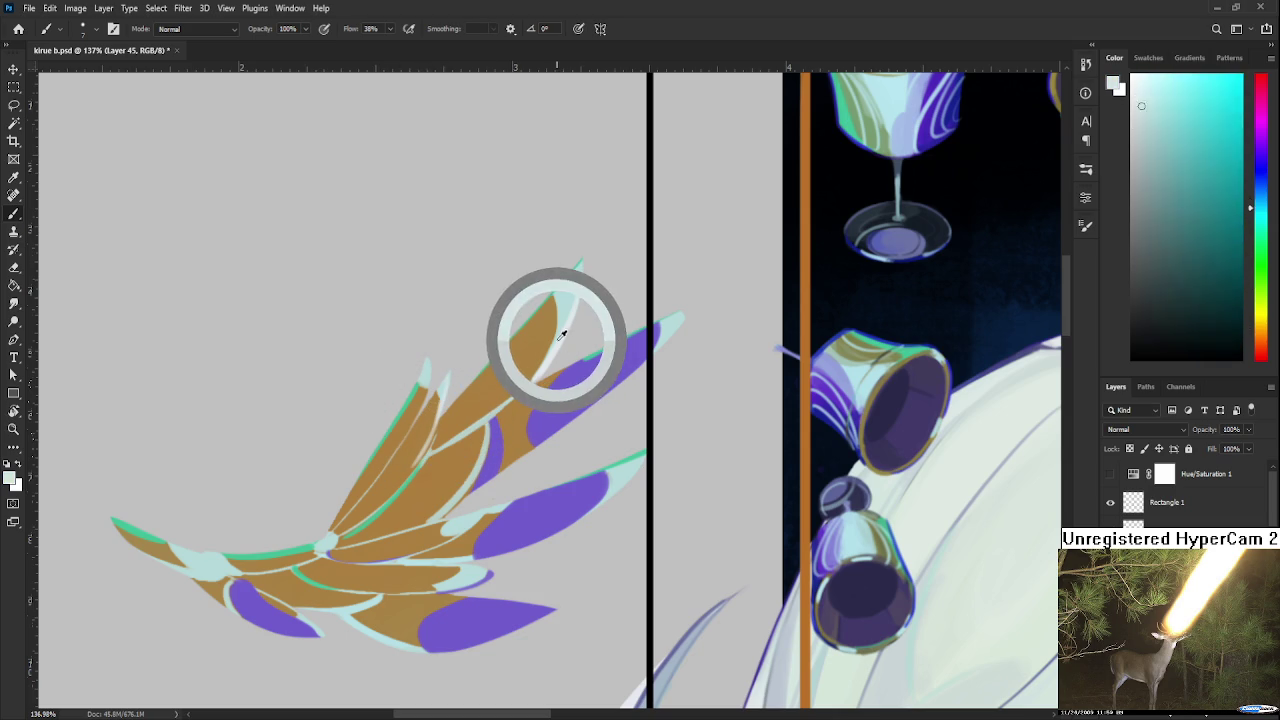
{"action": "mouse_move", "coordinate": [418, 440]}
{"action": "left_mouse_down"}
{"action": "mouse_move", "coordinate": [440, 412]}
{"action": "mouse_move", "coordinate": [422, 462]}
{"action": "left_mouse_up"}
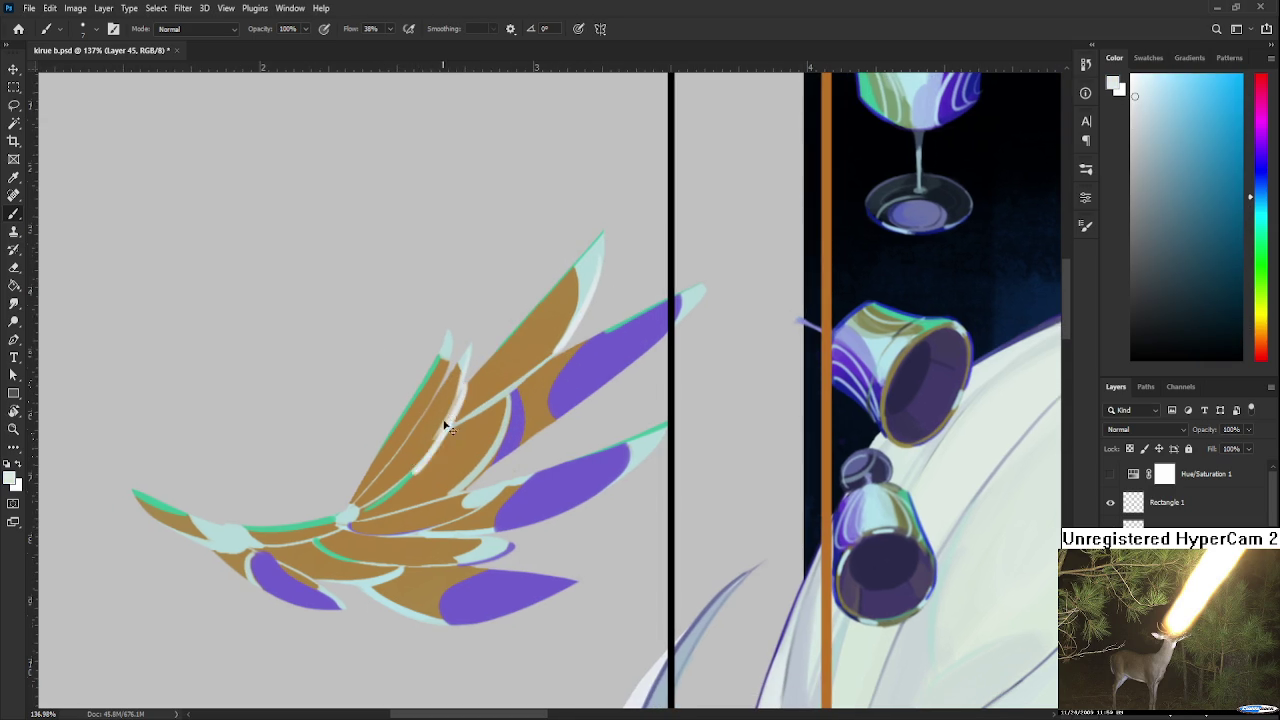
{"action": "left_click", "coordinate": [455, 404], "text": "alt"}
{"action": "left_click", "coordinate": [460, 400], "text": "alt"}
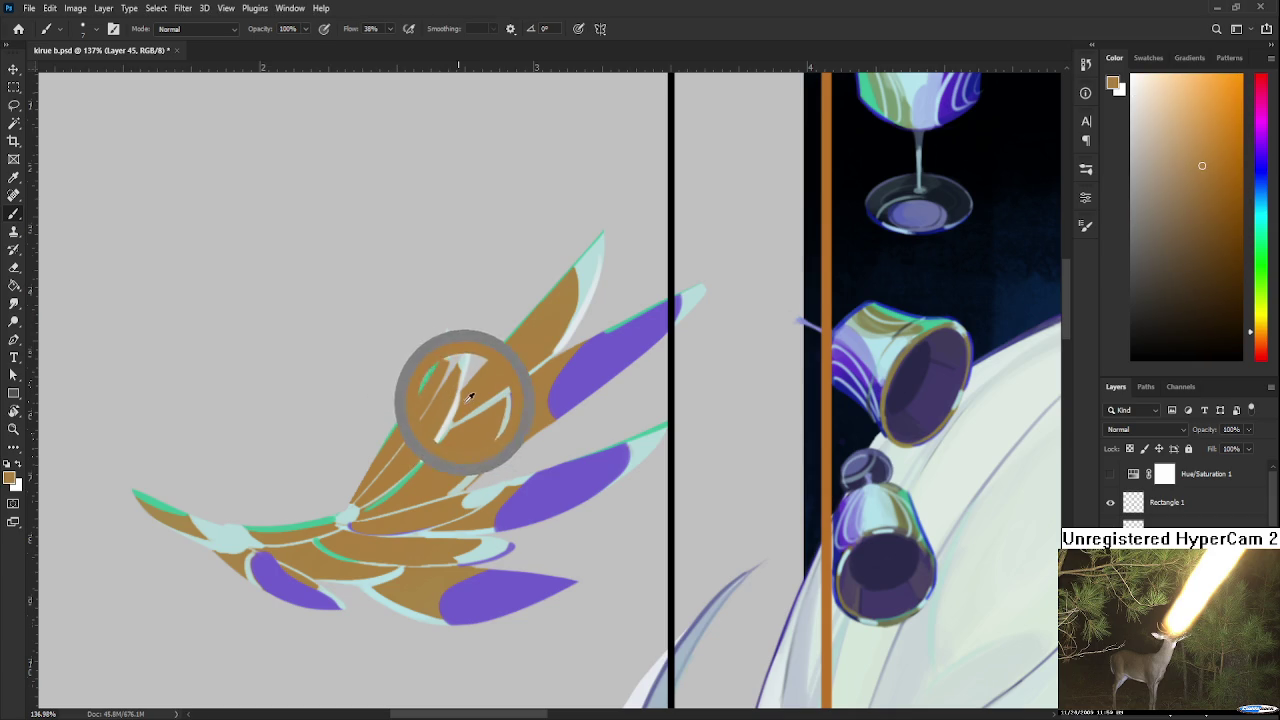
{"action": "left_click_drag", "start_coordinate": [490, 373], "coordinate": [460, 425]}
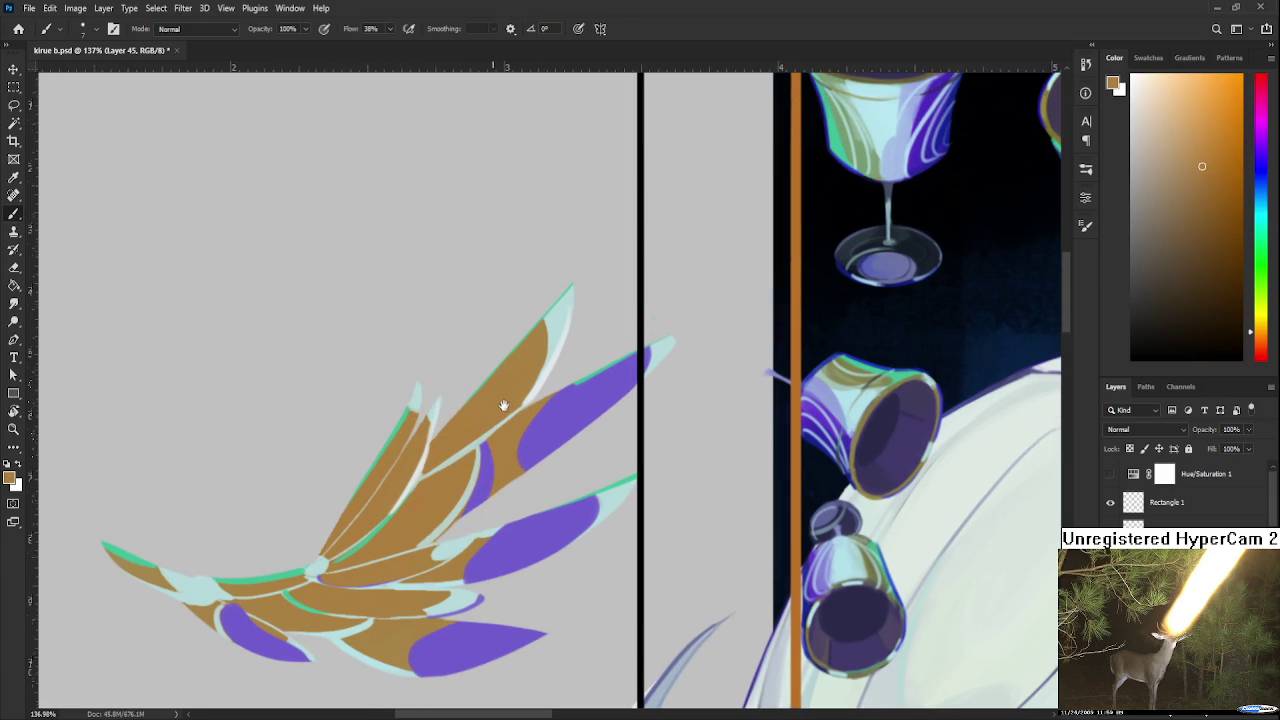
{"action": "scroll", "coordinate": [516, 399], "scroll_direction": "down", "scroll_amount": 3}
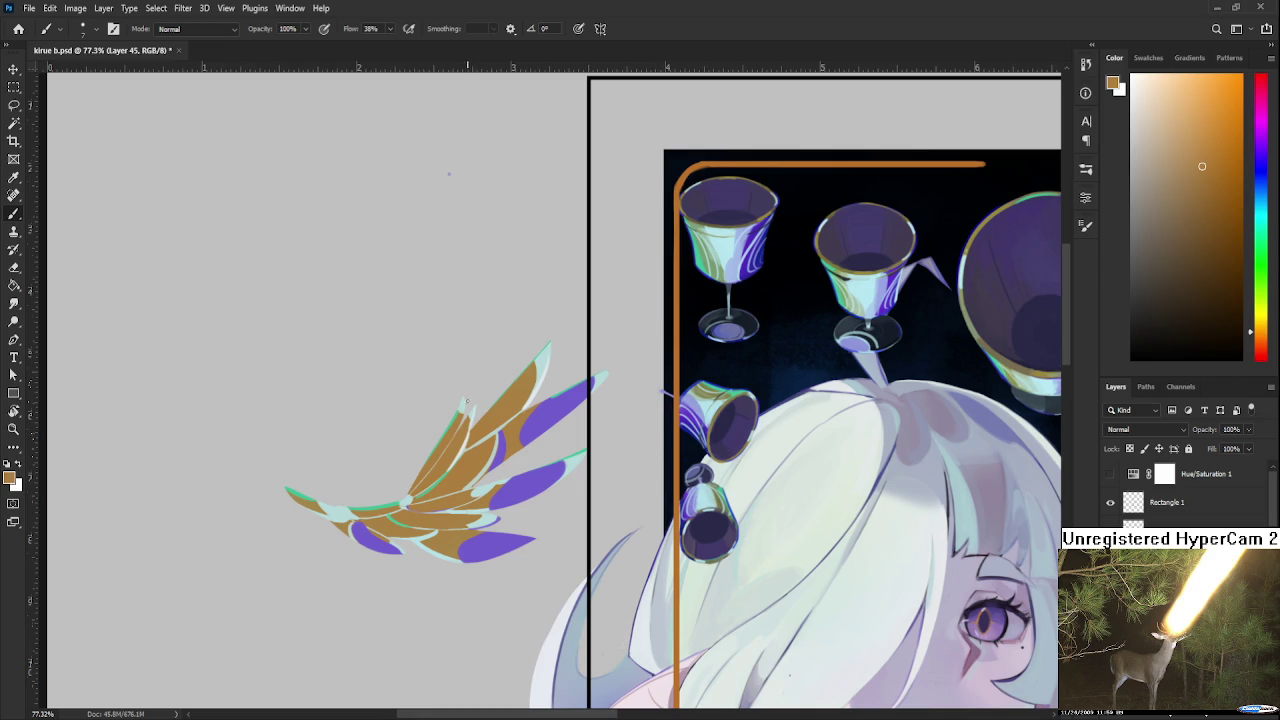
{"action": "left_click", "coordinate": [527, 394], "text": "alt"}
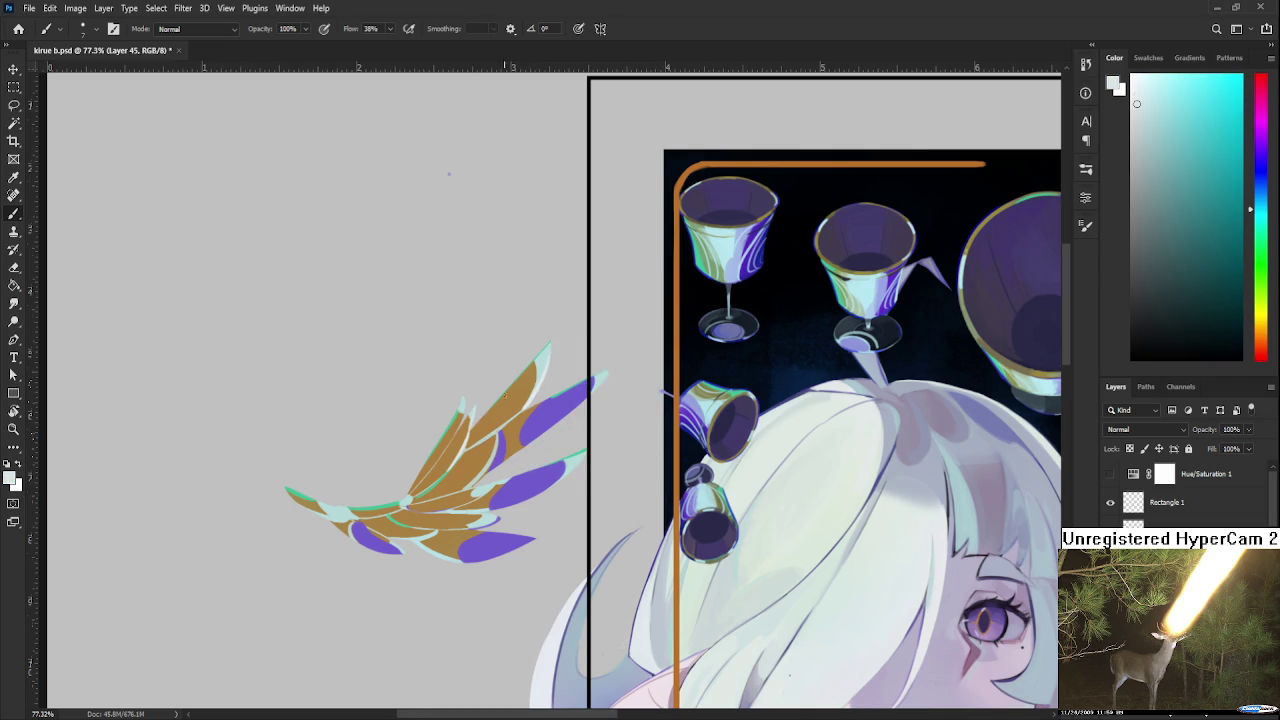
{"action": "left_click_drag", "start_coordinate": [422, 464], "coordinate": [472, 412]}
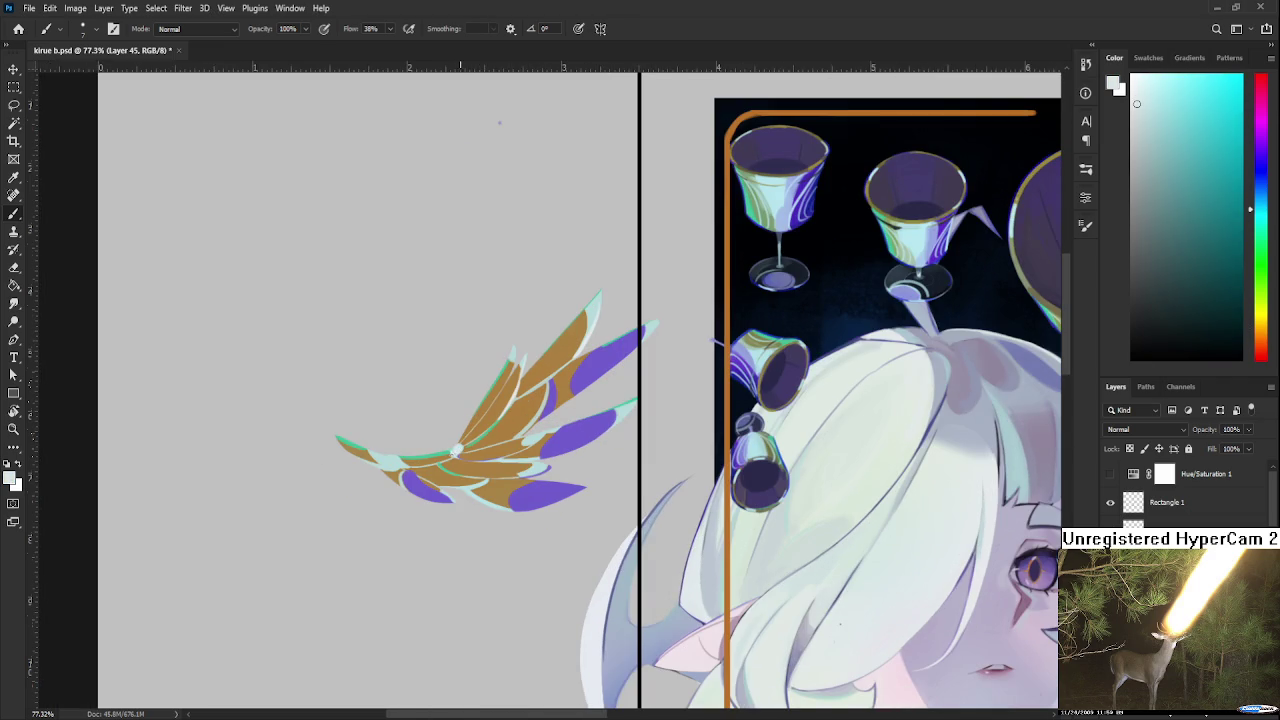
{"action": "scroll", "coordinate": [436, 434], "scroll_direction": "down", "scroll_amount": 2}
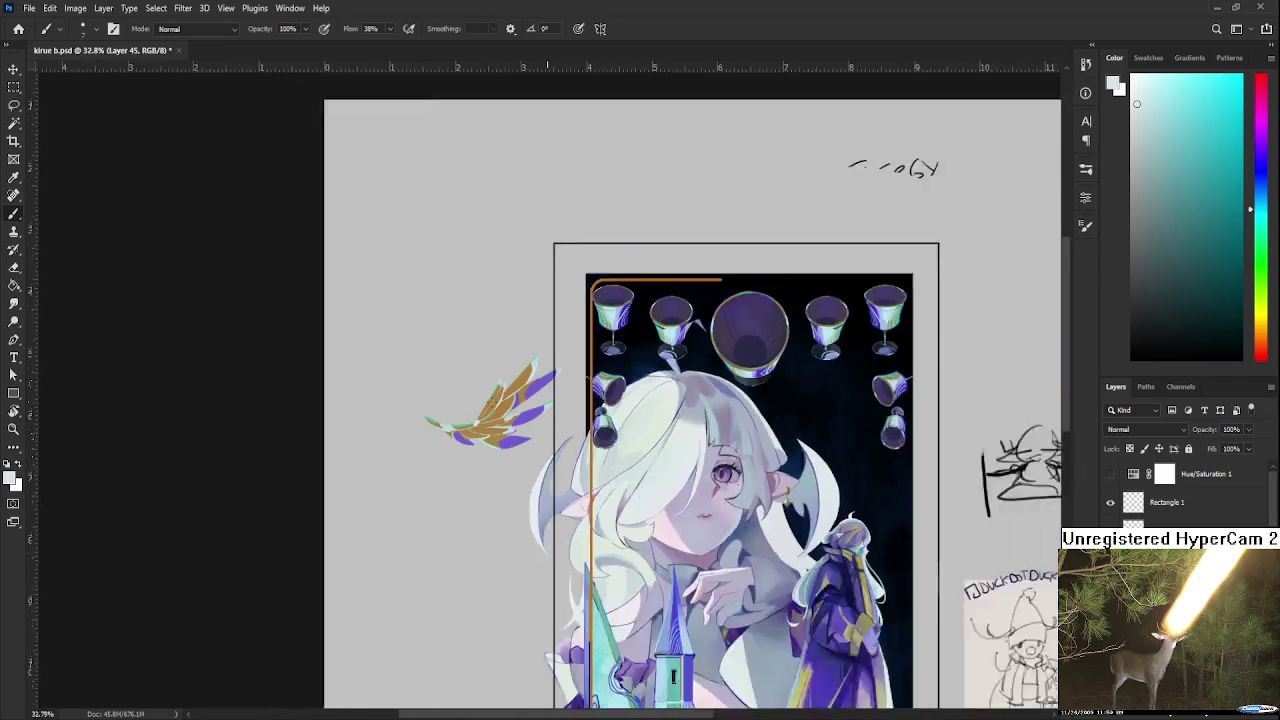
{"action": "scroll", "coordinate": [436, 434], "scroll_direction": "up", "scroll_amount": 5}
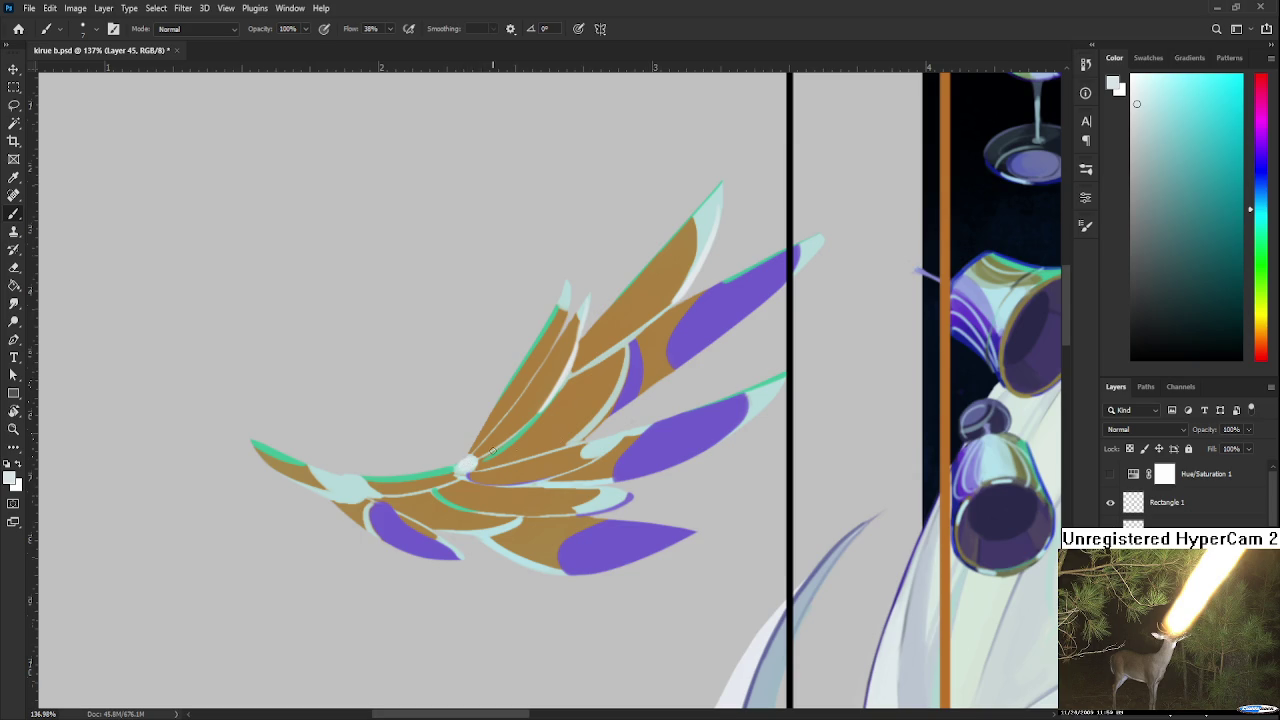
{"action": "scroll", "coordinate": [482, 452], "scroll_direction": "down", "scroll_amount": 2}
{"action": "scroll", "coordinate": [482, 452], "scroll_direction": "down", "scroll_amount": 2}
{"action": "scroll", "coordinate": [482, 452], "scroll_direction": "down", "scroll_amount": 2}
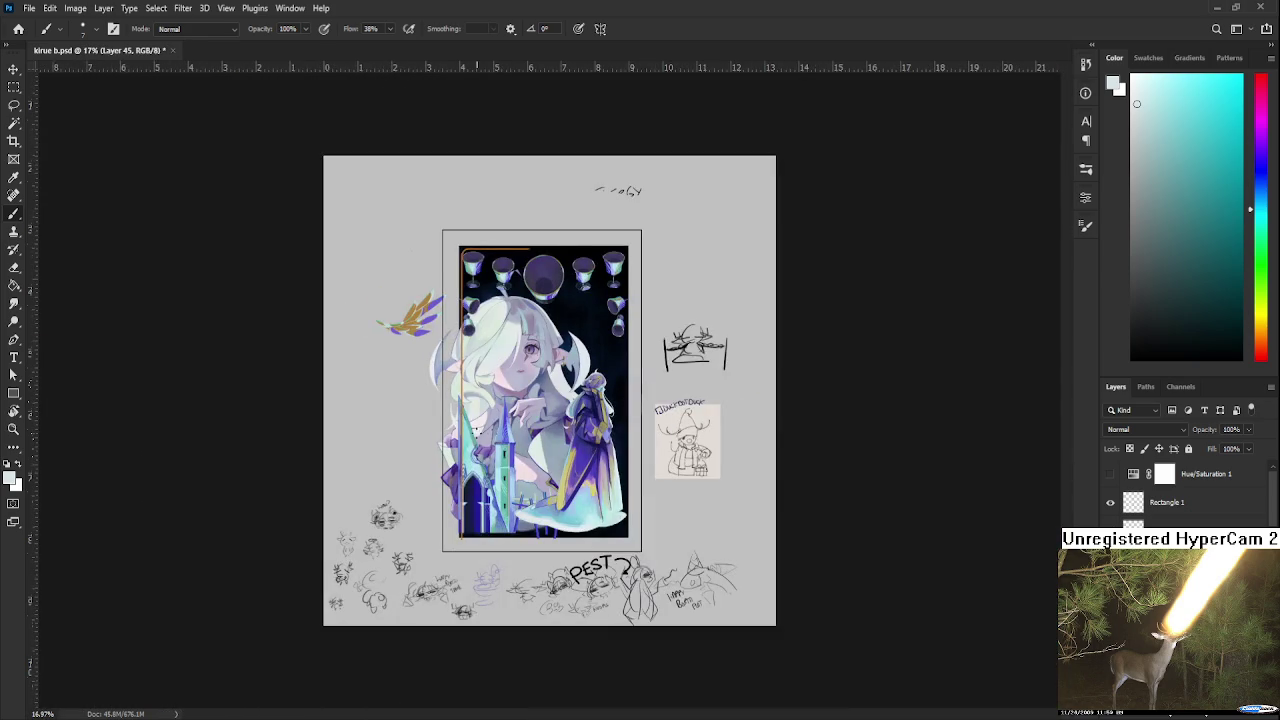
{"action": "scroll", "coordinate": [478, 432], "scroll_direction": "up", "scroll_amount": 1}
{"action": "scroll", "coordinate": [476, 436], "scroll_direction": "up", "scroll_amount": 1}
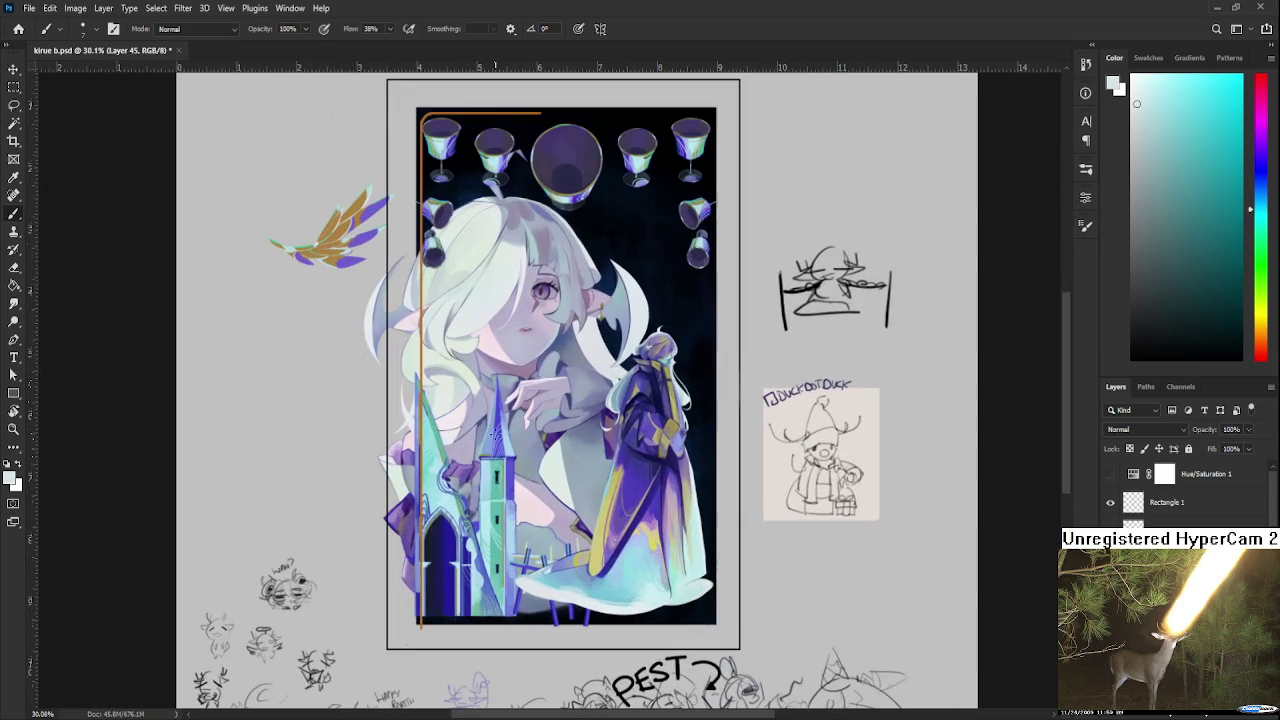
{"action": "mouse_move", "coordinate": [313, 297]}
{"action": "left_mouse_down"}
{"action": "mouse_move", "coordinate": [566, 325]}
{"action": "mouse_move", "coordinate": [546, 391]}
{"action": "left_mouse_up"}
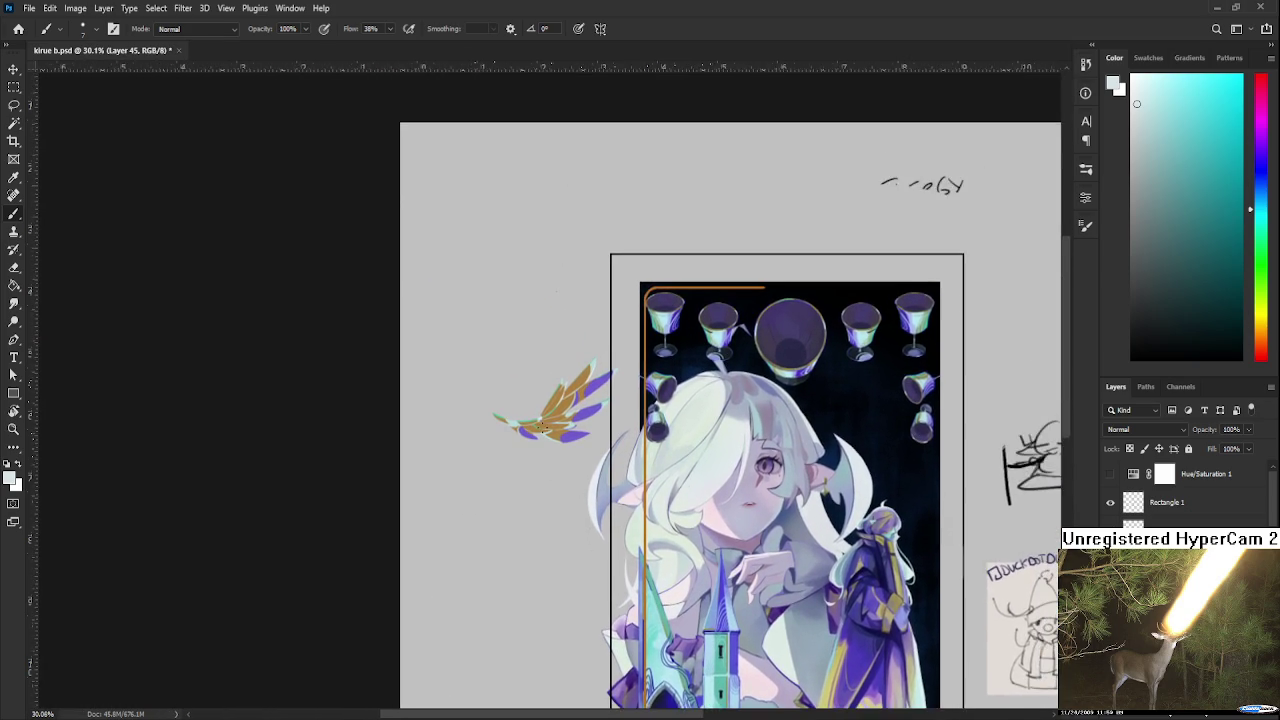
{"action": "scroll", "coordinate": [546, 391], "scroll_direction": "up", "scroll_amount": 1}
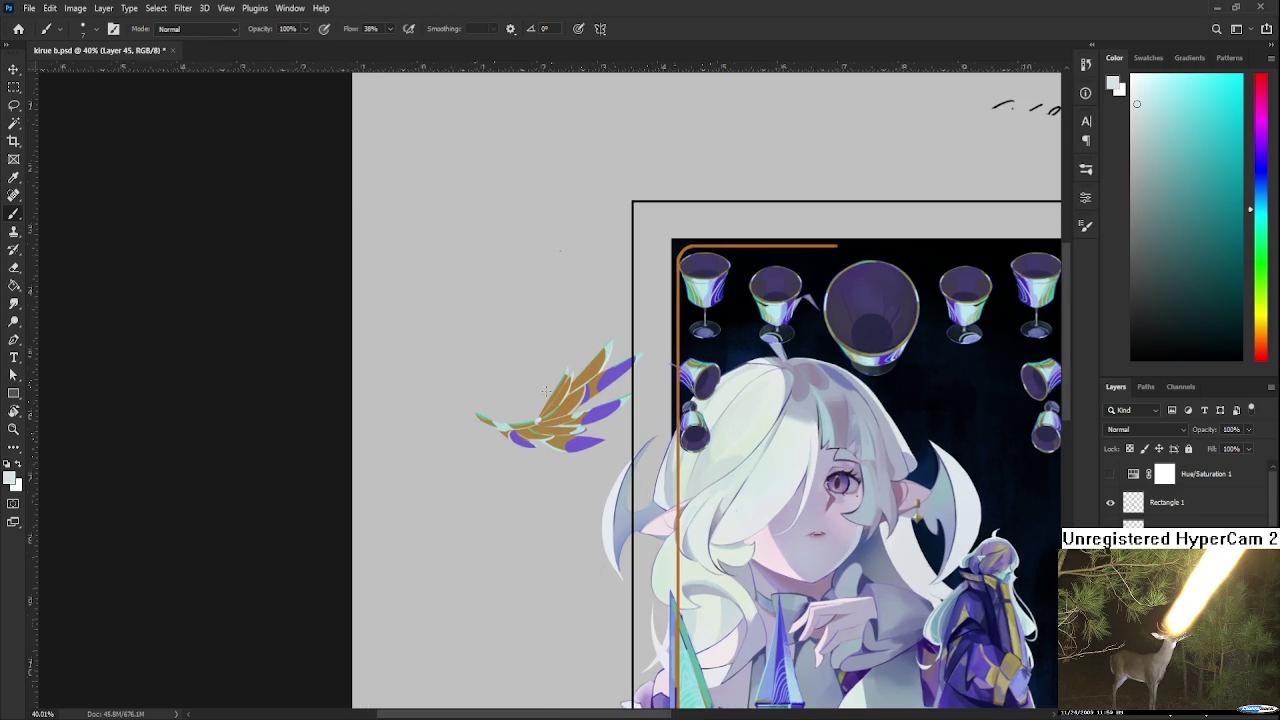
{"action": "scroll", "coordinate": [546, 391], "scroll_direction": "down", "scroll_amount": 1}
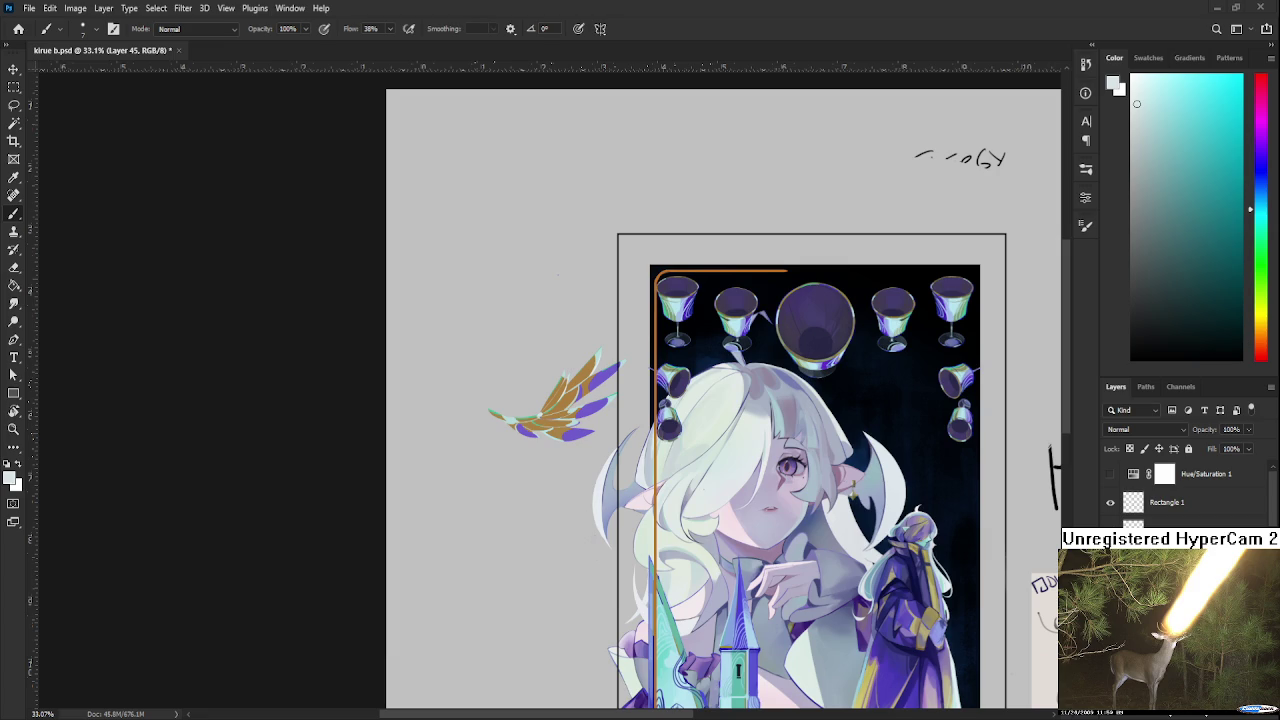
Bring the wing into view and sample its tan, light mint and orange-tan colours
{"action": "scroll", "coordinate": [640, 470], "scroll_direction": "up", "scroll_amount": 2}
{"action": "scroll", "coordinate": [610, 430], "scroll_direction": "up", "scroll_amount": 2}
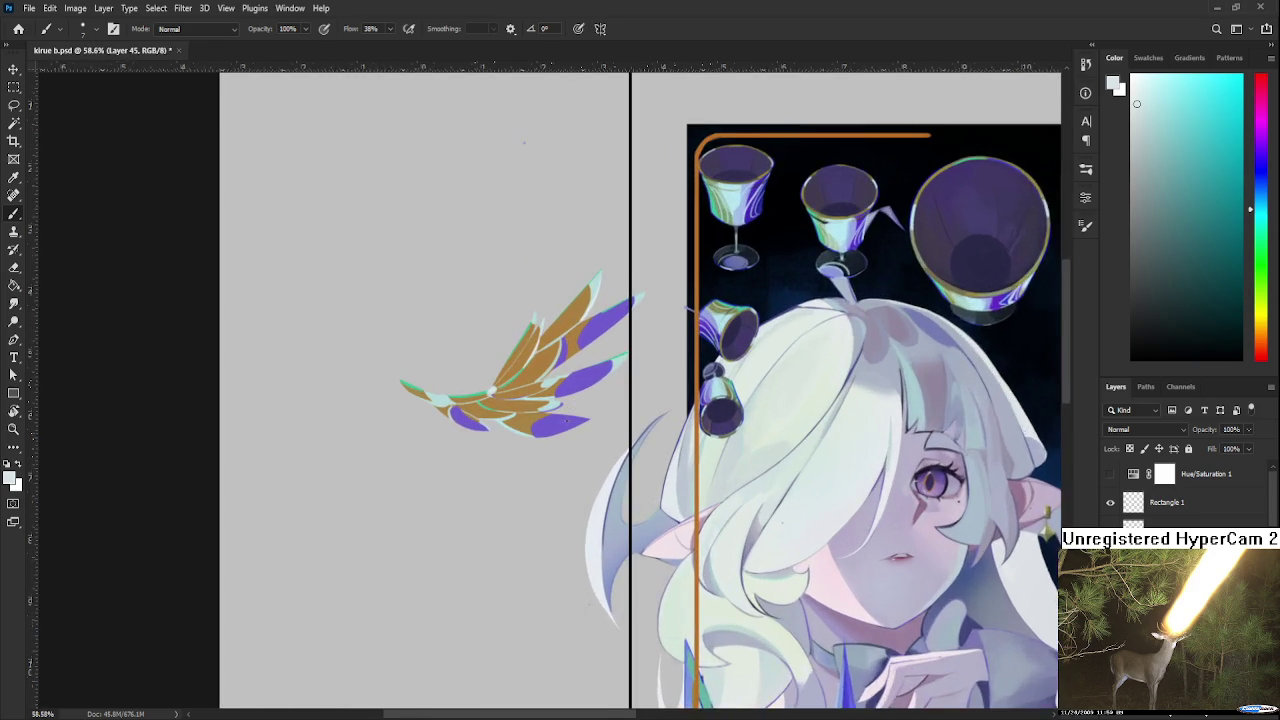
{"action": "scroll", "coordinate": [590, 400], "scroll_direction": "up", "scroll_amount": 2}
{"action": "mouse_move", "coordinate": [577, 387]}
{"action": "left_mouse_down"}
{"action": "mouse_move", "coordinate": [512, 567]}
{"action": "mouse_move", "coordinate": [410, 568]}
{"action": "left_mouse_up"}
{"action": "left_click", "coordinate": [473, 582], "text": "alt"}
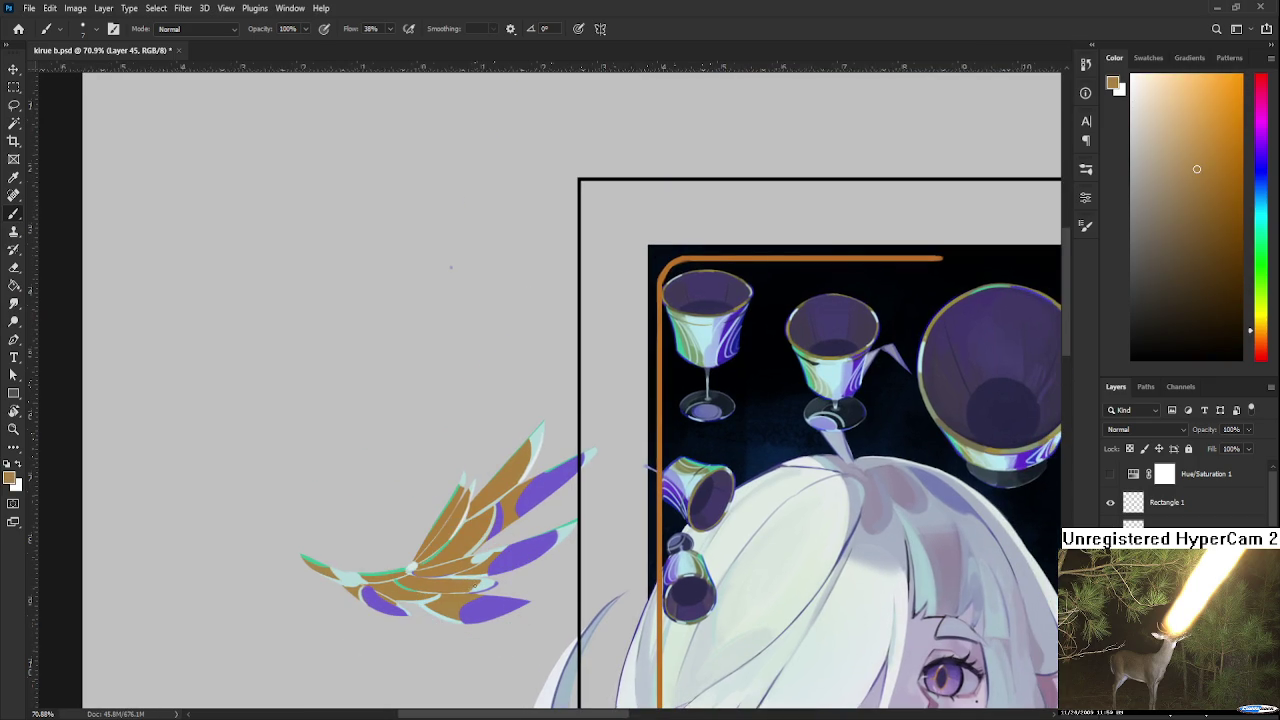
{"action": "left_click", "coordinate": [487, 576], "text": "alt"}
{"action": "left_click", "coordinate": [477, 574], "text": "alt"}
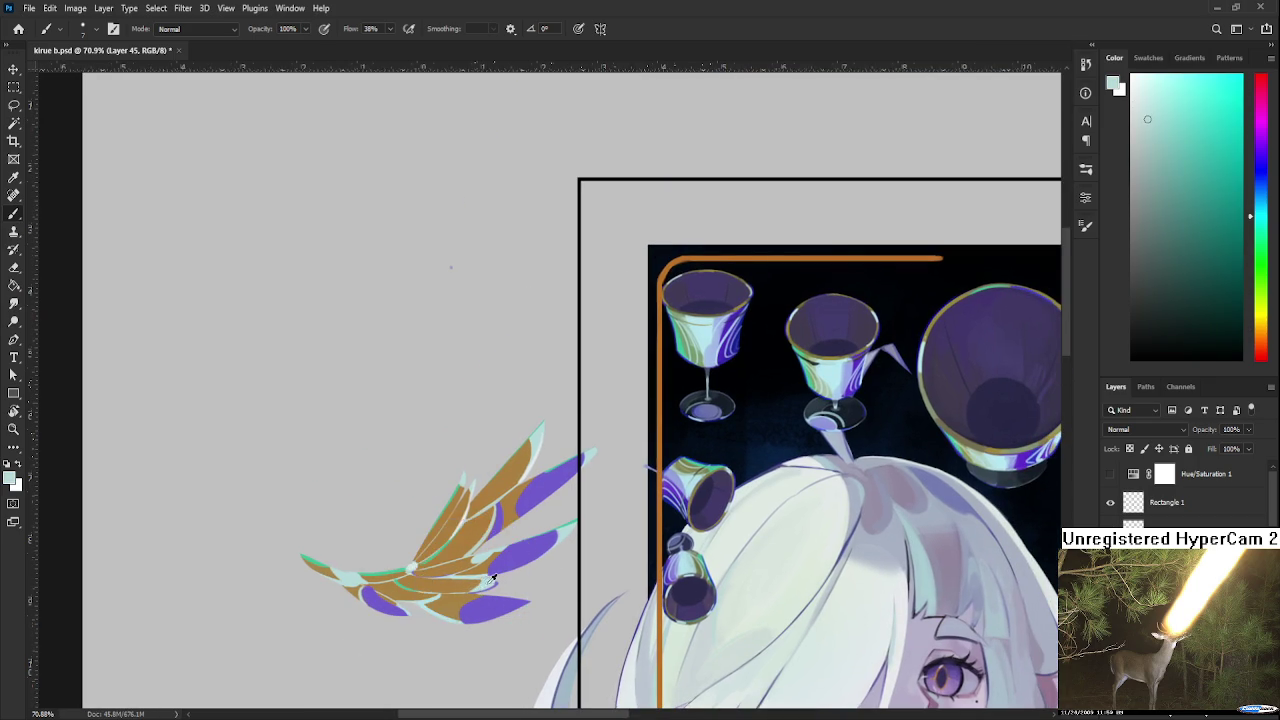
{"action": "left_click", "coordinate": [486, 576], "text": "alt"}
{"action": "left_click", "coordinate": [483, 573], "text": "alt"}
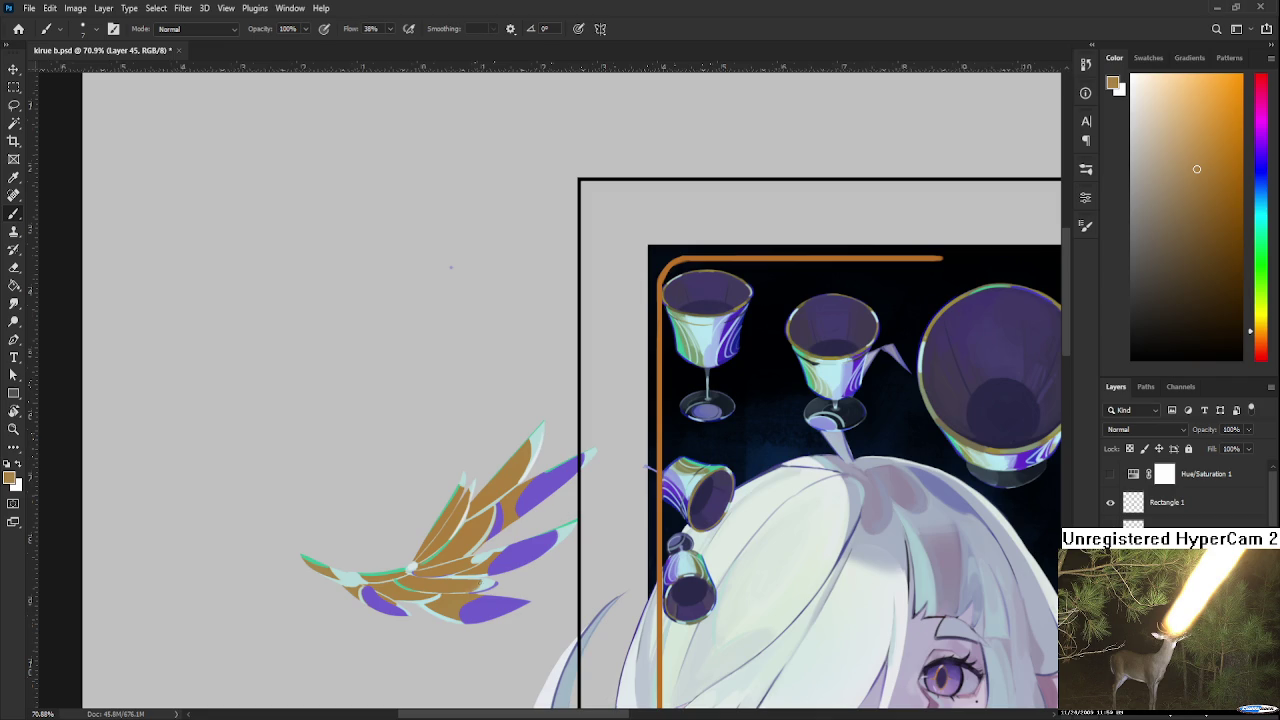
{"action": "left_click", "coordinate": [483, 578], "text": "alt"}
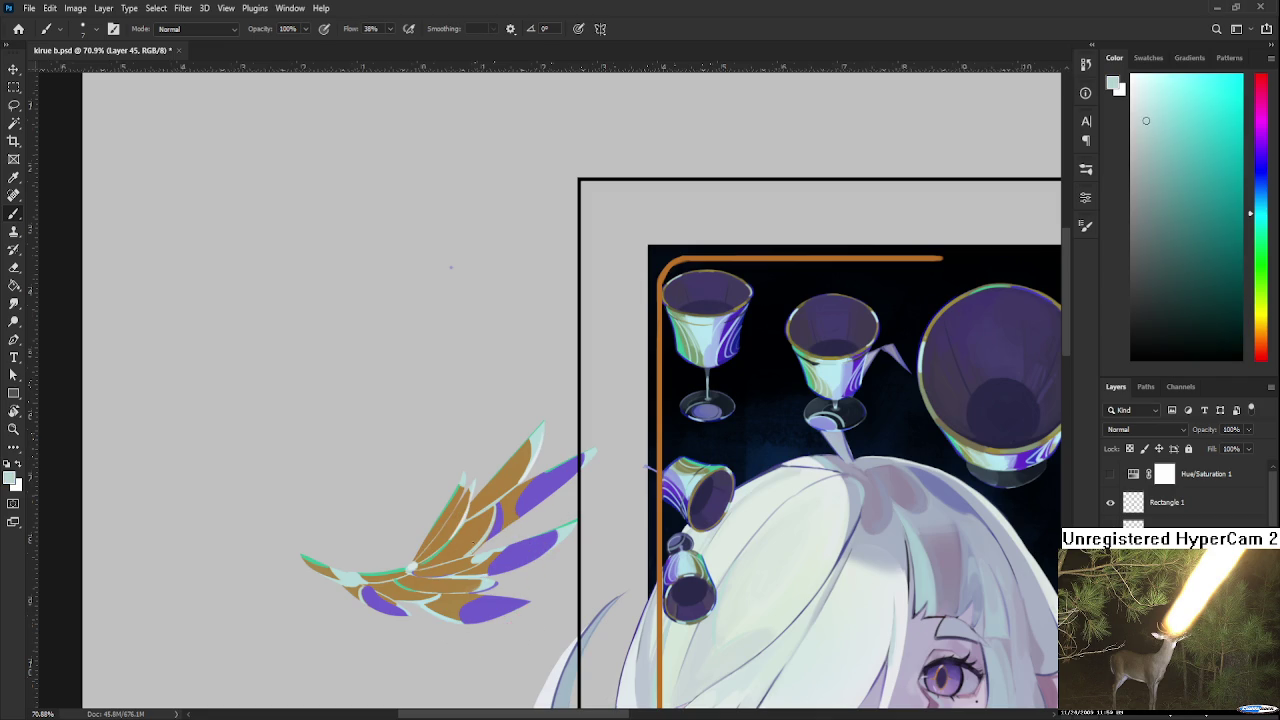
{"action": "left_click", "coordinate": [481, 492], "text": "alt"}
{"action": "left_click_drag", "start_coordinate": [481, 492], "coordinate": [472, 482]}
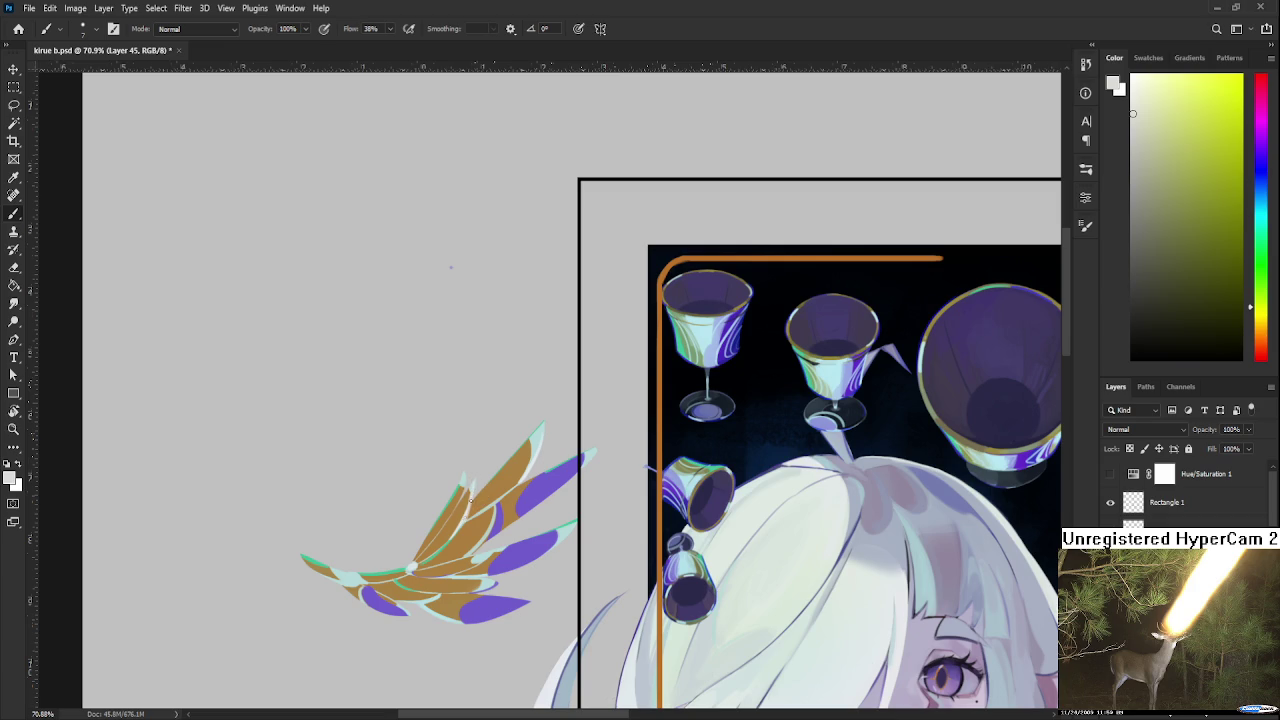
{"action": "left_click", "coordinate": [472, 488], "text": "alt"}
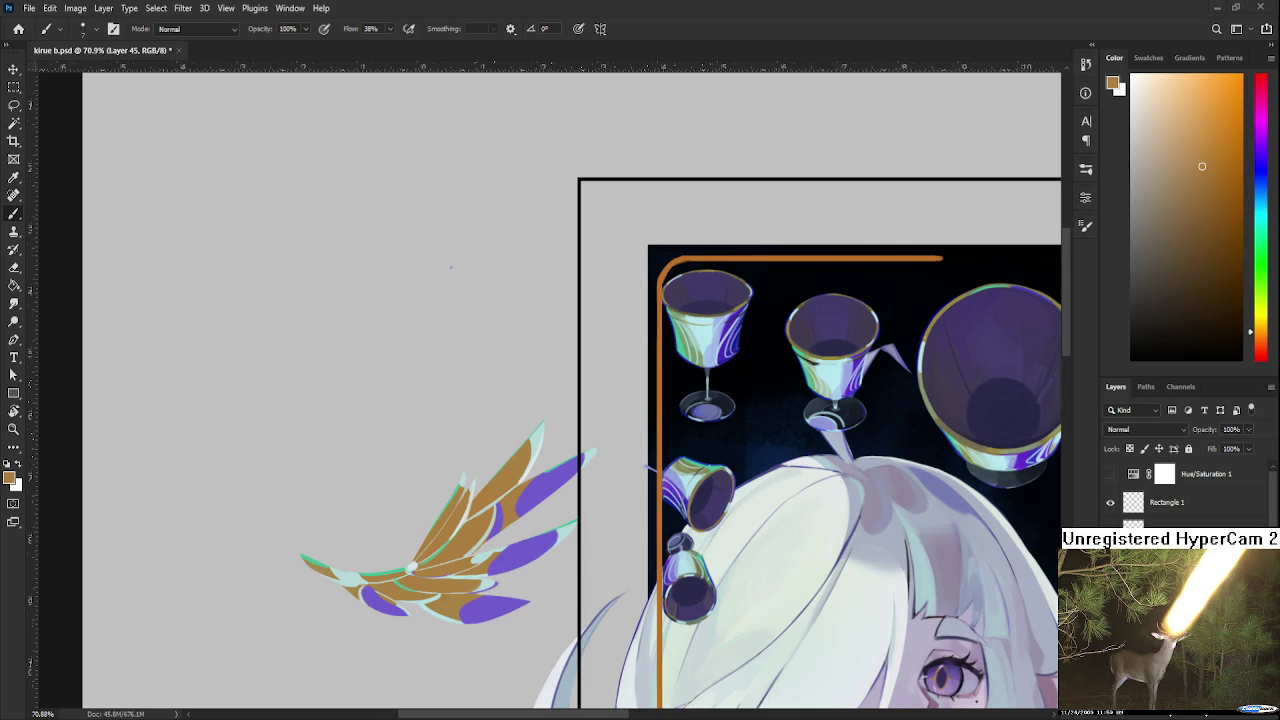
Sample pale cyan and brown at the wing's base and paint a short feather stroke
{"action": "scroll", "coordinate": [368, 598], "scroll_direction": "up", "scroll_amount": 1}
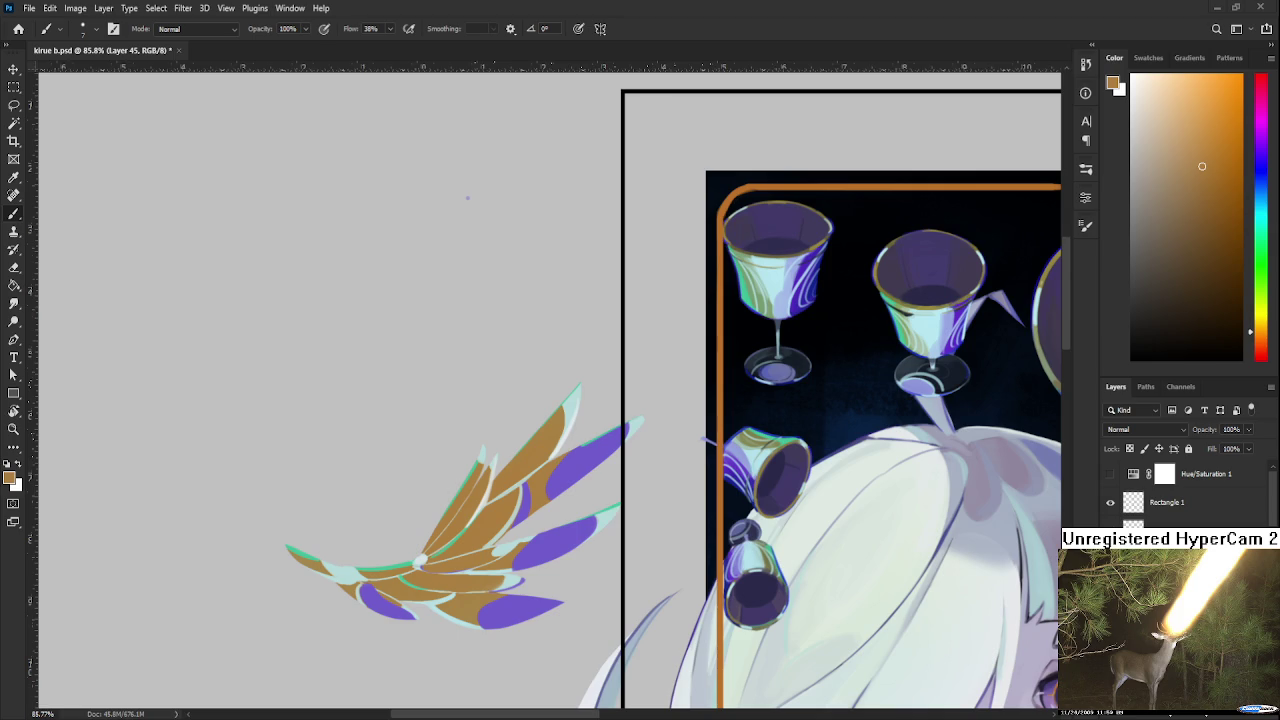
{"action": "scroll", "coordinate": [453, 553], "scroll_direction": "up", "scroll_amount": 1}
{"action": "scroll", "coordinate": [453, 553], "scroll_direction": "up", "scroll_amount": 2}
{"action": "scroll", "coordinate": [453, 553], "scroll_direction": "up", "scroll_amount": 2}
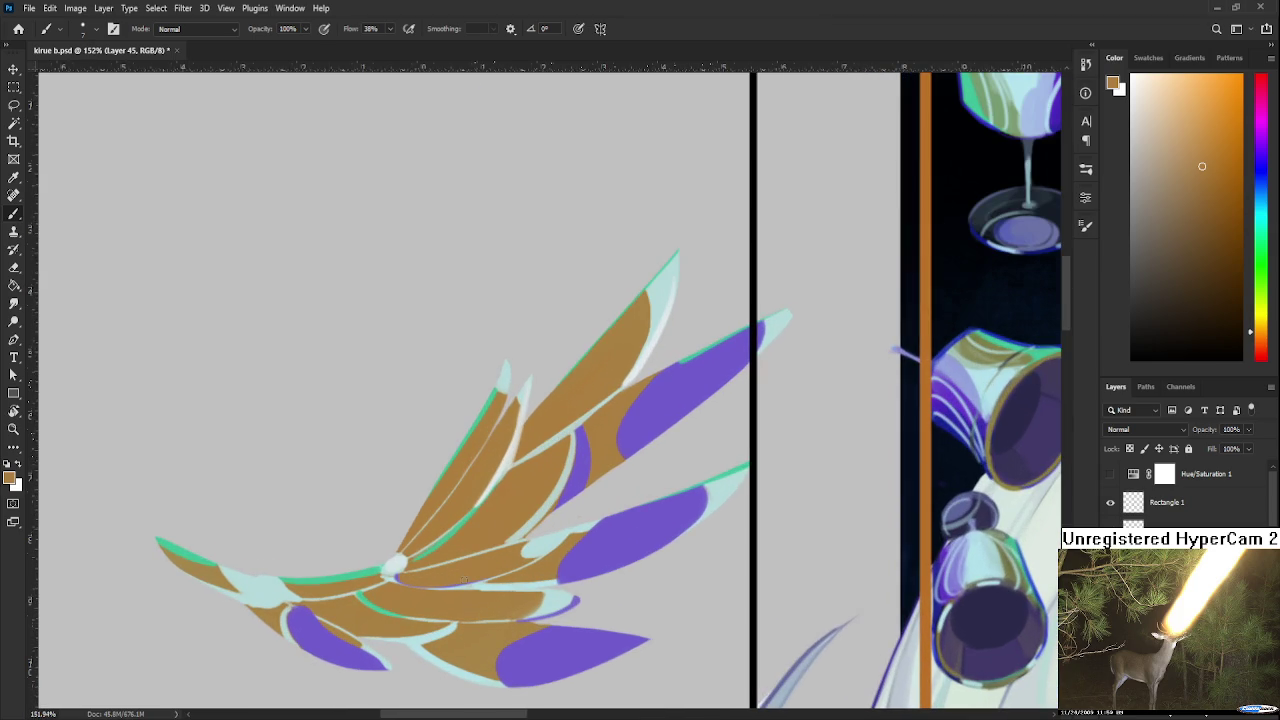
{"action": "left_click", "coordinate": [398, 568], "text": "alt"}
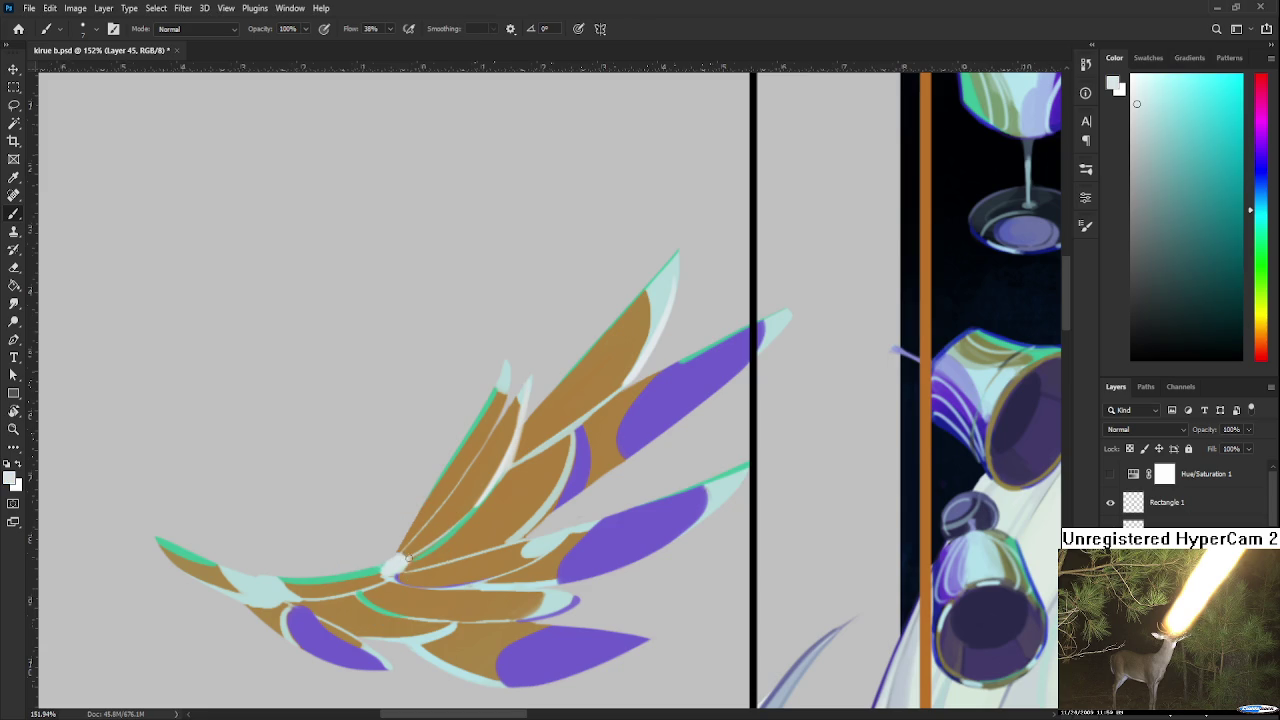
{"action": "left_click", "coordinate": [403, 555], "text": "alt"}
{"action": "left_click", "coordinate": [405, 556], "text": "alt"}
{"action": "left_click", "coordinate": [405, 558], "text": "alt"}
{"action": "left_click", "coordinate": [418, 538], "text": "alt"}
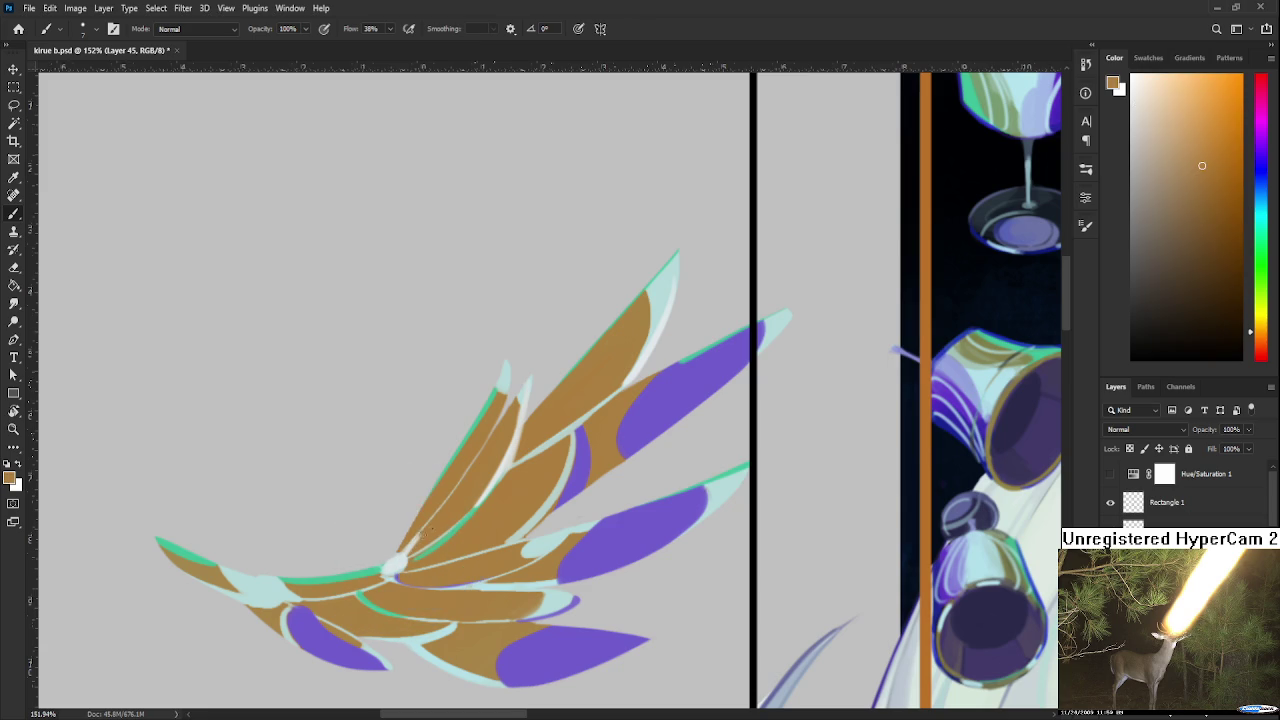
{"action": "mouse_move", "coordinate": [420, 533]}
{"action": "left_mouse_down"}
{"action": "mouse_move", "coordinate": [411, 548]}
{"action": "mouse_move", "coordinate": [391, 516]}
{"action": "left_mouse_up"}
{"action": "scroll", "coordinate": [611, 479], "scroll_direction": "down", "scroll_amount": 3}
{"action": "scroll", "coordinate": [611, 479], "scroll_direction": "down", "scroll_amount": 1}
{"action": "scroll", "coordinate": [619, 508], "scroll_direction": "up", "scroll_amount": 3}
{"action": "left_click_drag", "start_coordinate": [619, 508], "coordinate": [498, 527]}
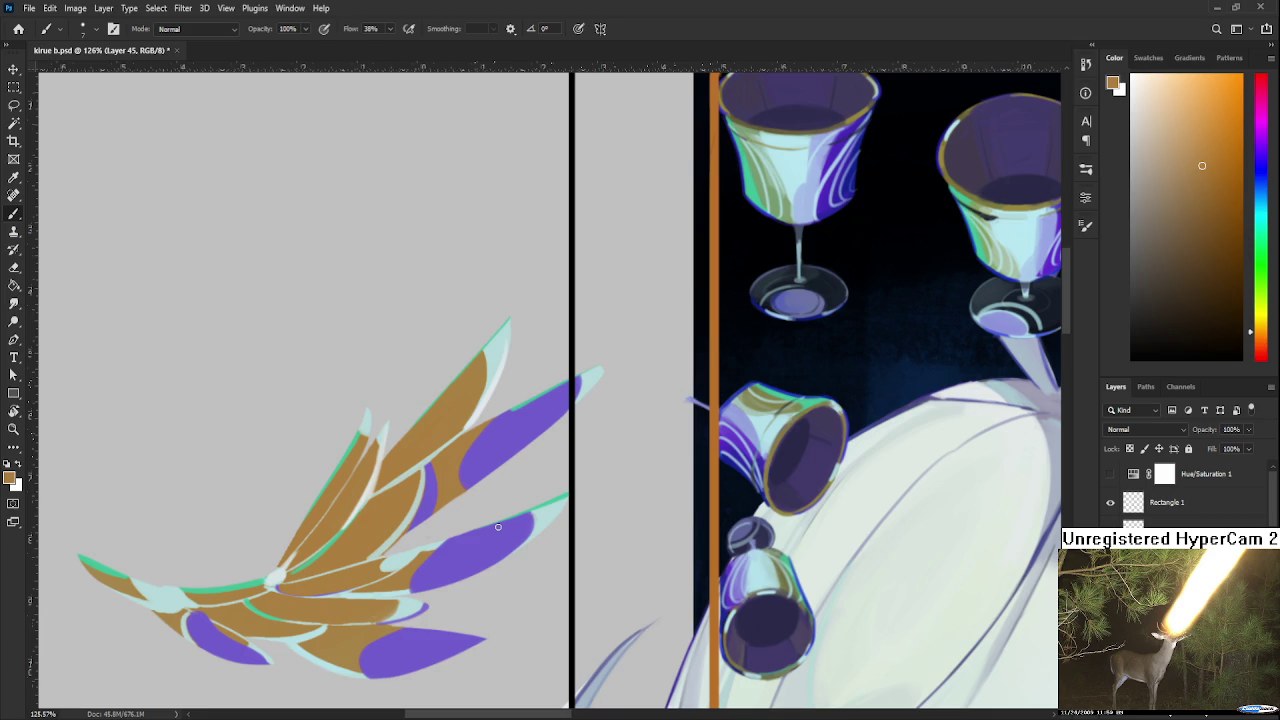
Sample pale and brown wing tones and paint a pale stripe along the upper feather
{"action": "left_click", "coordinate": [373, 470], "text": "alt"}
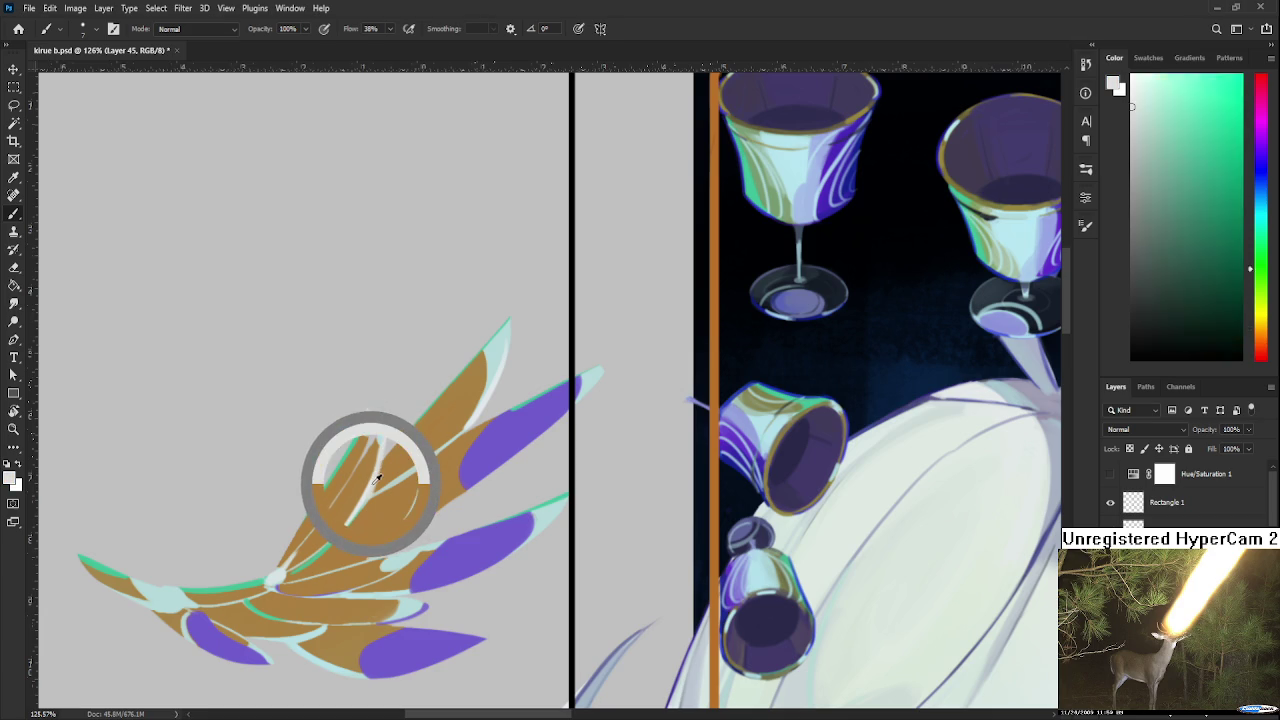
{"action": "left_click_drag", "start_coordinate": [377, 479], "coordinate": [365, 472]}
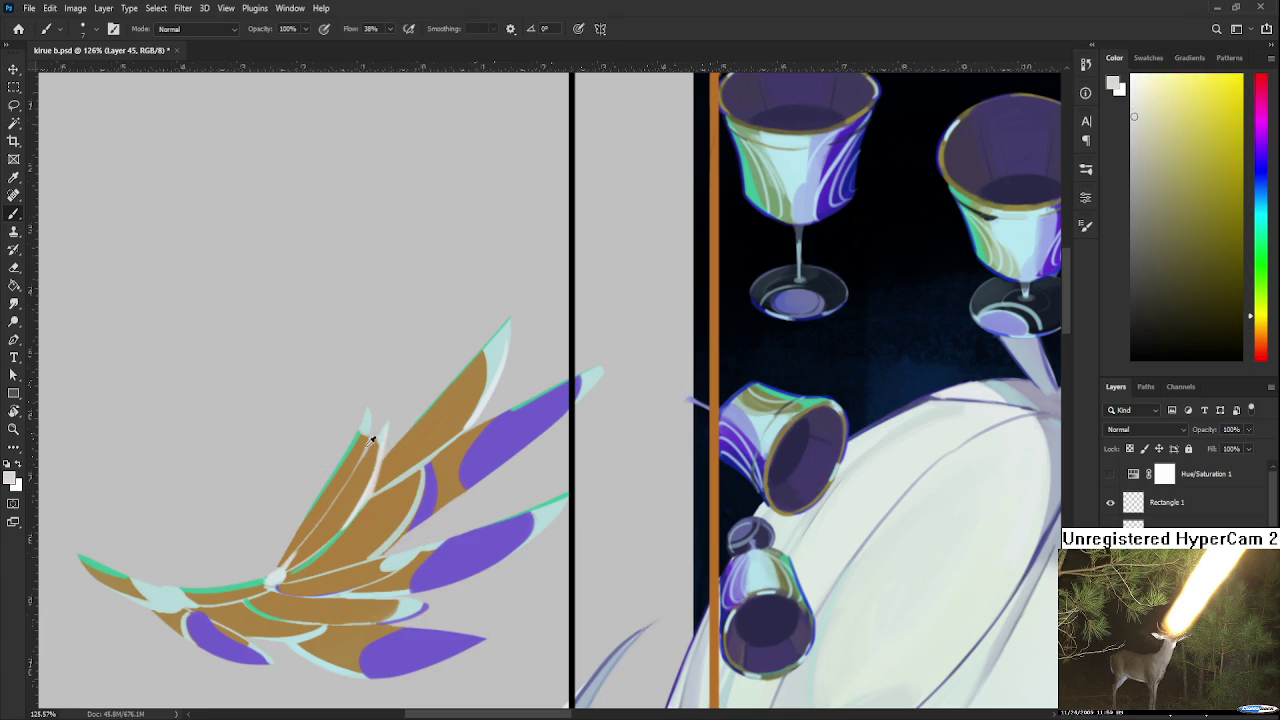
{"action": "left_click", "coordinate": [369, 488], "text": "alt"}
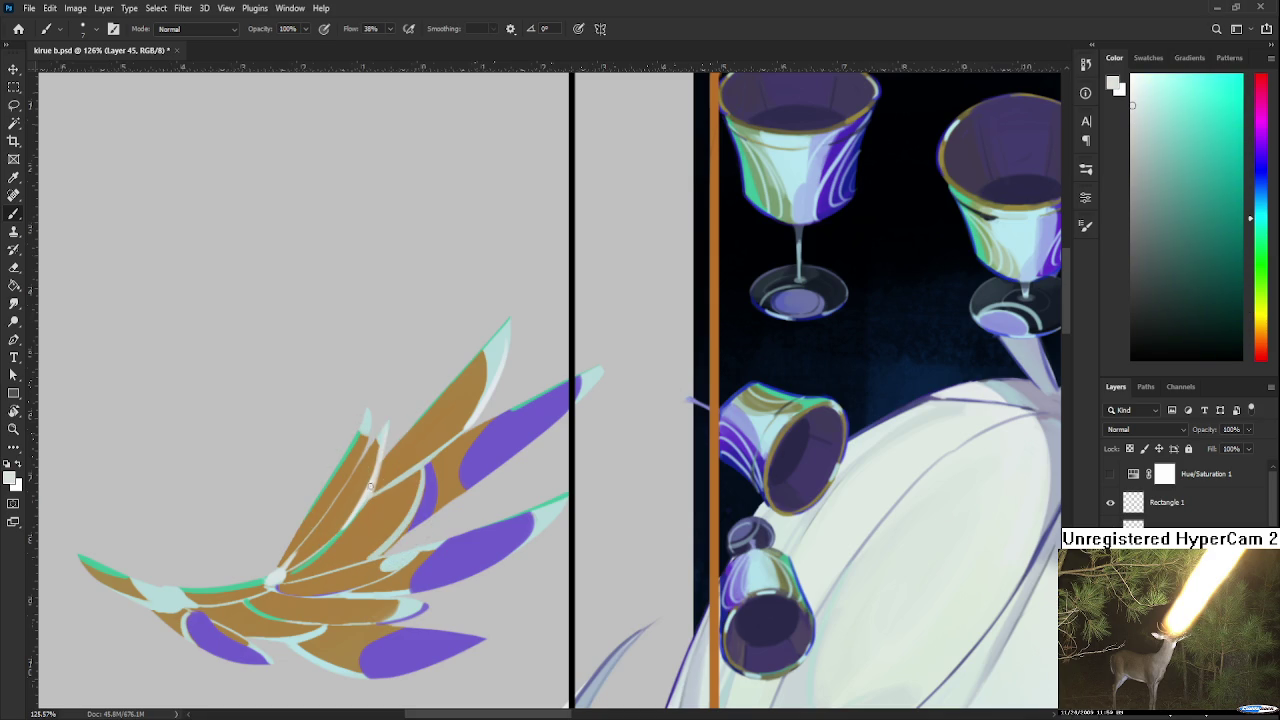
{"action": "left_click", "coordinate": [355, 512], "text": "alt"}
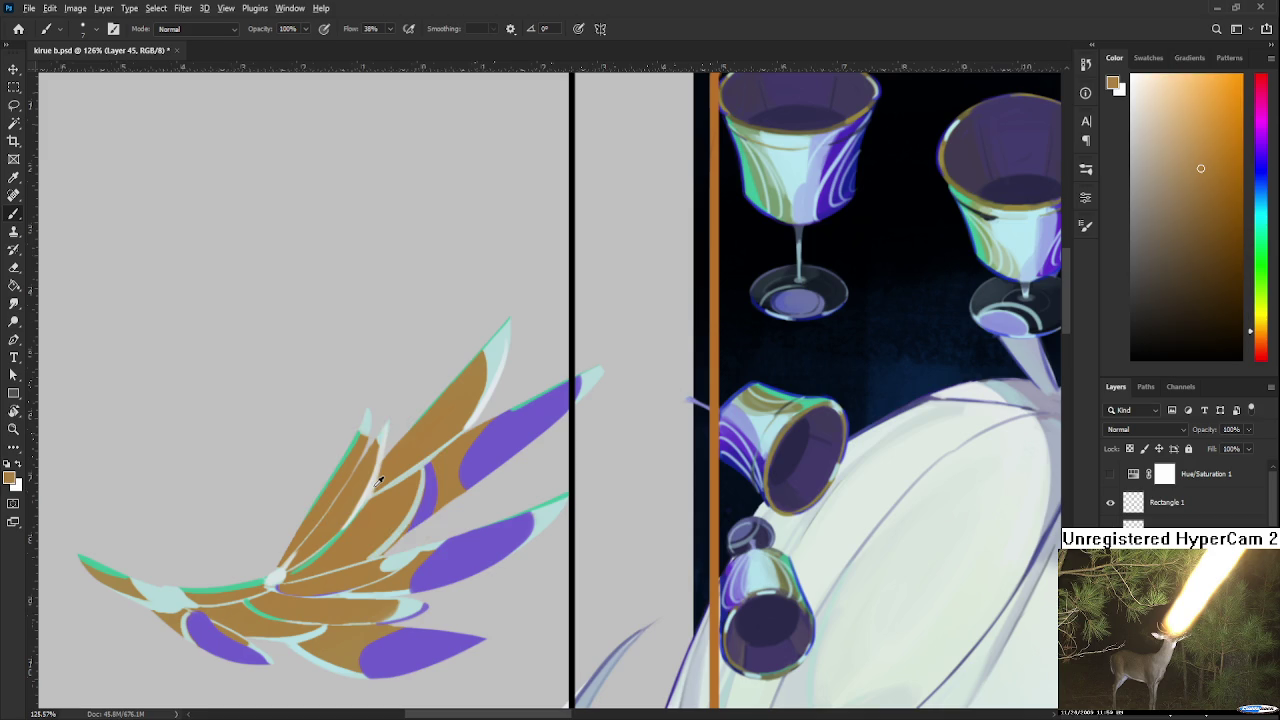
{"action": "left_click", "coordinate": [368, 490], "text": "alt"}
{"action": "left_click", "coordinate": [364, 477], "text": "alt"}
{"action": "left_click", "coordinate": [366, 490], "text": "alt"}
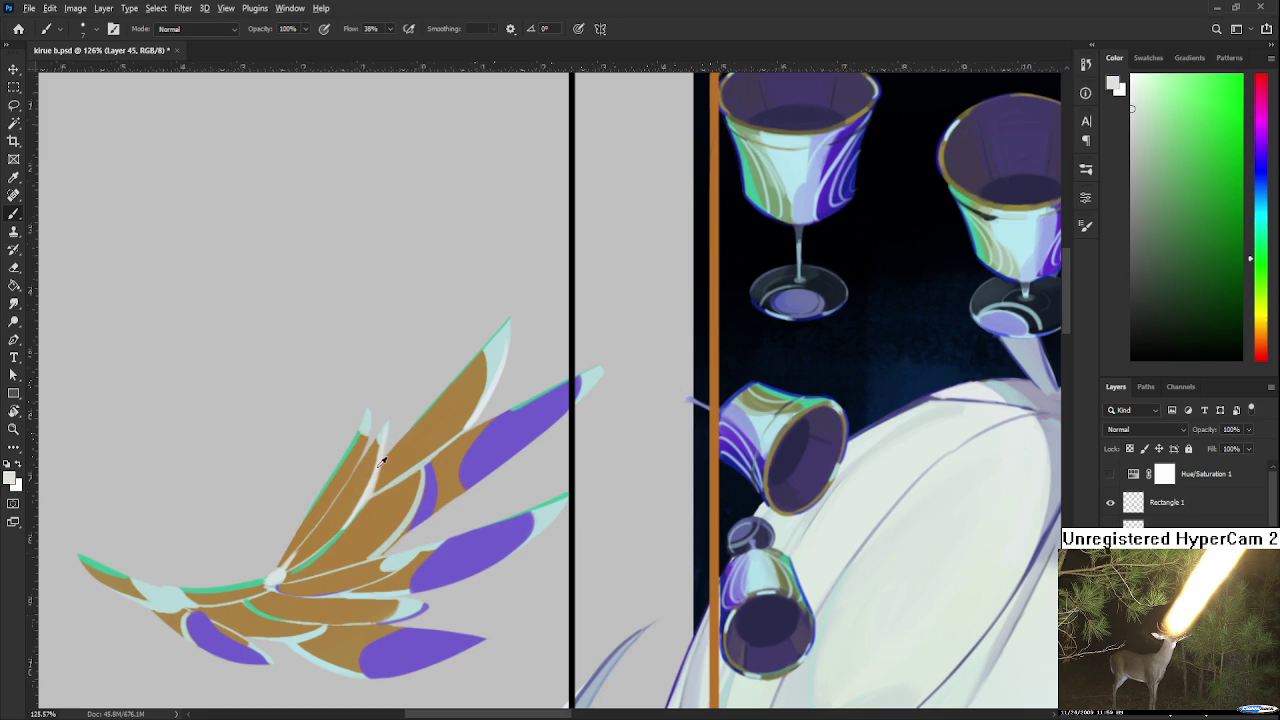
{"action": "left_click", "coordinate": [372, 478], "text": "alt"}
{"action": "left_click", "coordinate": [384, 456], "text": "alt"}
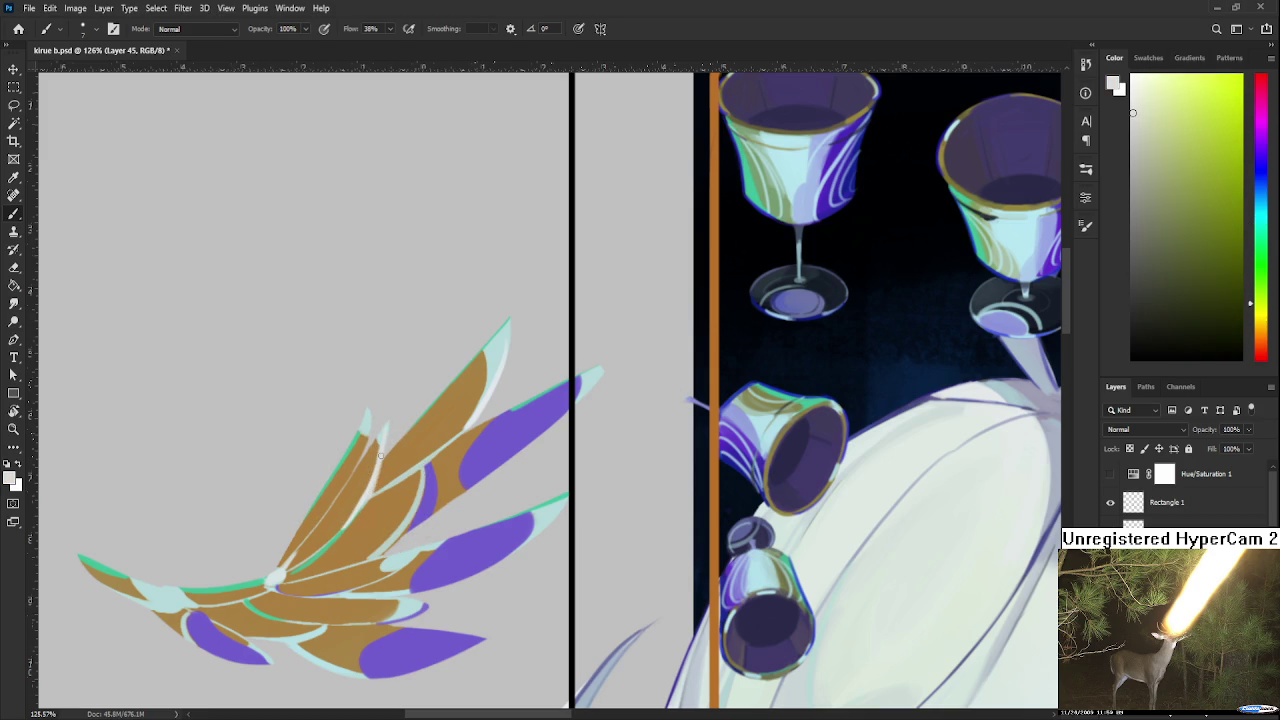
{"action": "left_click", "coordinate": [390, 424], "text": "alt"}
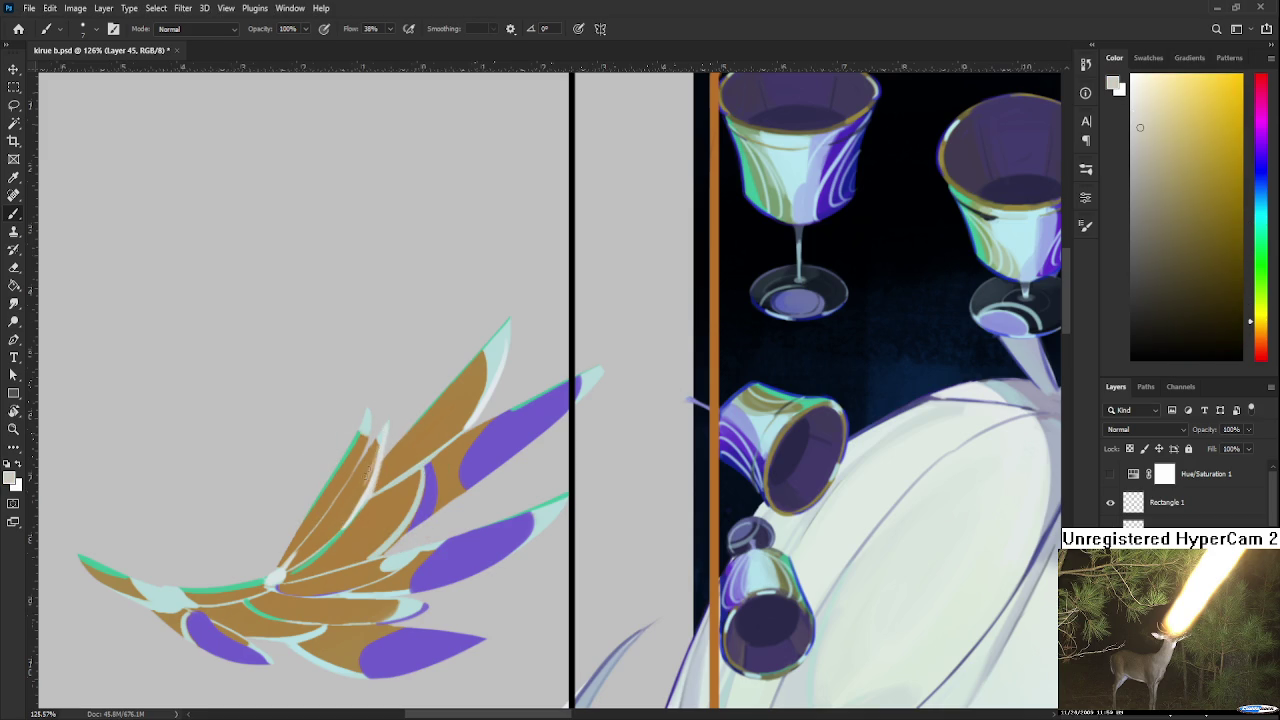
{"action": "left_click_drag", "start_coordinate": [384, 452], "coordinate": [366, 484]}
Resample the wing's brown, pan the wing right and reset the colour to black
{"action": "left_click", "coordinate": [374, 446], "text": "alt"}
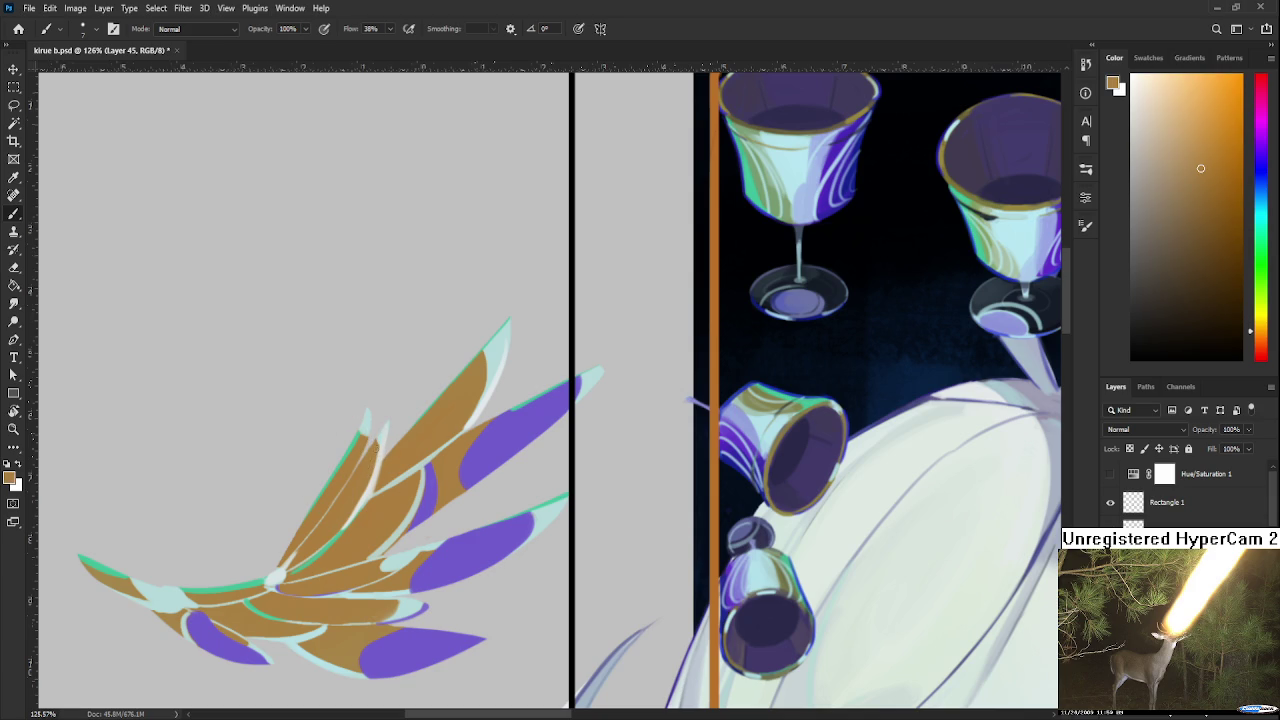
{"action": "left_click", "coordinate": [374, 448], "text": "alt"}
{"action": "left_click_drag", "start_coordinate": [368, 470], "coordinate": [600, 472]}
{"action": "key", "text": "d"}
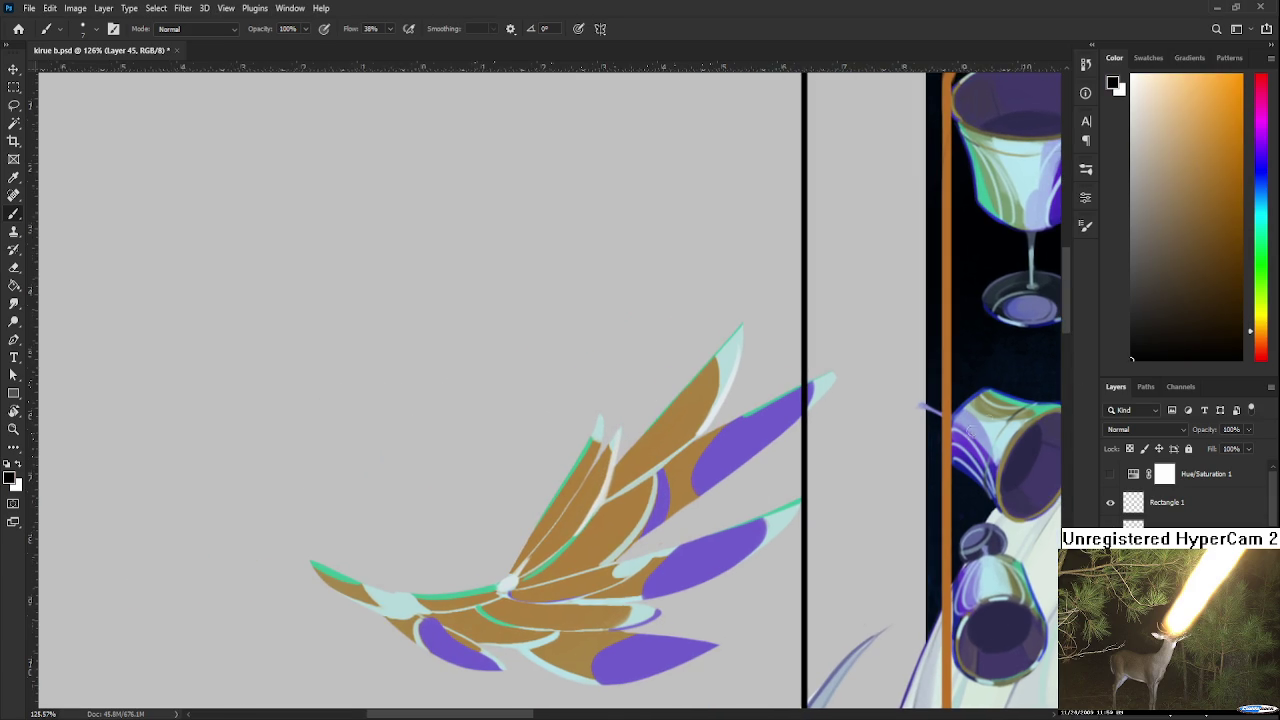
{"action": "mouse_move", "coordinate": [233, 446]}
{"action": "left_mouse_down"}
{"action": "mouse_move", "coordinate": [220, 454]}
{"action": "mouse_move", "coordinate": [436, 436]}
{"action": "mouse_move", "coordinate": [416, 422]}
{"action": "left_mouse_up"}
{"action": "key", "text": "ctrl+z"}
{"action": "left_click_drag", "start_coordinate": [204, 463], "coordinate": [428, 450]}
{"action": "mouse_move", "coordinate": [283, 420]}
{"action": "left_mouse_down"}
{"action": "mouse_move", "coordinate": [291, 466]}
{"action": "mouse_move", "coordinate": [270, 441]}
{"action": "left_mouse_up"}
{"action": "key", "text": "ctrl+z"}
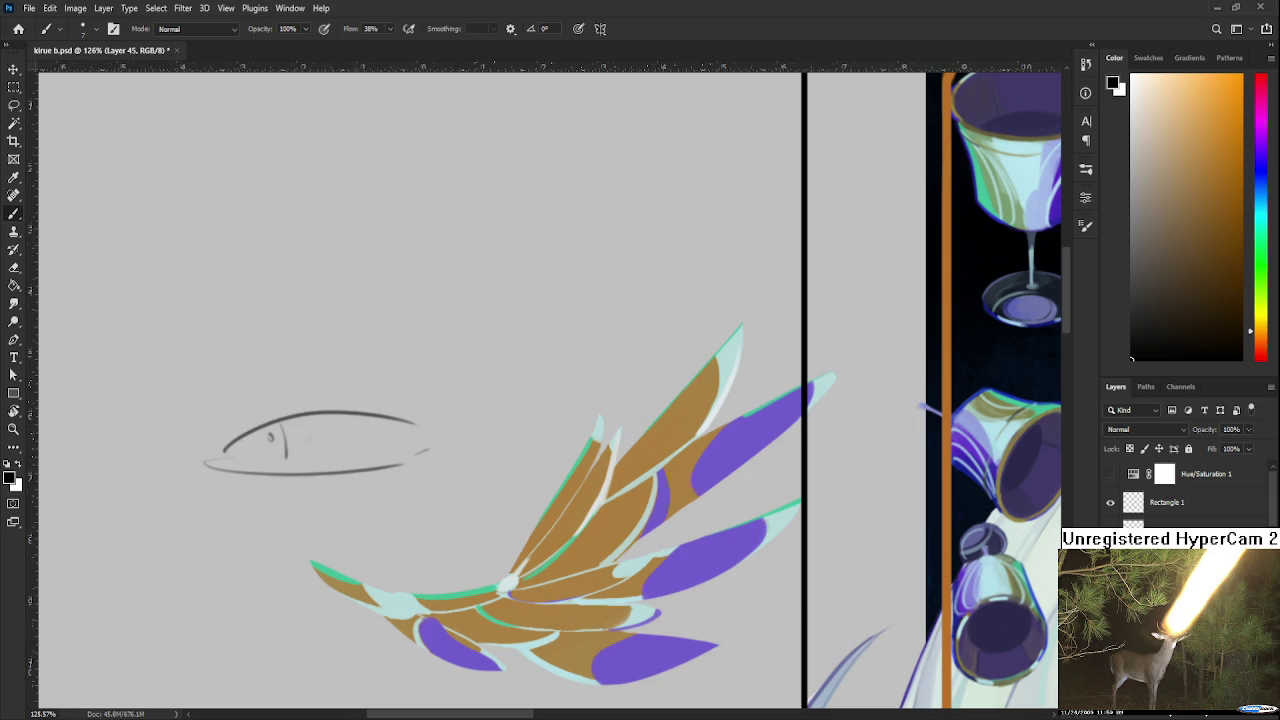
{"action": "mouse_move", "coordinate": [400, 418]}
{"action": "left_mouse_down"}
{"action": "mouse_move", "coordinate": [434, 440]}
{"action": "mouse_move", "coordinate": [481, 388]}
{"action": "mouse_move", "coordinate": [492, 458]}
{"action": "mouse_move", "coordinate": [432, 458]}
{"action": "mouse_move", "coordinate": [462, 458]}
{"action": "mouse_move", "coordinate": [463, 424]}
{"action": "mouse_move", "coordinate": [388, 437]}
{"action": "mouse_move", "coordinate": [390, 420]}
{"action": "left_mouse_up"}
{"action": "key", "text": "ctrl+z"}
{"action": "key", "text": "ctrl+z"}
{"action": "left_click_drag", "start_coordinate": [298, 455], "coordinate": [300, 514]}
{"action": "key", "text": "ctrl+z"}
{"action": "mouse_move", "coordinate": [298, 442]}
{"action": "left_mouse_down"}
{"action": "mouse_move", "coordinate": [300, 474]}
{"action": "mouse_move", "coordinate": [372, 448]}
{"action": "mouse_move", "coordinate": [378, 466]}
{"action": "mouse_move", "coordinate": [410, 462]}
{"action": "left_mouse_up"}
{"action": "key", "text": "ctrl+z"}
{"action": "left_click_drag", "start_coordinate": [310, 462], "coordinate": [316, 494]}
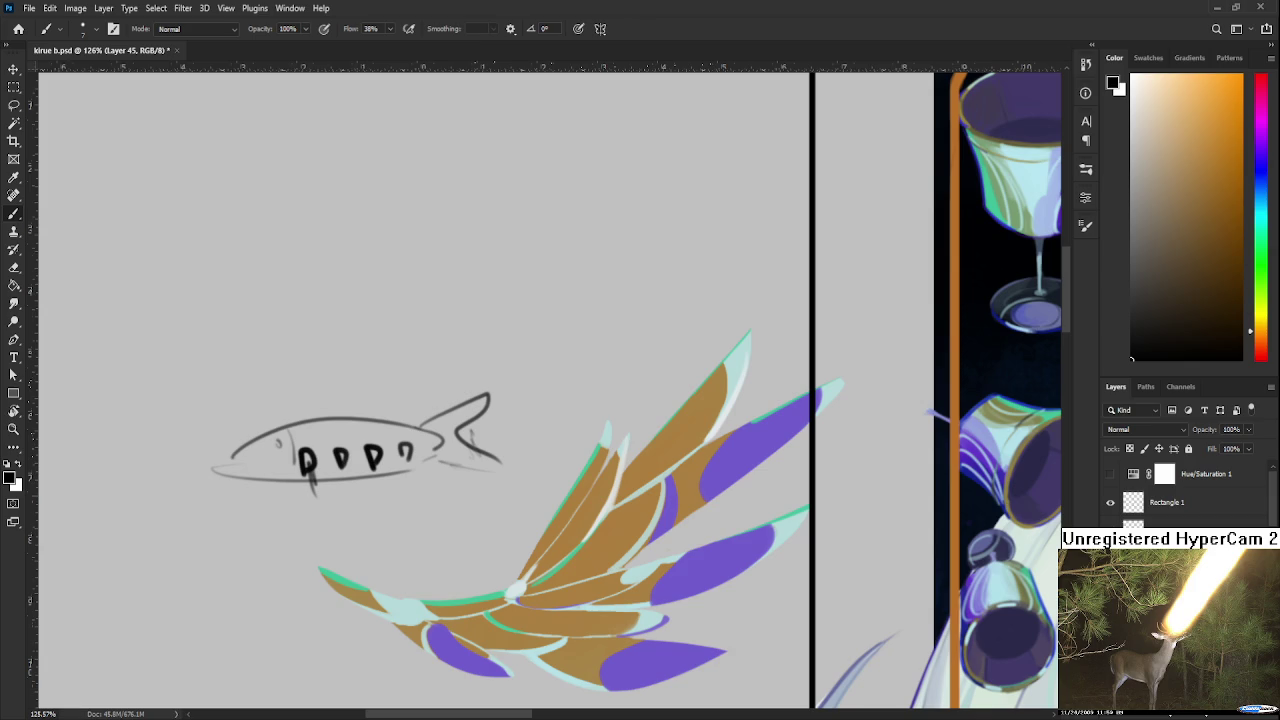
{"action": "scroll", "coordinate": [325, 505], "scroll_direction": "down", "scroll_amount": 2}
{"action": "scroll", "coordinate": [325, 505], "scroll_direction": "down", "scroll_amount": 2}
{"action": "scroll", "coordinate": [322, 503], "scroll_direction": "up", "scroll_amount": 2}
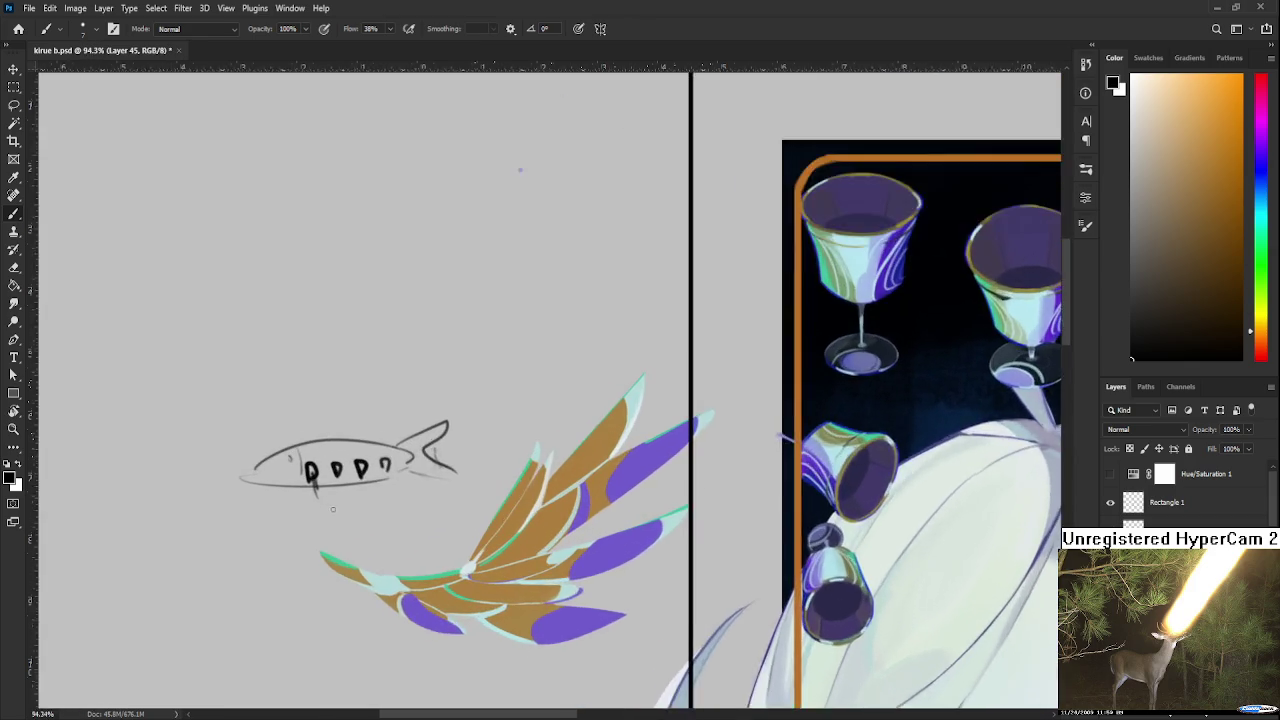
{"action": "scroll", "coordinate": [330, 505], "scroll_direction": "up", "scroll_amount": 2}
{"action": "scroll", "coordinate": [306, 471], "scroll_direction": "up", "scroll_amount": 1}
{"action": "mouse_move", "coordinate": [267, 533]}
{"action": "left_mouse_down"}
{"action": "mouse_move", "coordinate": [285, 451]}
{"action": "mouse_move", "coordinate": [298, 487]}
{"action": "mouse_move", "coordinate": [300, 455]}
{"action": "mouse_move", "coordinate": [177, 512]}
{"action": "mouse_move", "coordinate": [176, 548]}
{"action": "mouse_move", "coordinate": [185, 517]}
{"action": "mouse_move", "coordinate": [168, 476]}
{"action": "left_mouse_up"}
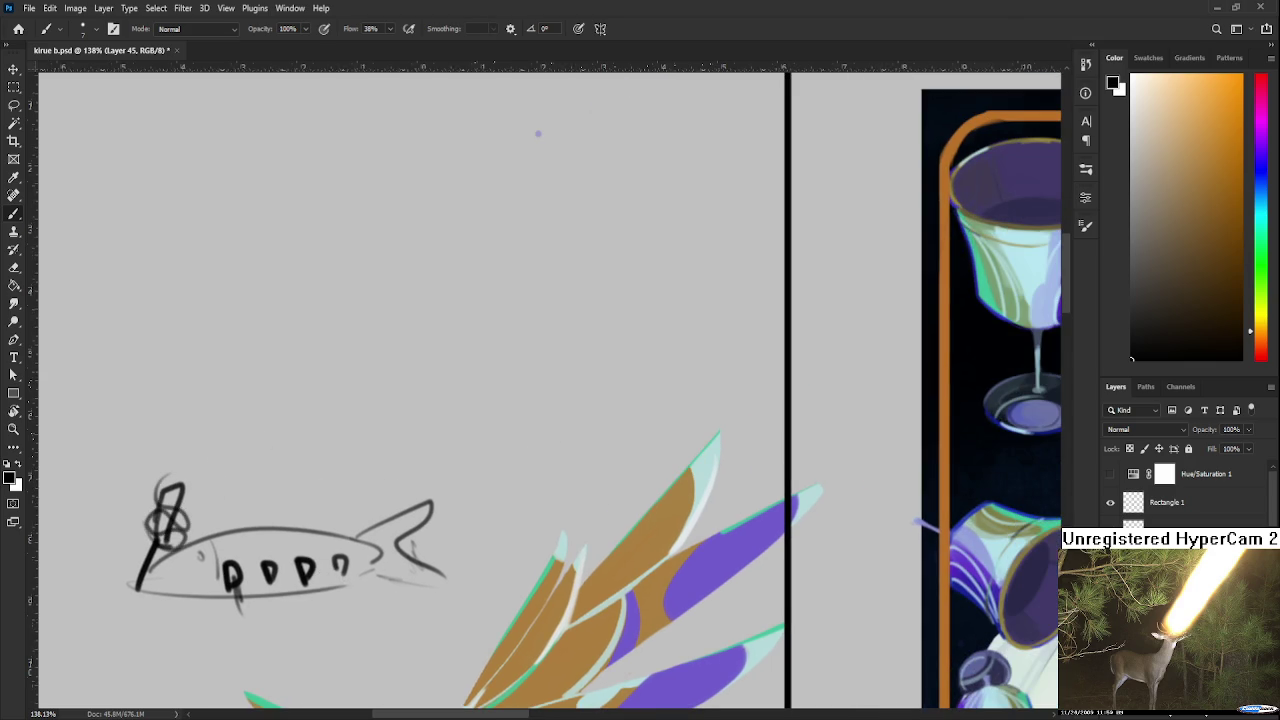
{"action": "scroll", "coordinate": [538, 133], "scroll_direction": "down", "scroll_amount": 3}
{"action": "scroll", "coordinate": [466, 214], "scroll_direction": "down", "scroll_amount": 2}
{"action": "scroll", "coordinate": [414, 286], "scroll_direction": "up", "scroll_amount": 1}
{"action": "key", "text": "l"}
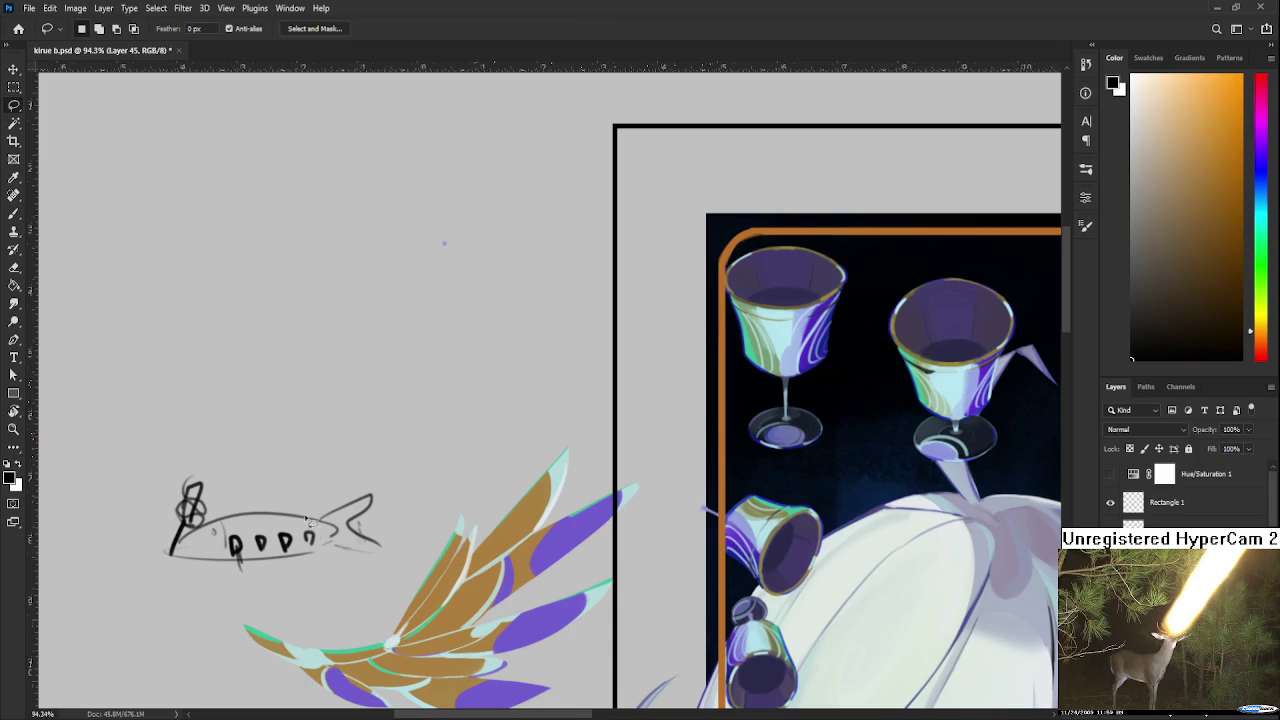
{"action": "mouse_move", "coordinate": [270, 452]}
{"action": "left_mouse_down"}
{"action": "mouse_move", "coordinate": [268, 594]}
{"action": "mouse_move", "coordinate": [404, 436]}
{"action": "left_mouse_up"}
{"action": "key", "text": "Delete"}
{"action": "left_click_drag", "start_coordinate": [410, 482], "coordinate": [392, 552]}
{"action": "key", "text": "ctrl+d"}
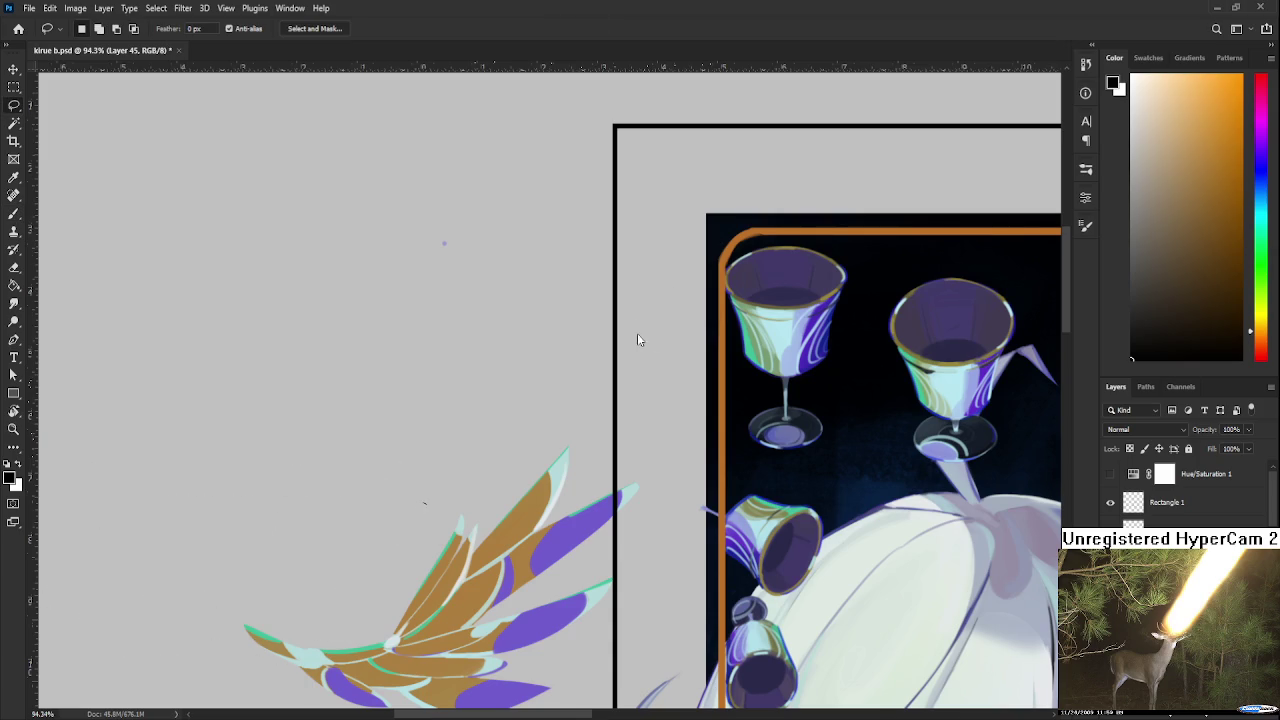
{"action": "scroll", "coordinate": [622, 279], "scroll_direction": "up", "scroll_amount": 3}
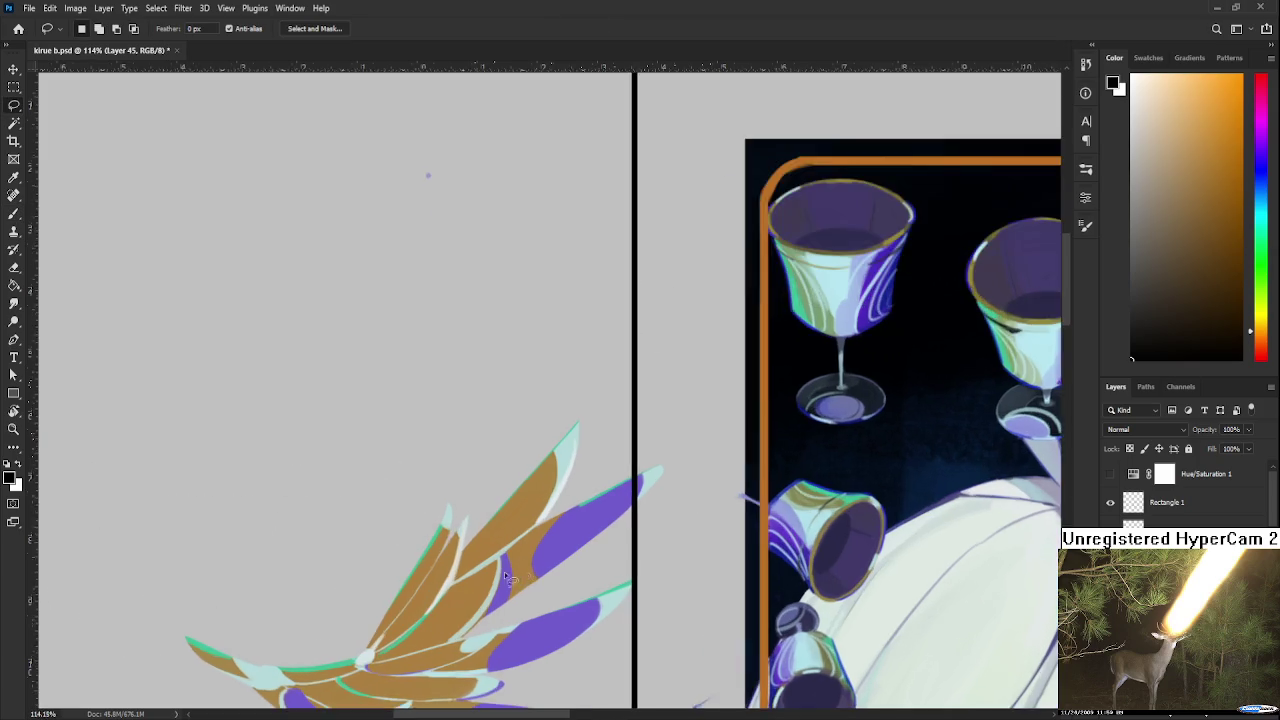
Zoom in on the wing and sample its light cyan with the Brush
{"action": "scroll", "coordinate": [437, 466], "scroll_direction": "up", "scroll_amount": 2}
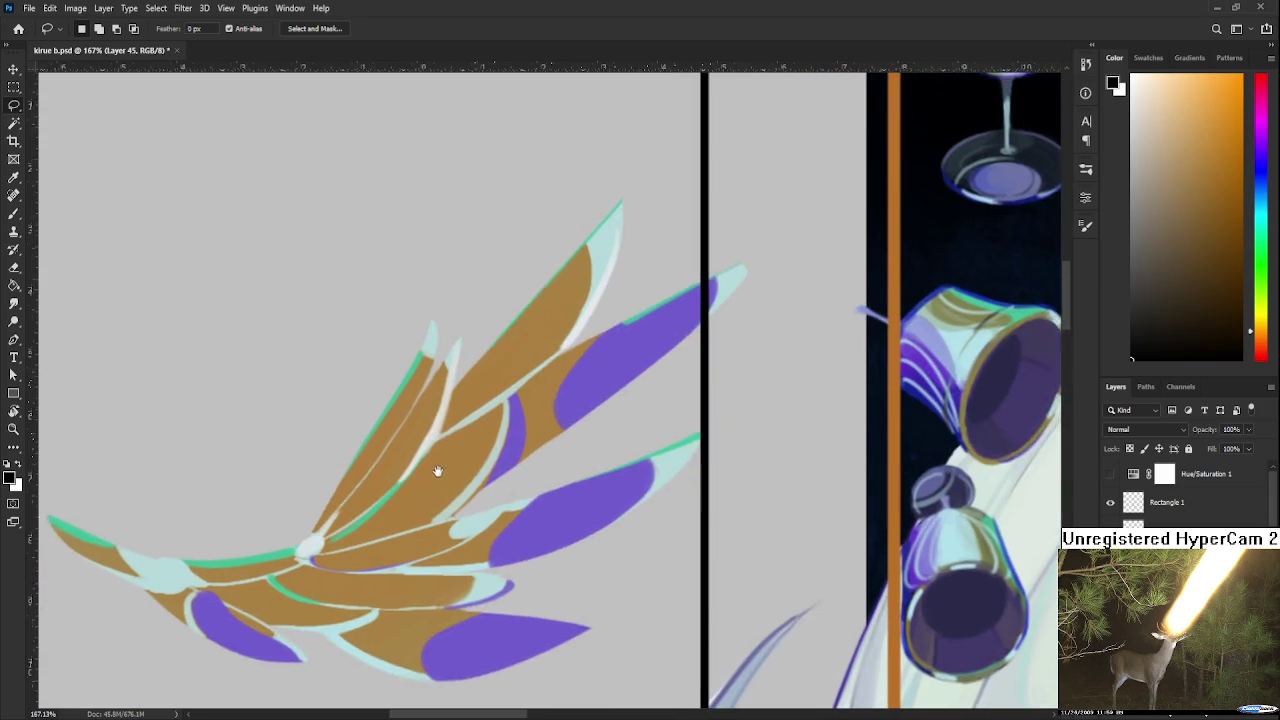
{"action": "key", "text": "b"}
{"action": "left_click", "coordinate": [428, 500], "text": "alt"}
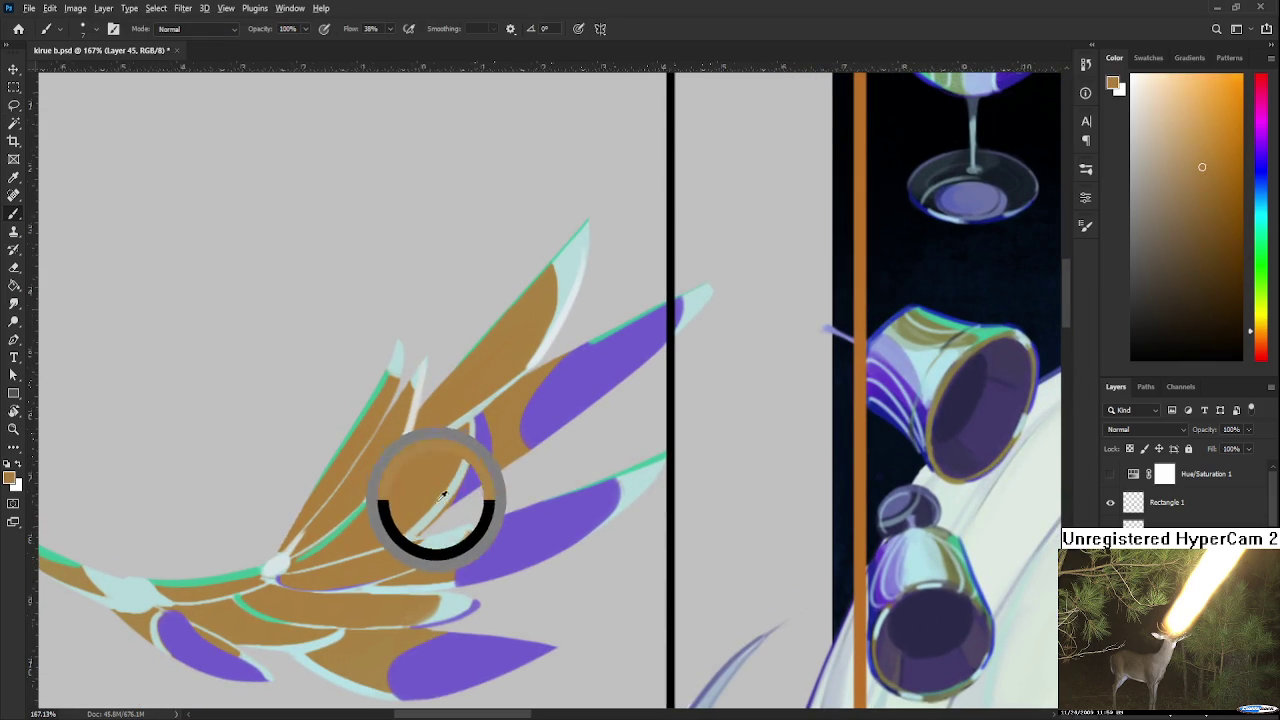
{"action": "left_click", "coordinate": [443, 540], "text": "alt"}
{"action": "left_click_drag", "start_coordinate": [443, 540], "coordinate": [453, 532]}
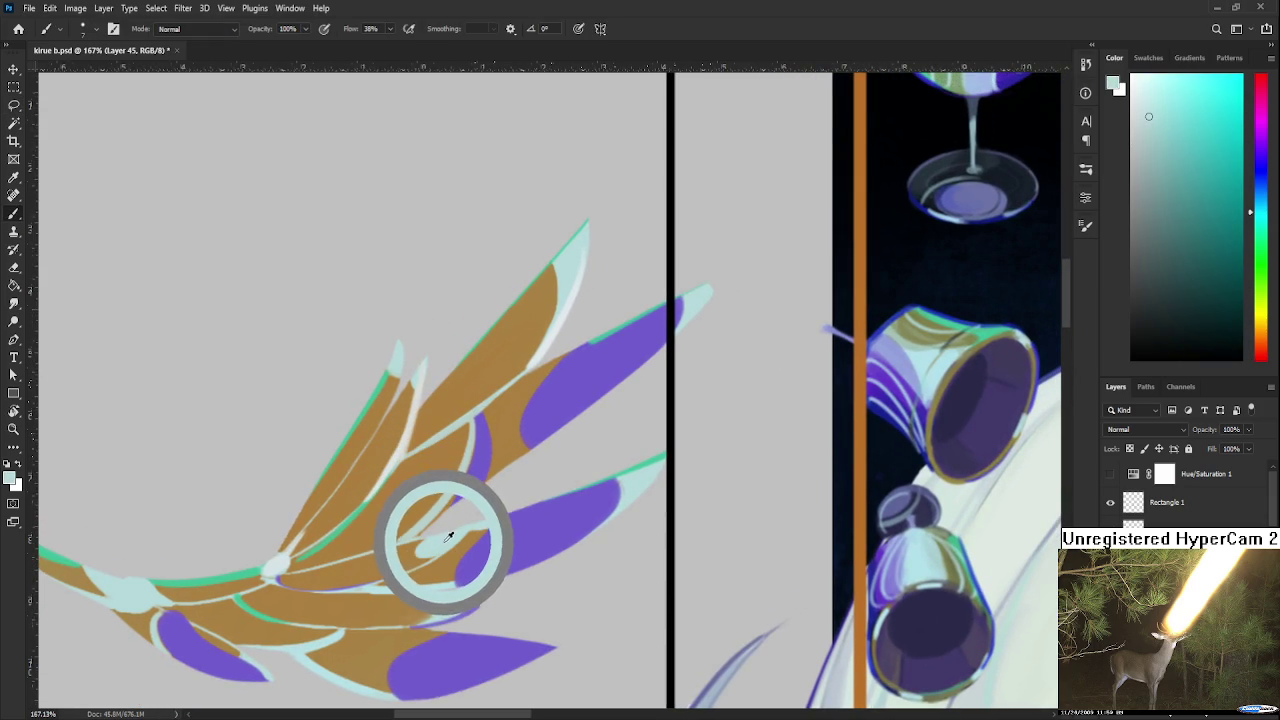
{"action": "left_click_drag", "start_coordinate": [453, 532], "coordinate": [448, 526]}
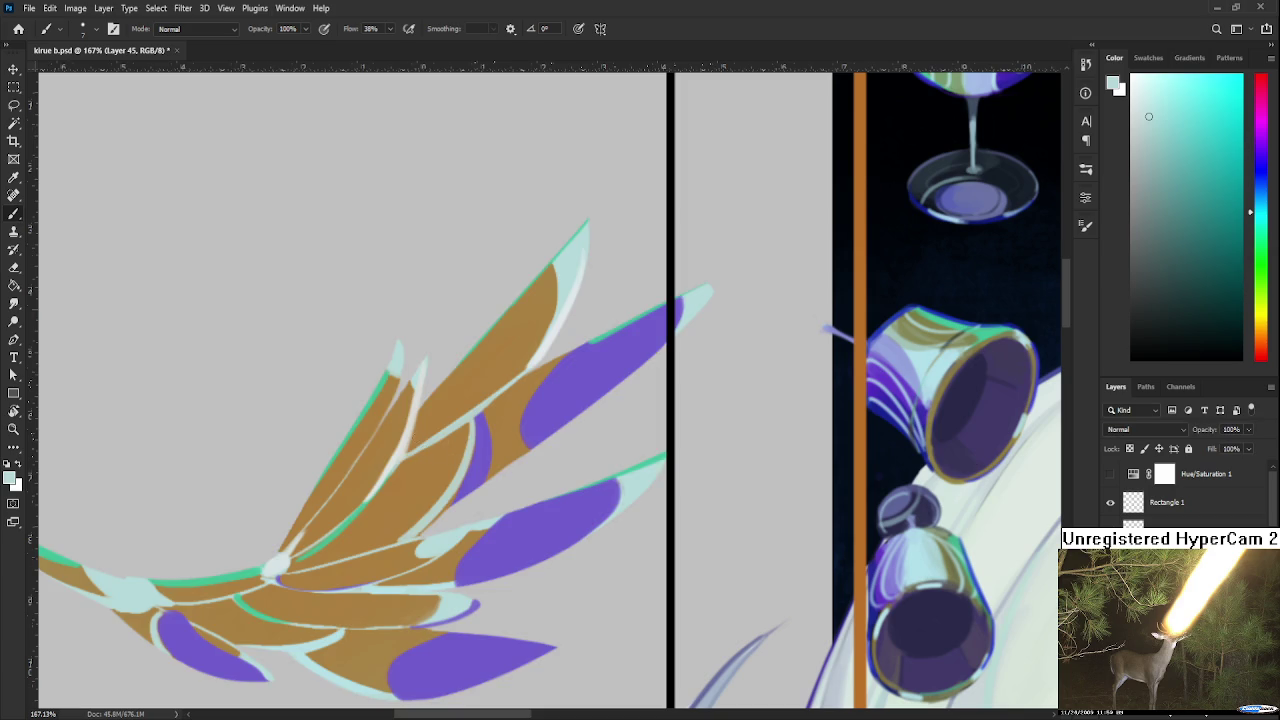
Paint the wing's brown over the pale feather stripe
{"action": "left_click", "coordinate": [406, 440], "text": "alt"}
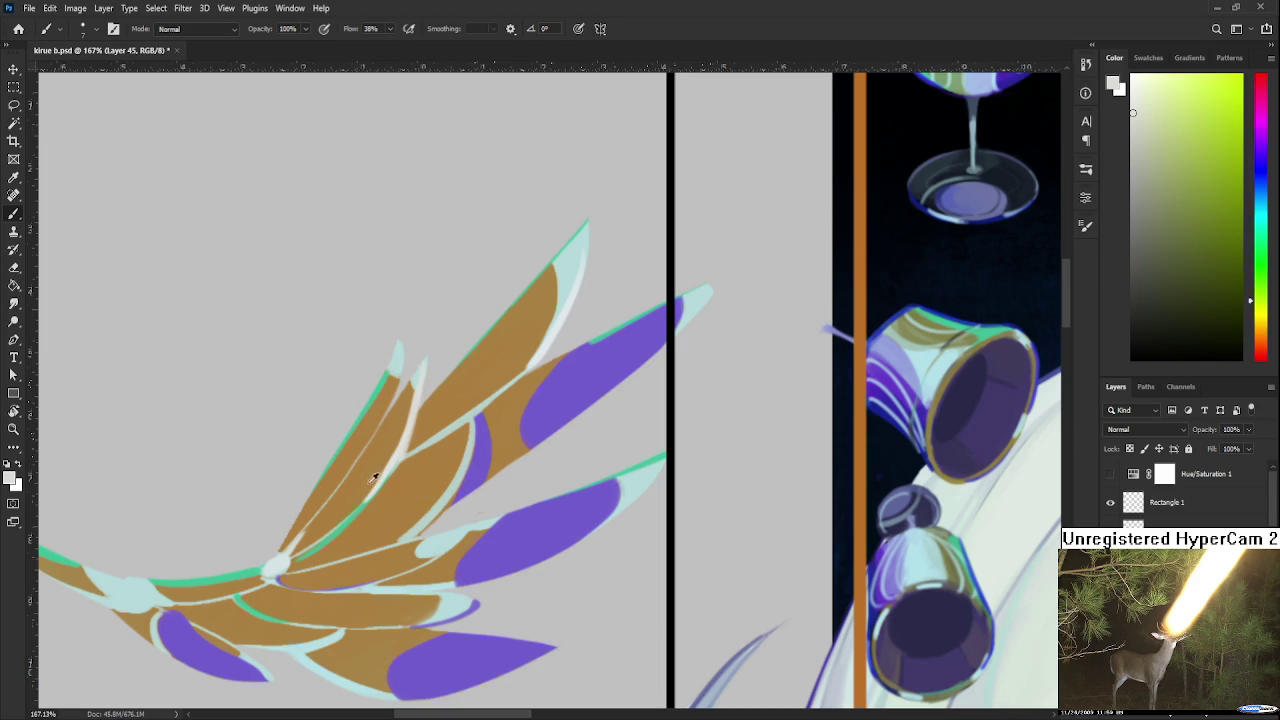
{"action": "left_click", "coordinate": [385, 442], "text": "alt"}
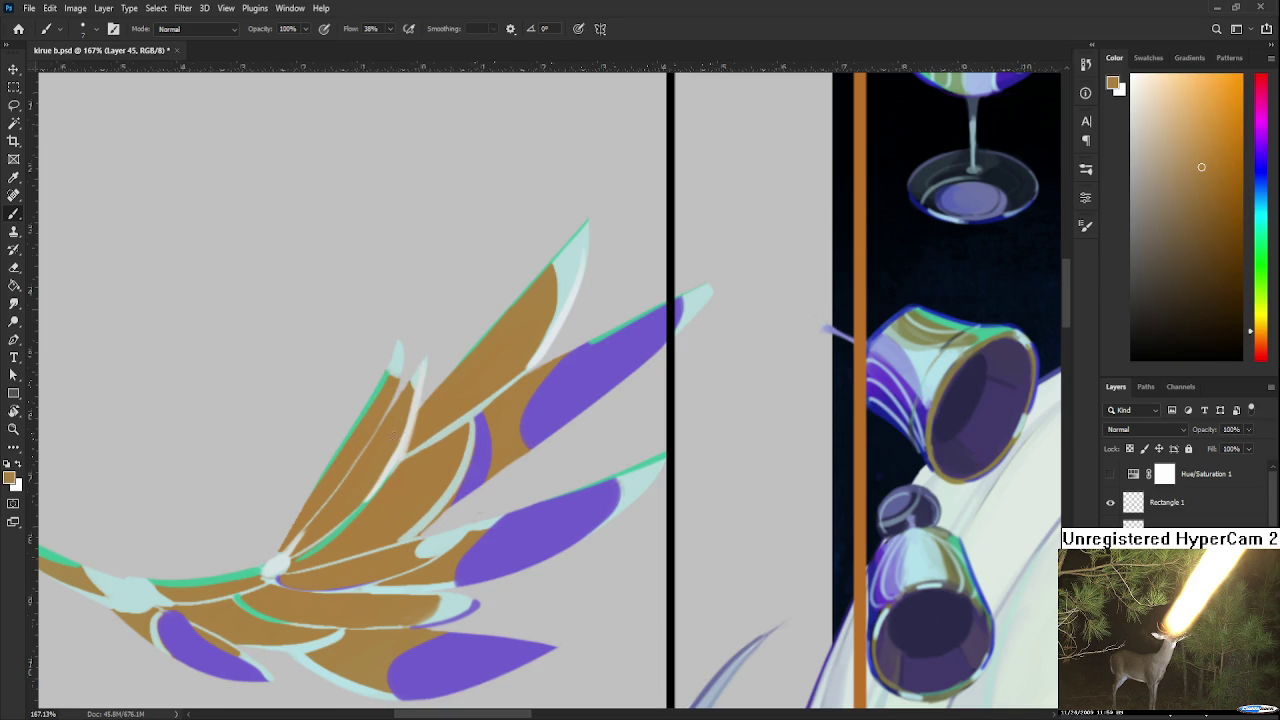
{"action": "left_click_drag", "start_coordinate": [395, 435], "coordinate": [372, 498]}
{"action": "left_click", "coordinate": [405, 422], "text": "alt"}
Resample wing colours, ending on a pale near-white, and adjust the zoom
{"action": "left_click", "coordinate": [405, 425], "text": "alt"}
{"action": "left_click", "coordinate": [392, 440], "text": "alt"}
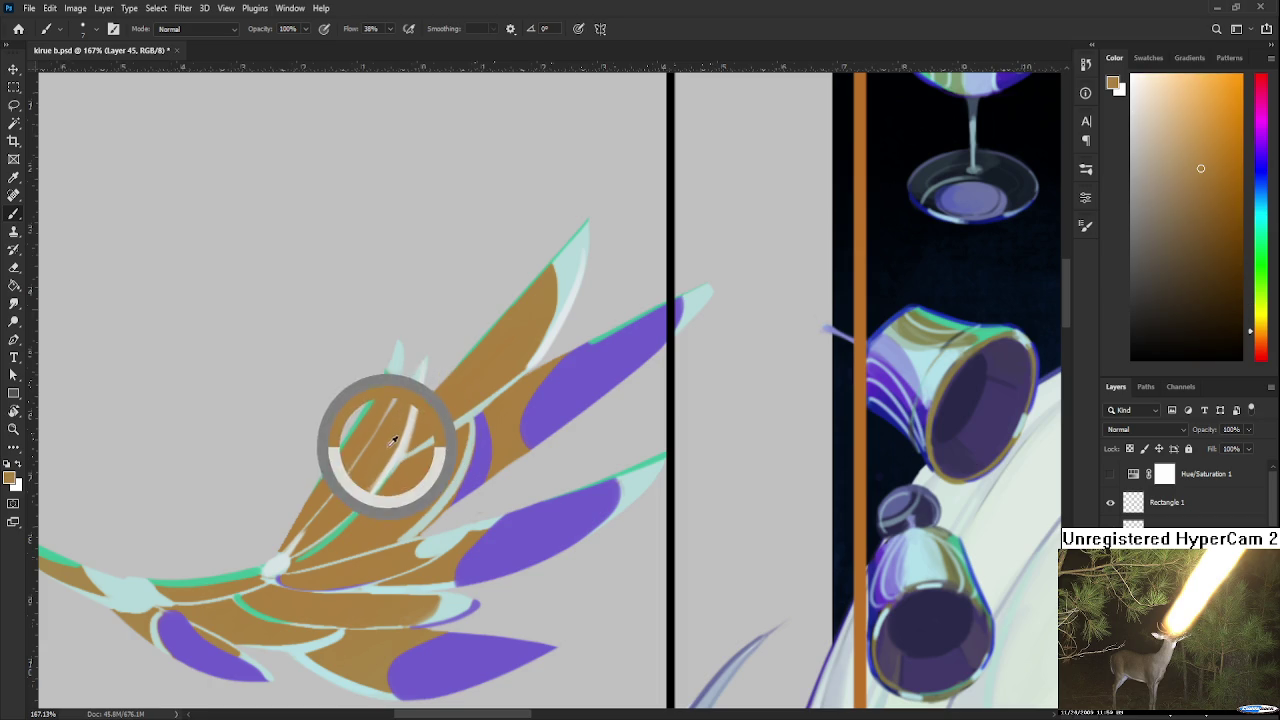
{"action": "left_click", "coordinate": [384, 458], "text": "alt"}
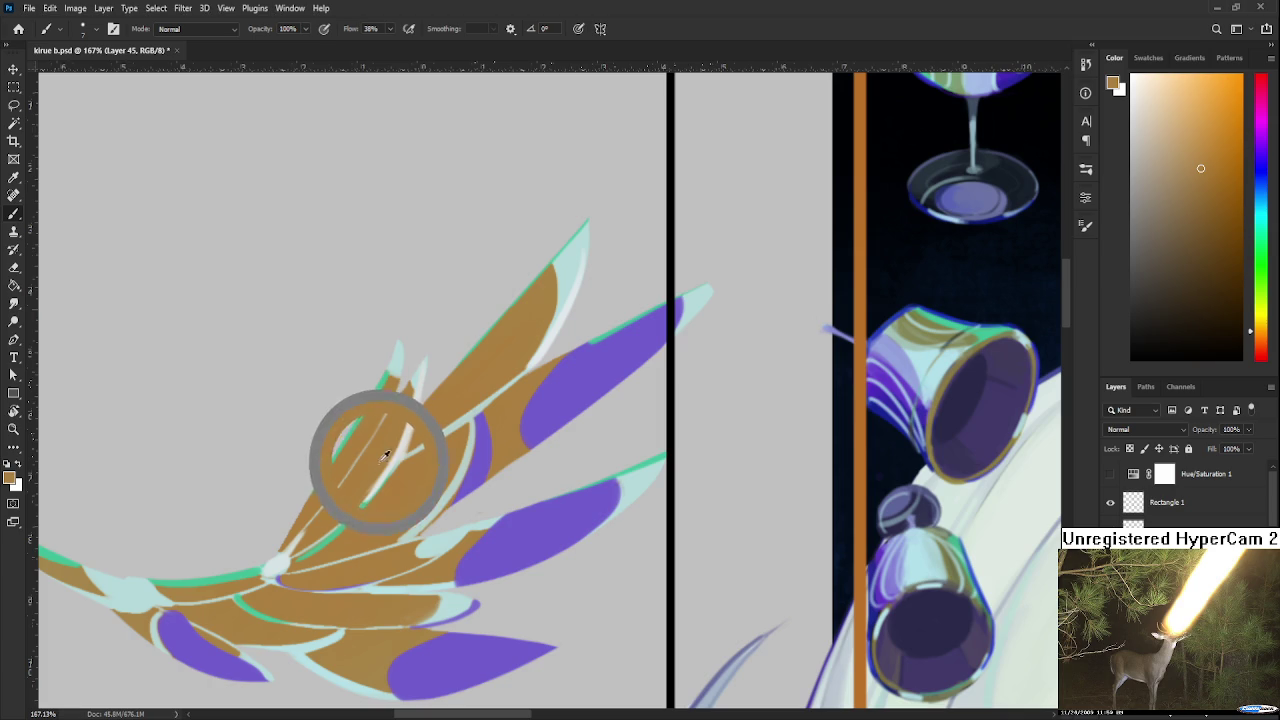
{"action": "left_click", "coordinate": [405, 440], "text": "alt"}
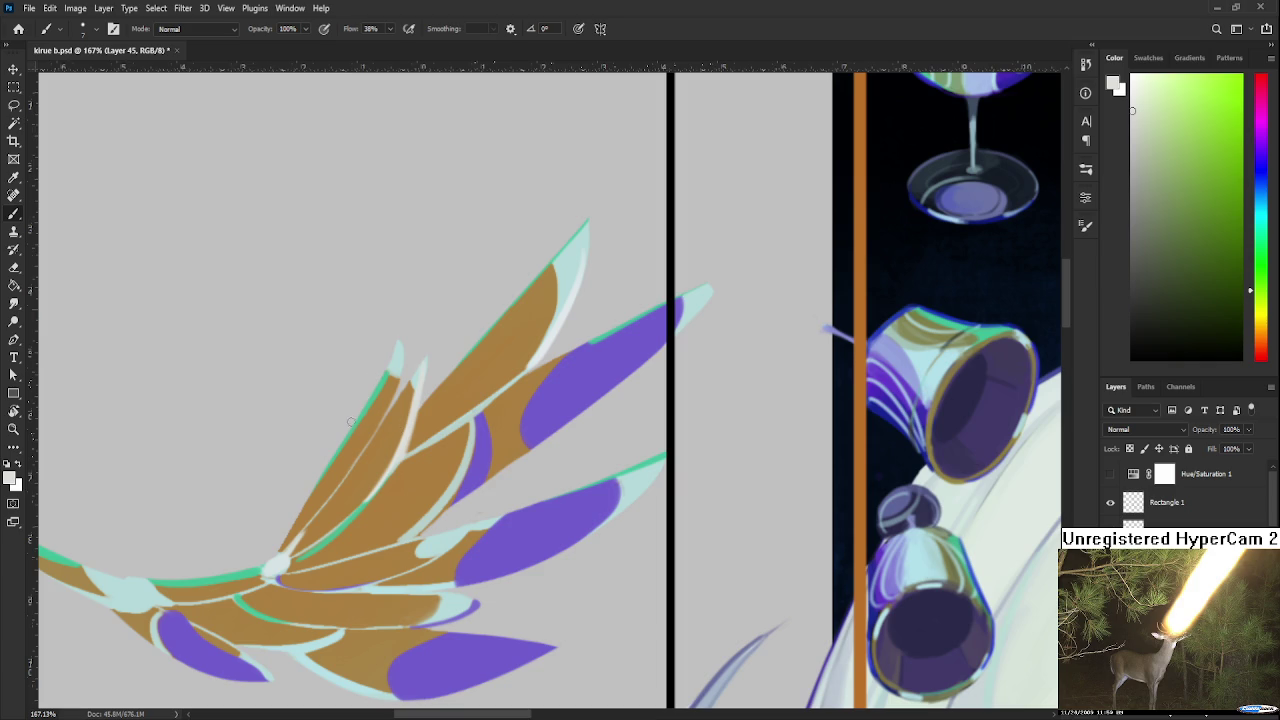
{"action": "scroll", "coordinate": [357, 510], "scroll_direction": "down", "scroll_amount": 1}
{"action": "scroll", "coordinate": [357, 510], "scroll_direction": "down", "scroll_amount": 3}
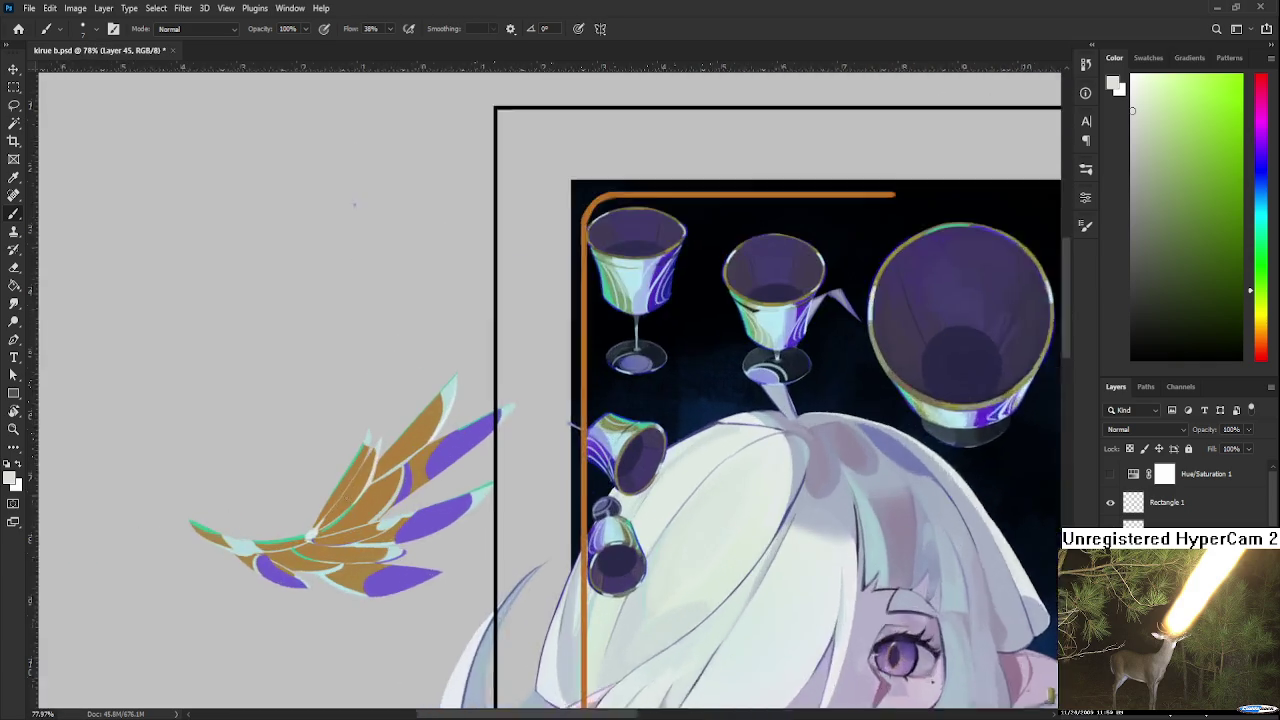
{"action": "scroll", "coordinate": [320, 525], "scroll_direction": "up", "scroll_amount": 3}
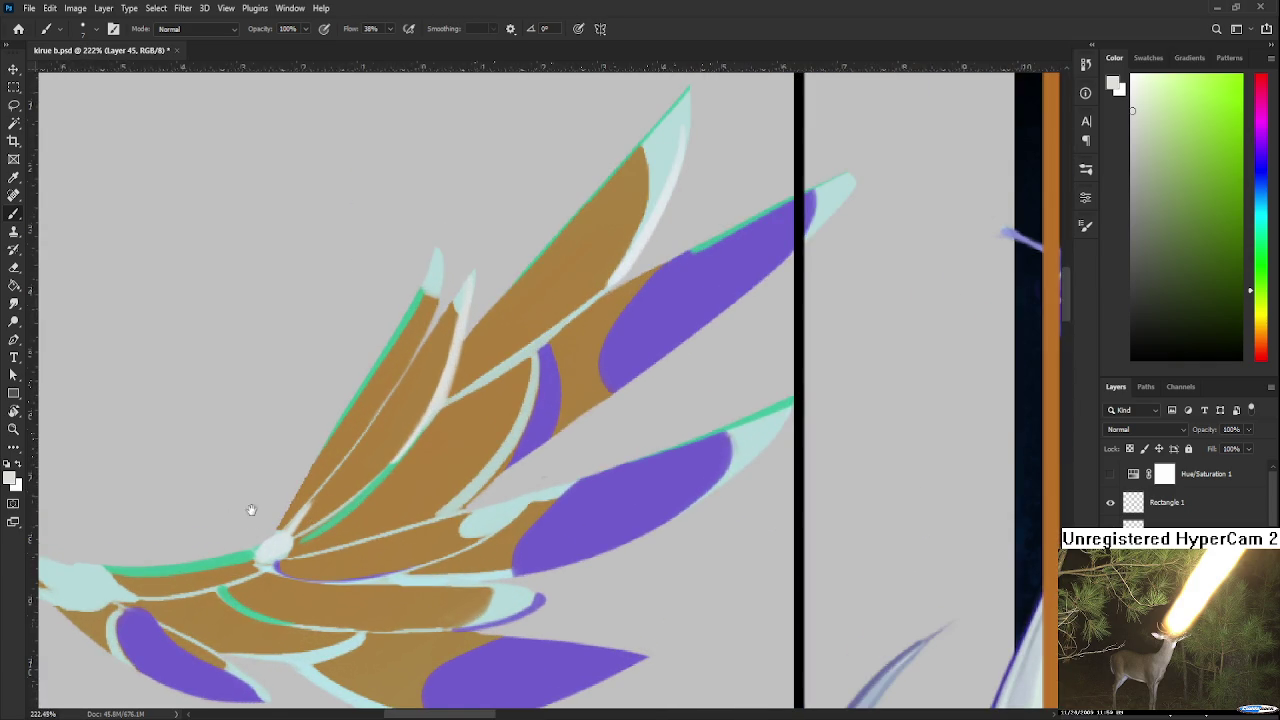
Pan across the enlarged wing to reach the feather edges being refined
{"action": "left_click_drag", "start_coordinate": [243, 500], "coordinate": [301, 526]}
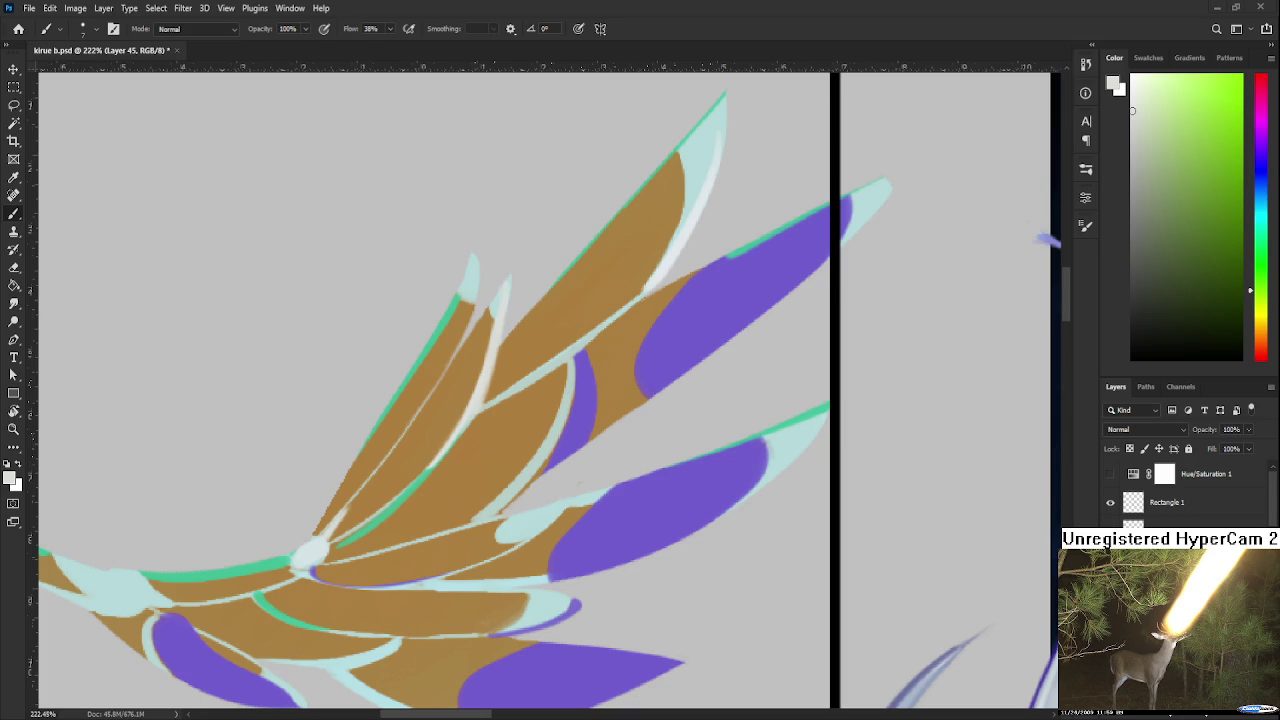
{"action": "scroll", "coordinate": [559, 561], "scroll_direction": "down", "scroll_amount": 2}
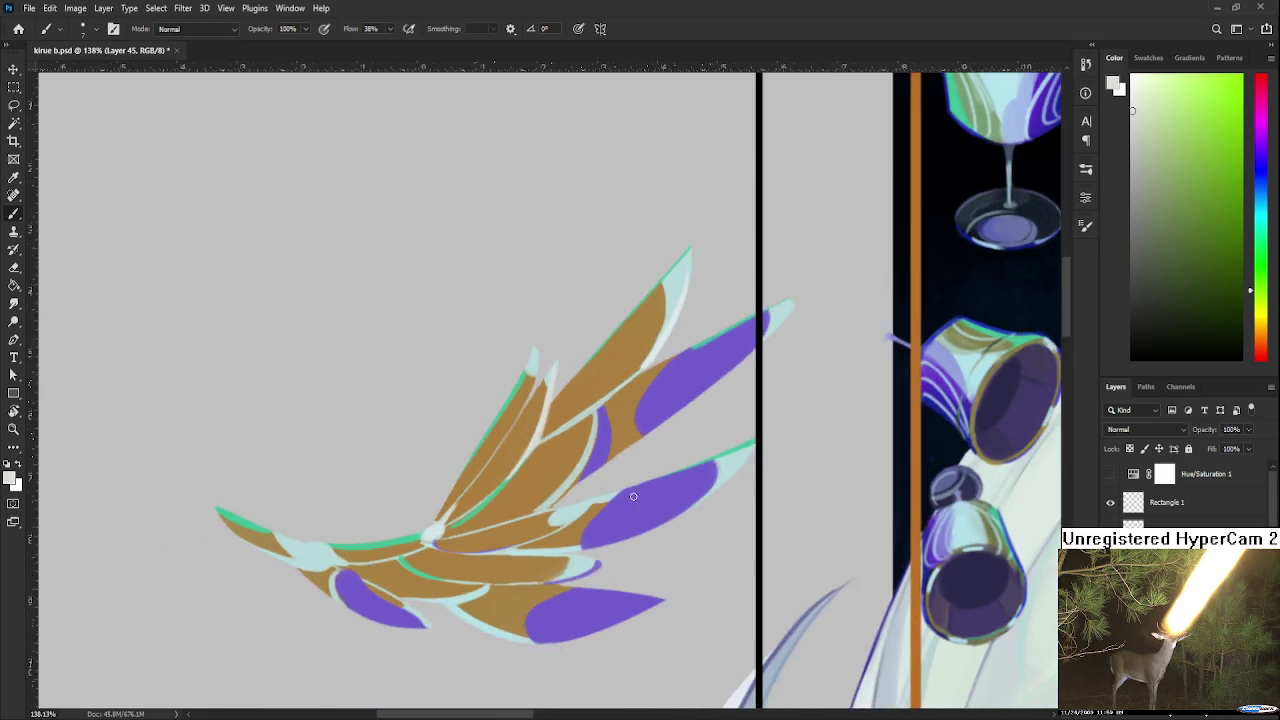
Sample the wing's purple, pale cyan, near-white and grey background colours
{"action": "scroll", "coordinate": [600, 525], "scroll_direction": "down", "scroll_amount": 2}
{"action": "scroll", "coordinate": [630, 491], "scroll_direction": "down", "scroll_amount": 2}
{"action": "scroll", "coordinate": [630, 491], "scroll_direction": "up", "scroll_amount": 2}
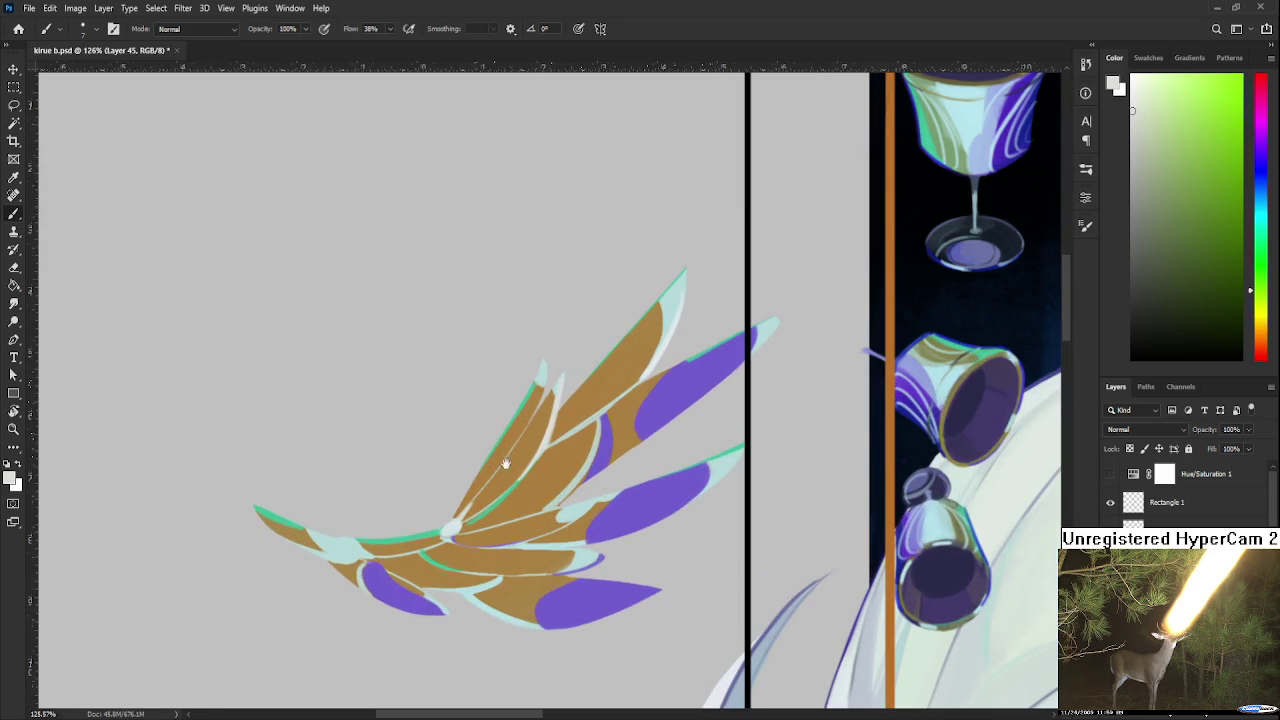
{"action": "scroll", "coordinate": [616, 490], "scroll_direction": "up", "scroll_amount": 1}
{"action": "left_click", "coordinate": [480, 409], "text": "alt"}
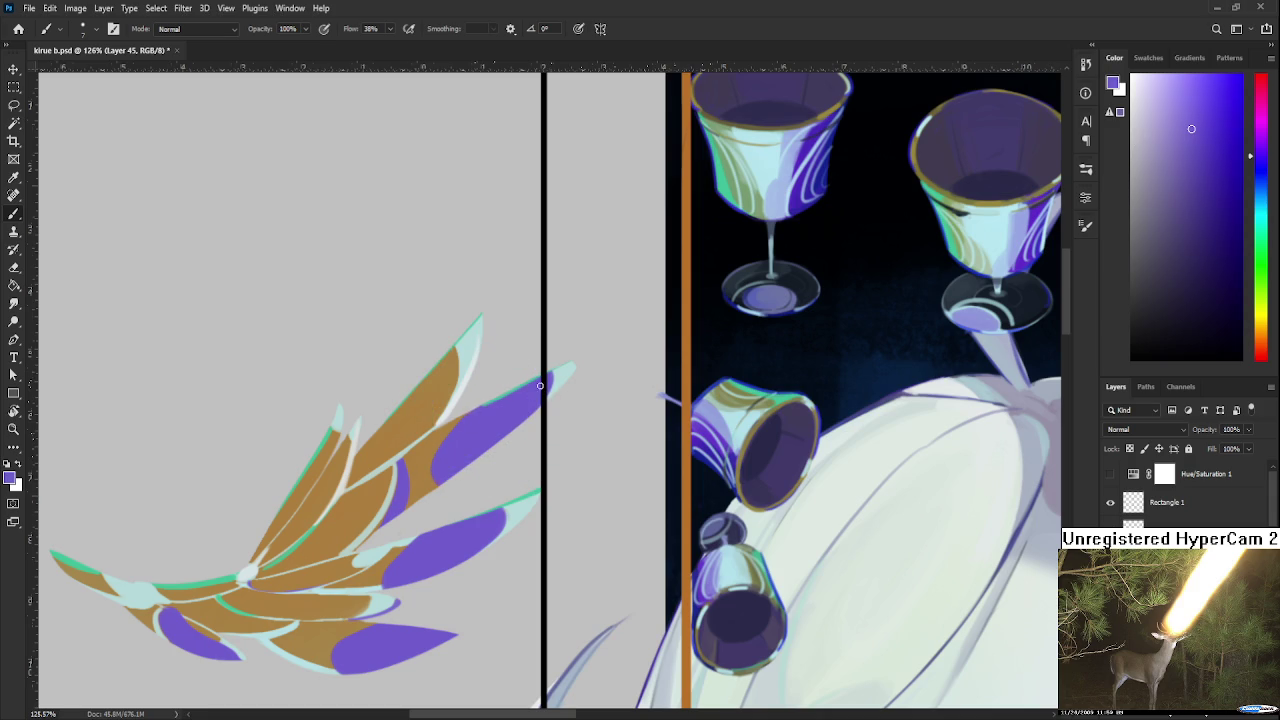
{"action": "left_click", "coordinate": [561, 375], "text": "alt"}
{"action": "left_click", "coordinate": [524, 393], "text": "alt"}
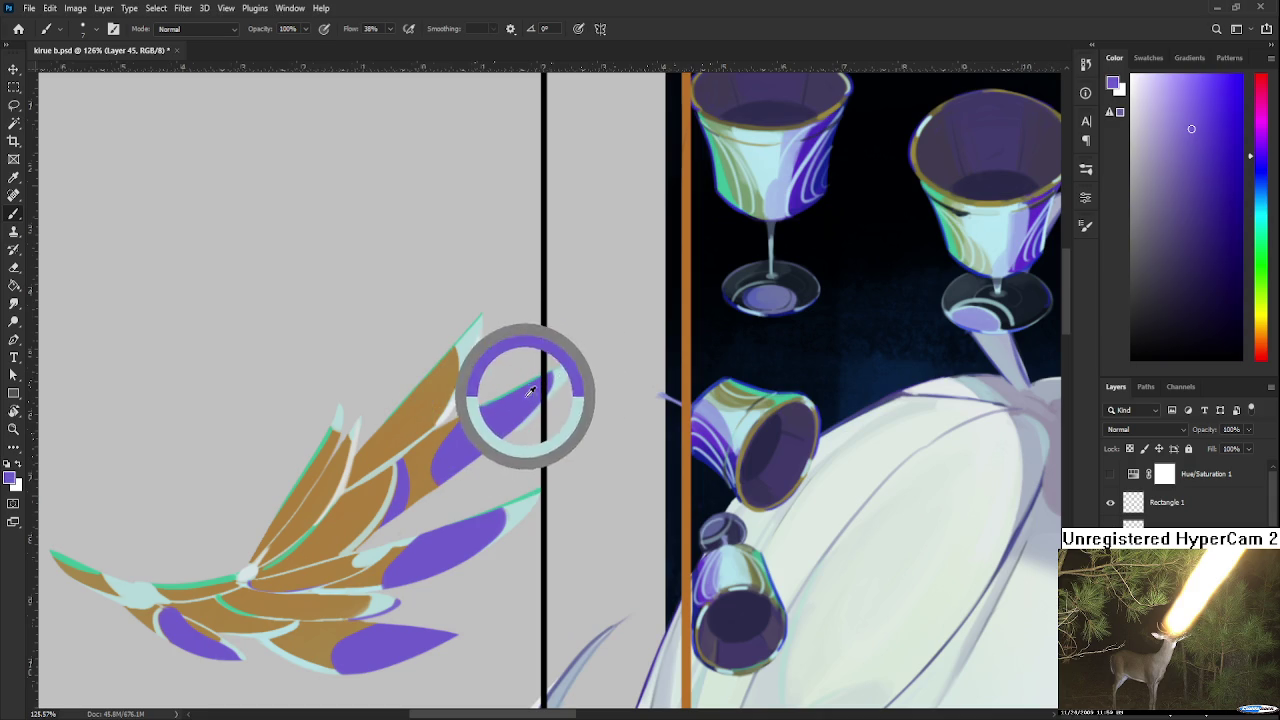
{"action": "left_click", "coordinate": [465, 365], "text": "alt"}
{"action": "left_click", "coordinate": [457, 371], "text": "alt"}
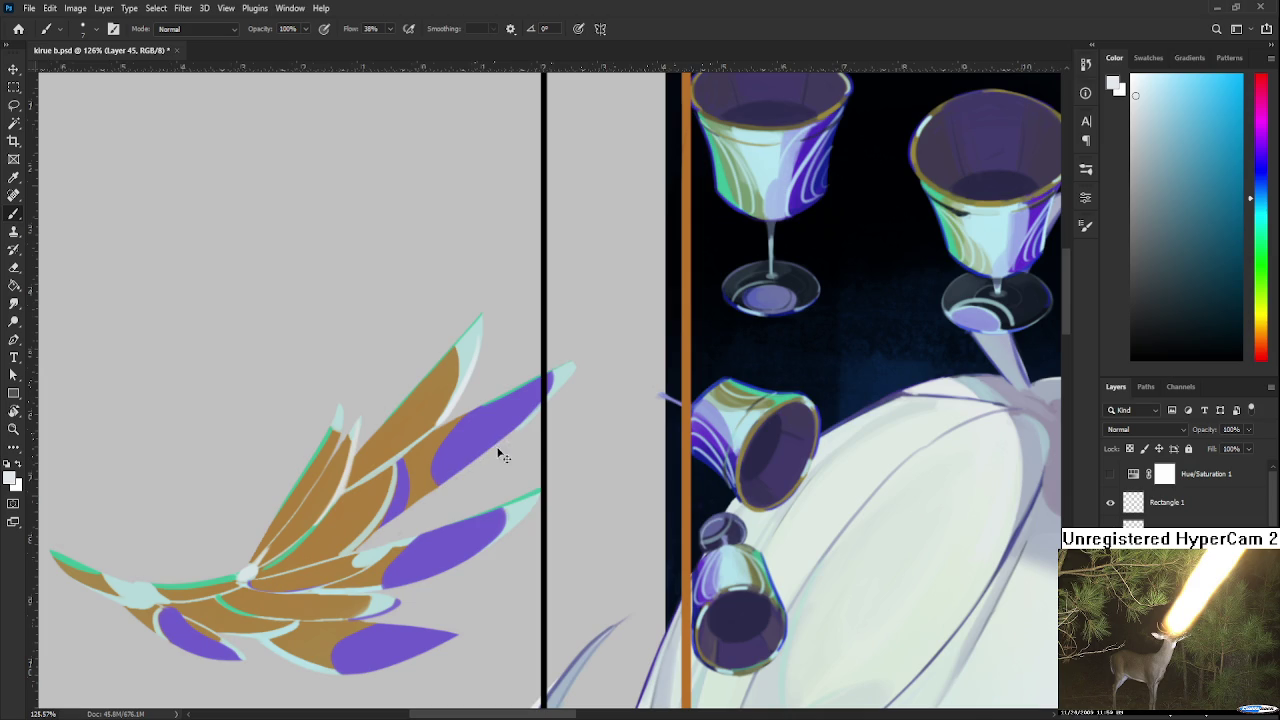
{"action": "left_click", "coordinate": [550, 403], "text": "alt"}
{"action": "left_click", "coordinate": [514, 405], "text": "alt"}
Rotate the canvas view around the wing and sample the stripe's mint green
{"action": "key", "text": "e"}
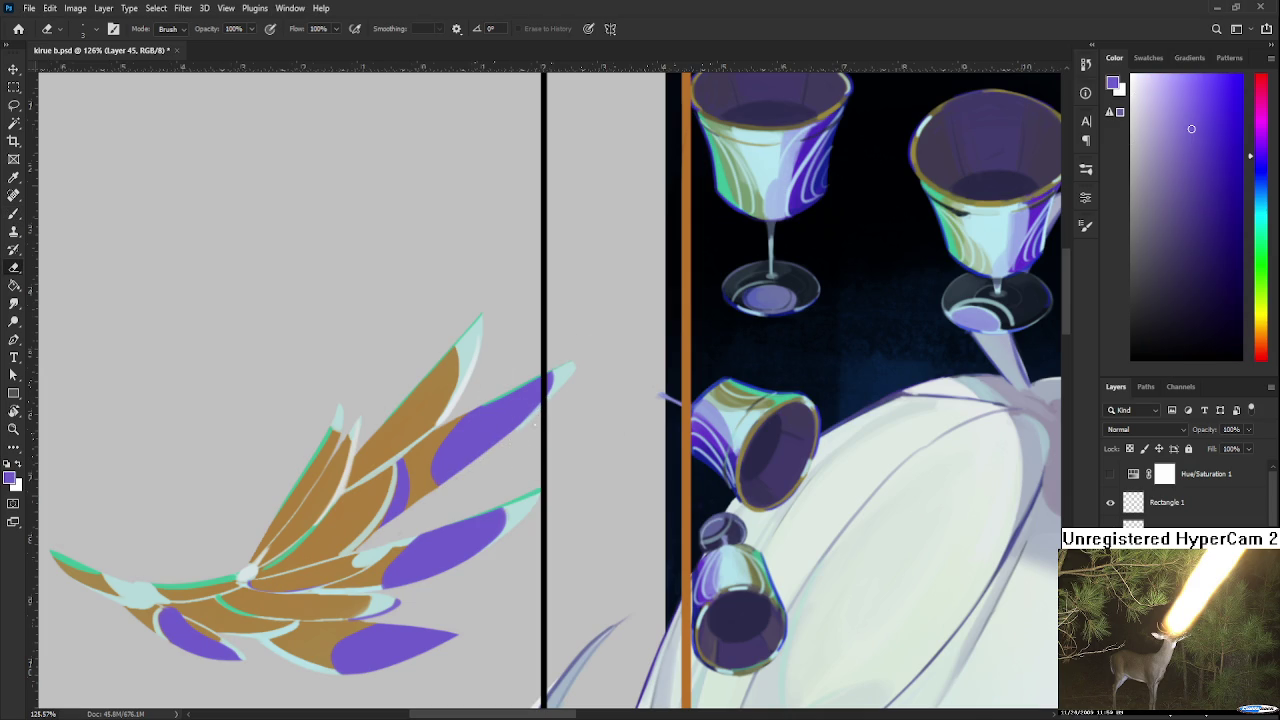
{"action": "scroll", "coordinate": [225, 360], "scroll_direction": "up", "scroll_amount": 3}
{"action": "scroll", "coordinate": [225, 360], "scroll_direction": "up", "scroll_amount": 3}
{"action": "key", "text": "r"}
{"action": "mouse_move", "coordinate": [300, 534]}
{"action": "left_mouse_down"}
{"action": "mouse_move", "coordinate": [430, 383]}
{"action": "mouse_move", "coordinate": [230, 433]}
{"action": "left_mouse_up"}
{"action": "key", "text": "b"}
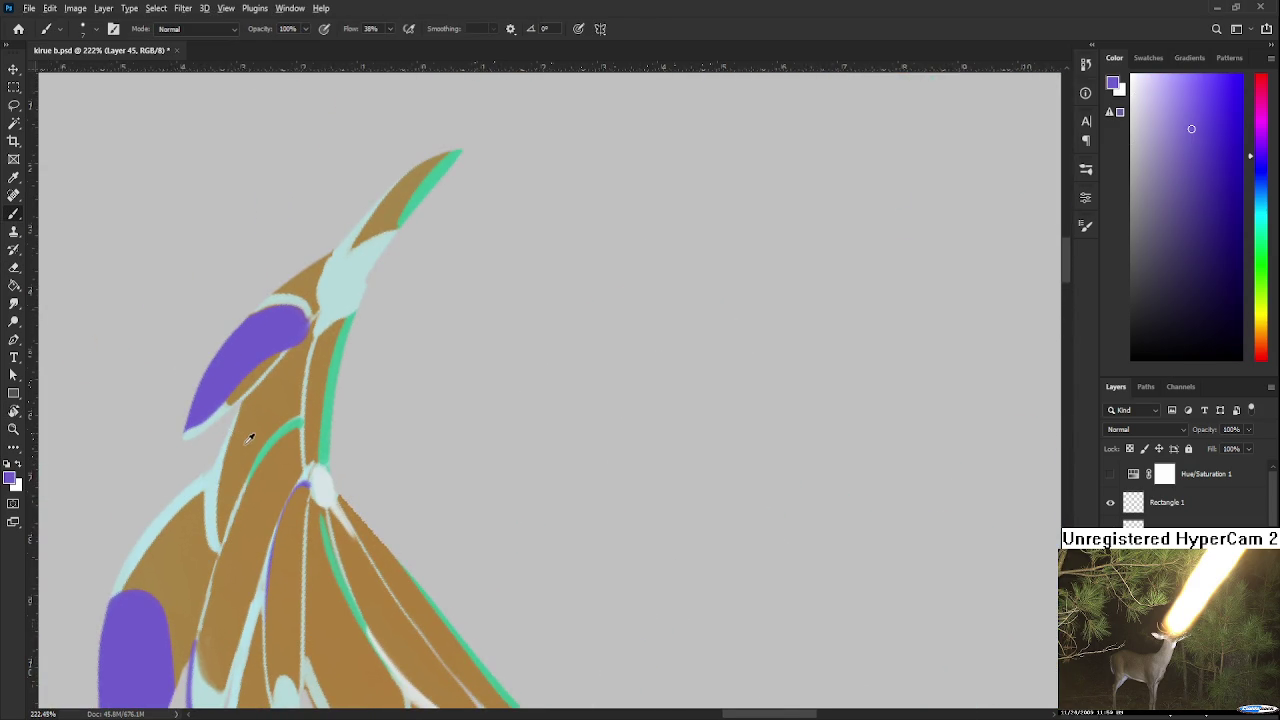
{"action": "left_click", "coordinate": [332, 431], "text": "alt"}
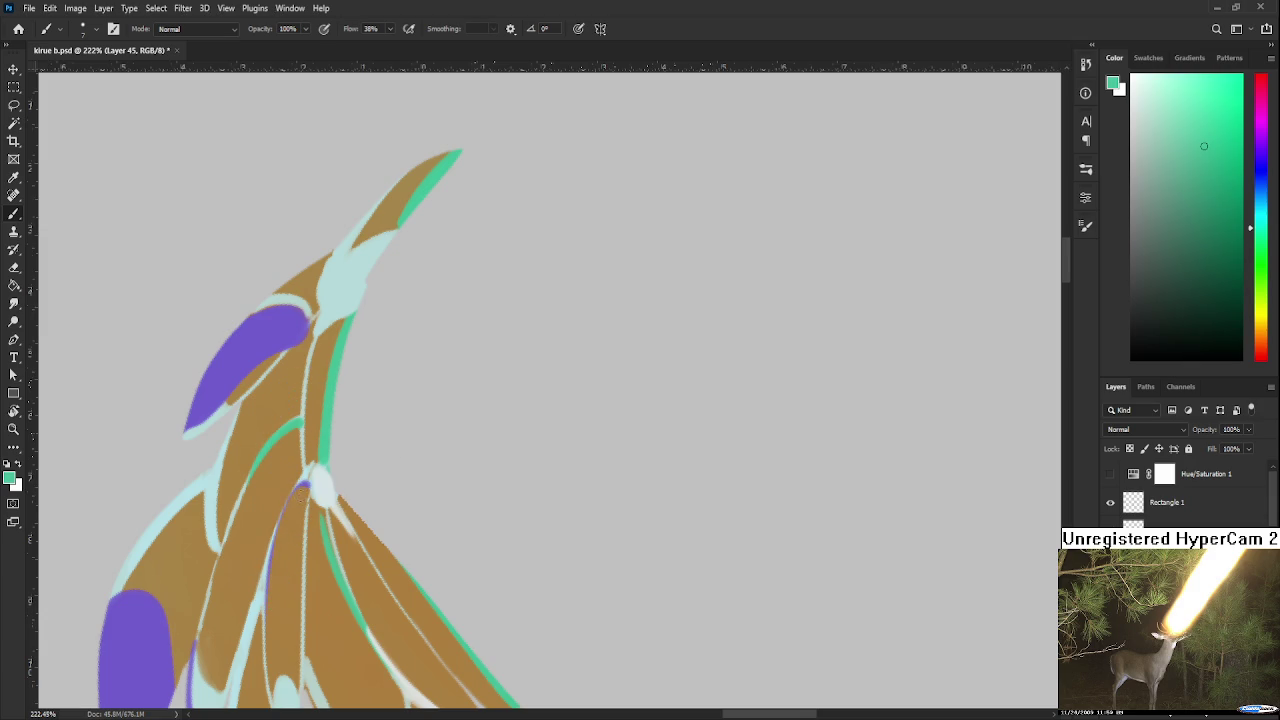
Paint mint green strokes down the feather stripe, comparing them with undo/redo
{"action": "left_click_drag", "start_coordinate": [300, 487], "coordinate": [270, 600]}
{"action": "key", "text": "ctrl+z"}
{"action": "key", "text": "ctrl+shift+z"}
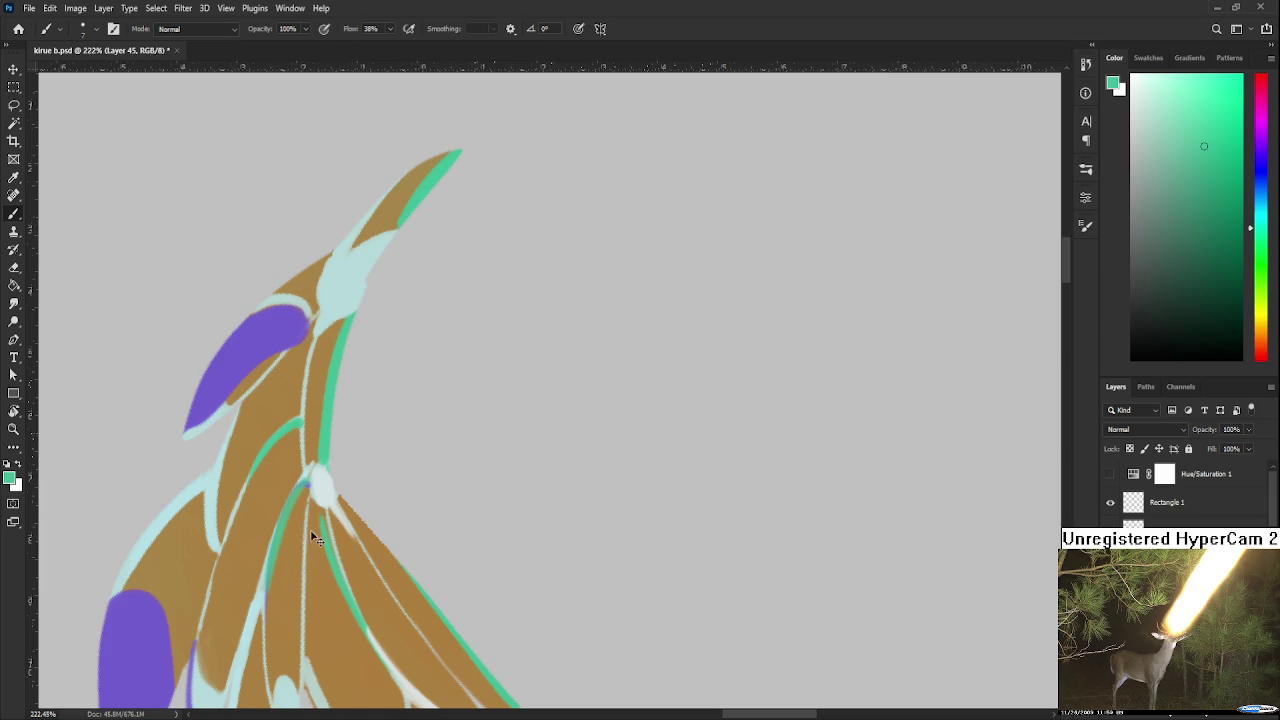
{"action": "mouse_move", "coordinate": [311, 504]}
{"action": "left_mouse_down"}
{"action": "mouse_move", "coordinate": [313, 562]}
{"action": "mouse_move", "coordinate": [426, 583]}
{"action": "mouse_move", "coordinate": [548, 550]}
{"action": "left_mouse_up"}
{"action": "scroll", "coordinate": [313, 562], "scroll_direction": "down", "scroll_amount": 5}
{"action": "key", "text": "r"}
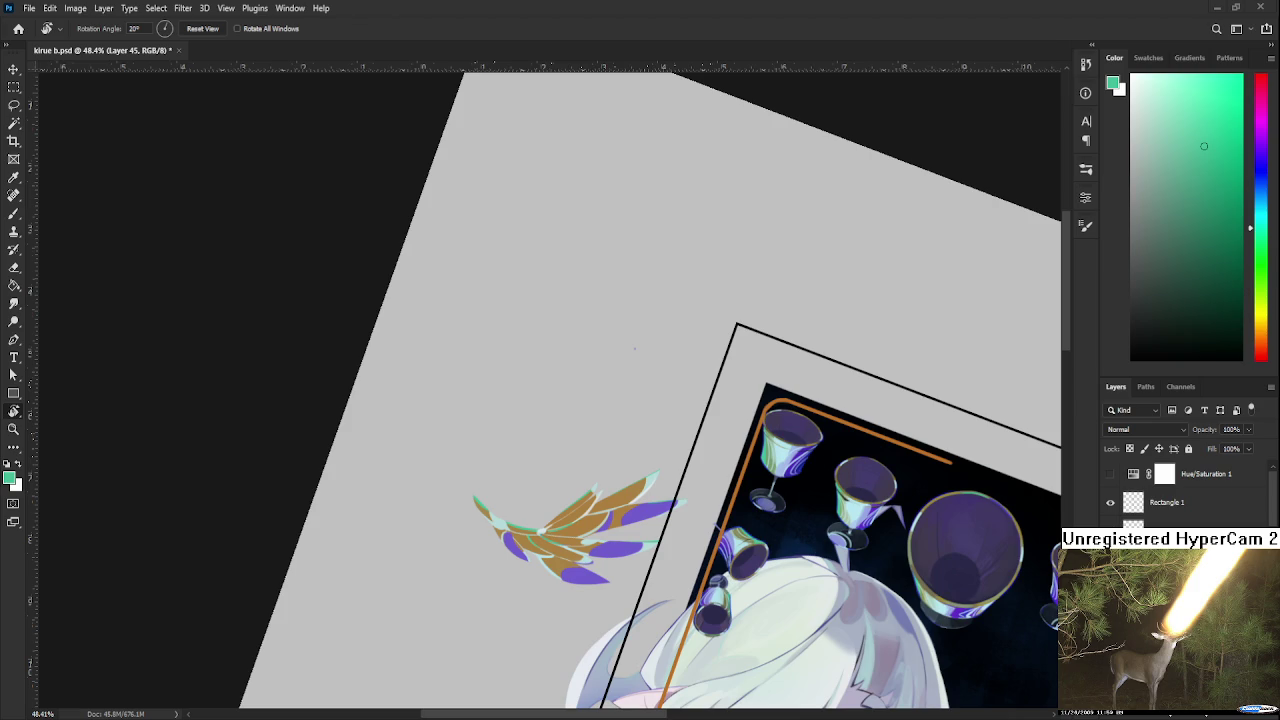
{"action": "scroll", "coordinate": [584, 513], "scroll_direction": "up", "scroll_amount": 2}
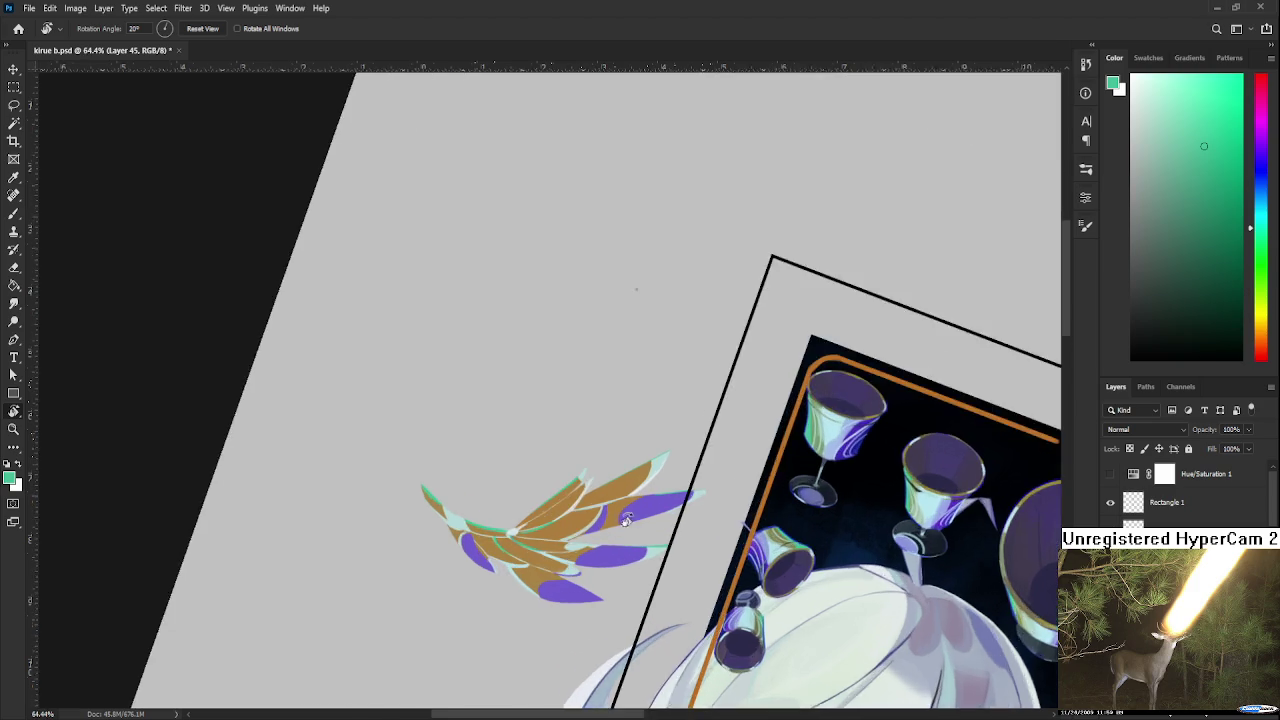
{"action": "scroll", "coordinate": [584, 513], "scroll_direction": "up", "scroll_amount": 2}
{"action": "scroll", "coordinate": [584, 513], "scroll_direction": "up", "scroll_amount": 2}
{"action": "scroll", "coordinate": [584, 513], "scroll_direction": "down", "scroll_amount": 2}
{"action": "scroll", "coordinate": [578, 525], "scroll_direction": "down", "scroll_amount": 2}
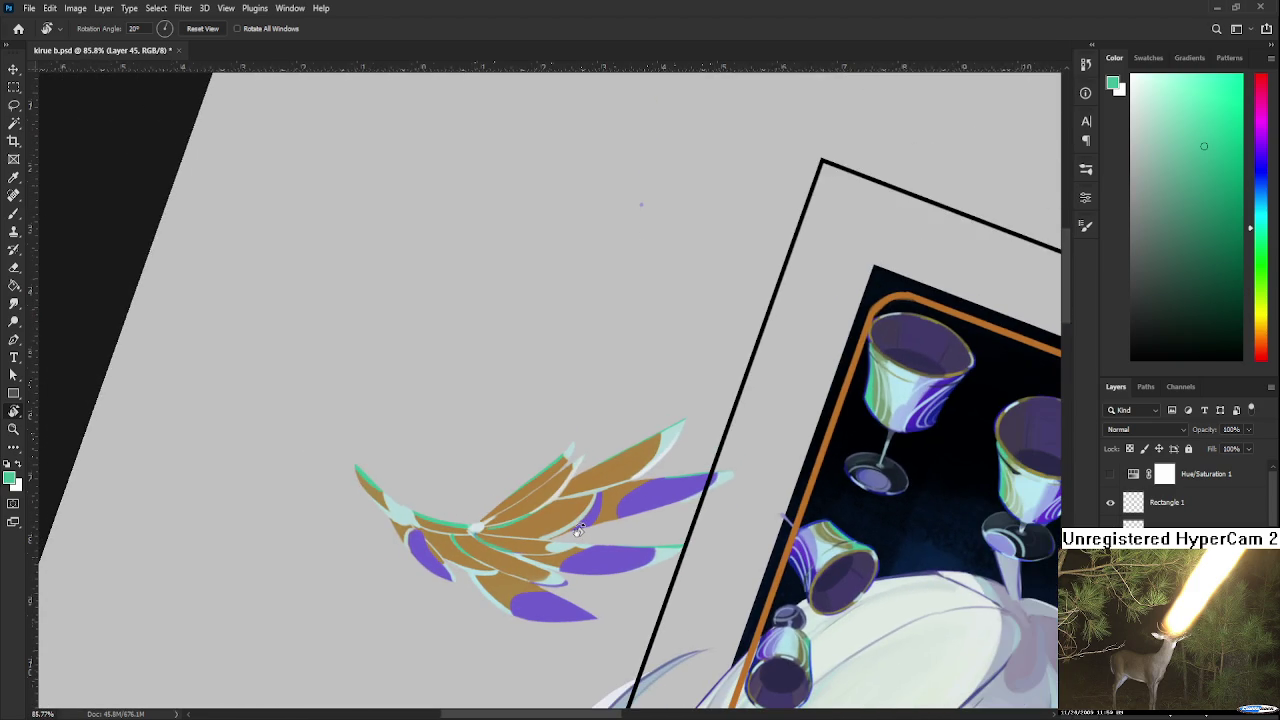
Rotate the canvas about 91° sideways and sample the pale cyan feather line
{"action": "scroll", "coordinate": [548, 487], "scroll_direction": "up", "scroll_amount": 3}
{"action": "scroll", "coordinate": [420, 483], "scroll_direction": "up", "scroll_amount": 1}
{"action": "scroll", "coordinate": [420, 483], "scroll_direction": "up", "scroll_amount": 2}
{"action": "scroll", "coordinate": [420, 483], "scroll_direction": "down", "scroll_amount": 3}
{"action": "scroll", "coordinate": [418, 485], "scroll_direction": "up", "scroll_amount": 2}
{"action": "scroll", "coordinate": [523, 509], "scroll_direction": "up", "scroll_amount": 1}
{"action": "scroll", "coordinate": [534, 509], "scroll_direction": "up", "scroll_amount": 1}
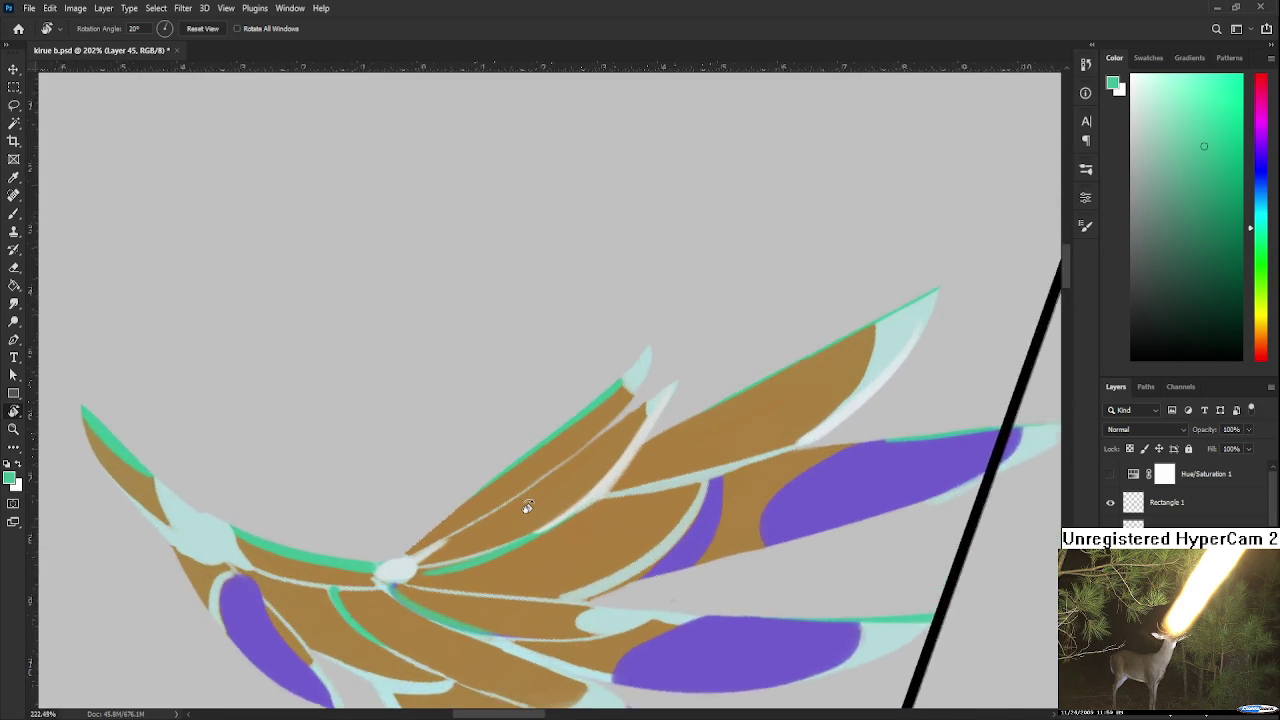
{"action": "scroll", "coordinate": [540, 502], "scroll_direction": "up", "scroll_amount": 1}
{"action": "scroll", "coordinate": [540, 502], "scroll_direction": "down", "scroll_amount": 2}
{"action": "scroll", "coordinate": [540, 502], "scroll_direction": "down", "scroll_amount": 1}
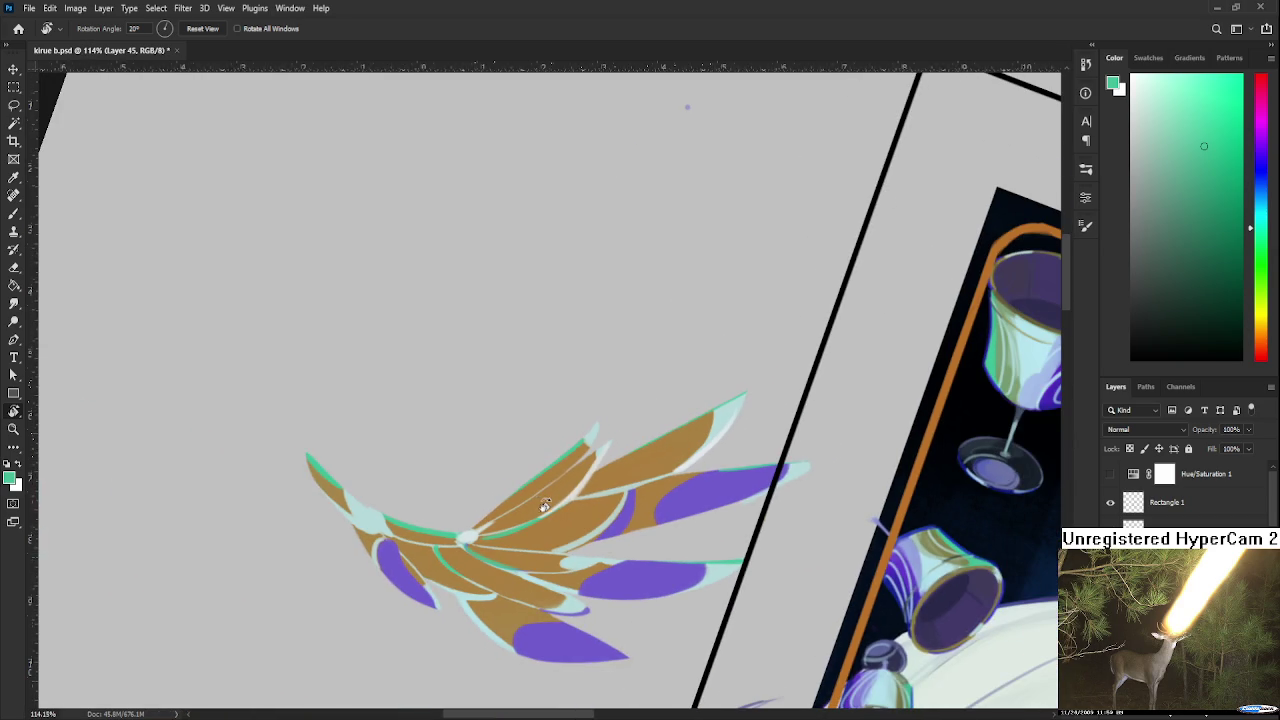
{"action": "scroll", "coordinate": [727, 553], "scroll_direction": "up", "scroll_amount": 3}
{"action": "scroll", "coordinate": [727, 553], "scroll_direction": "down", "scroll_amount": 1}
{"action": "mouse_move", "coordinate": [729, 551]}
{"action": "left_mouse_down"}
{"action": "mouse_move", "coordinate": [423, 519]}
{"action": "mouse_move", "coordinate": [296, 392]}
{"action": "mouse_move", "coordinate": [266, 432]}
{"action": "left_mouse_up"}
{"action": "left_click", "coordinate": [271, 397], "text": "alt"}
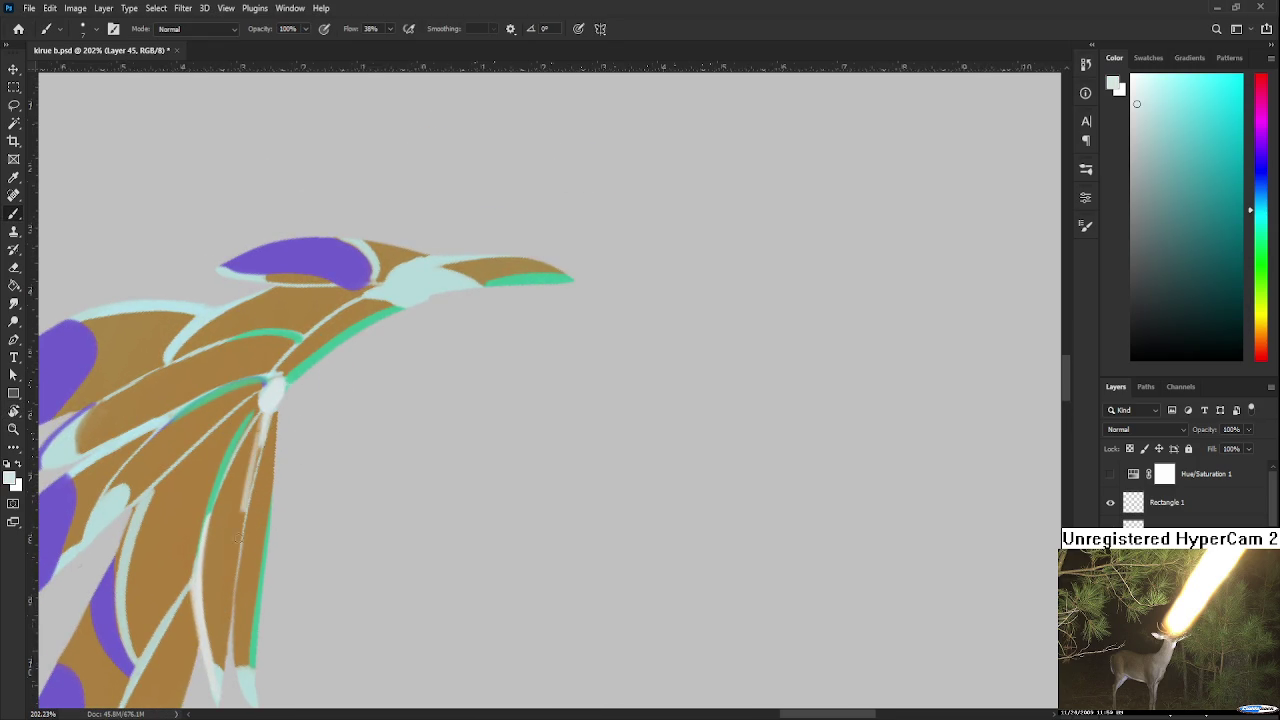
Cover part of the stray pale line below the junction with tan
{"action": "left_click_drag", "start_coordinate": [257, 452], "coordinate": [262, 413]}
{"action": "left_click", "coordinate": [234, 532], "text": "alt"}
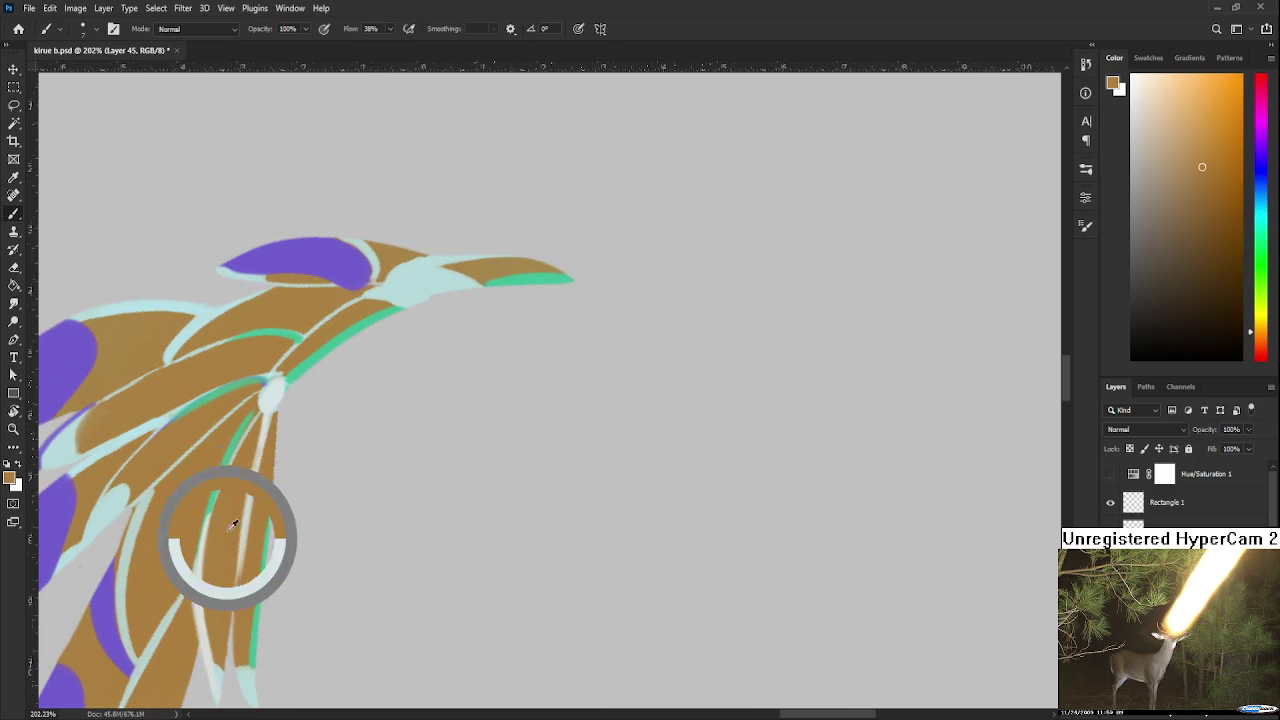
{"action": "left_click", "coordinate": [250, 514], "text": "alt"}
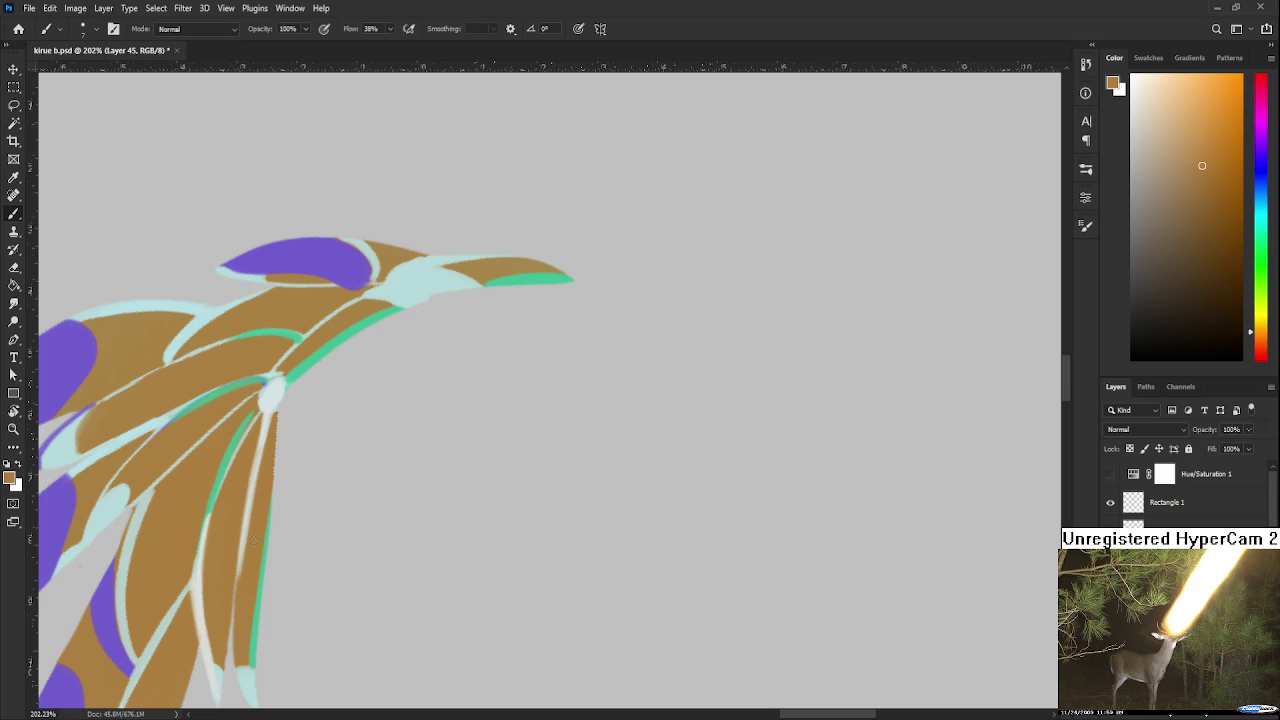
{"action": "left_click_drag", "start_coordinate": [240, 560], "coordinate": [250, 530]}
Brighten and enlarge the pale cyan feather junction
{"action": "left_click", "coordinate": [273, 392], "text": "alt"}
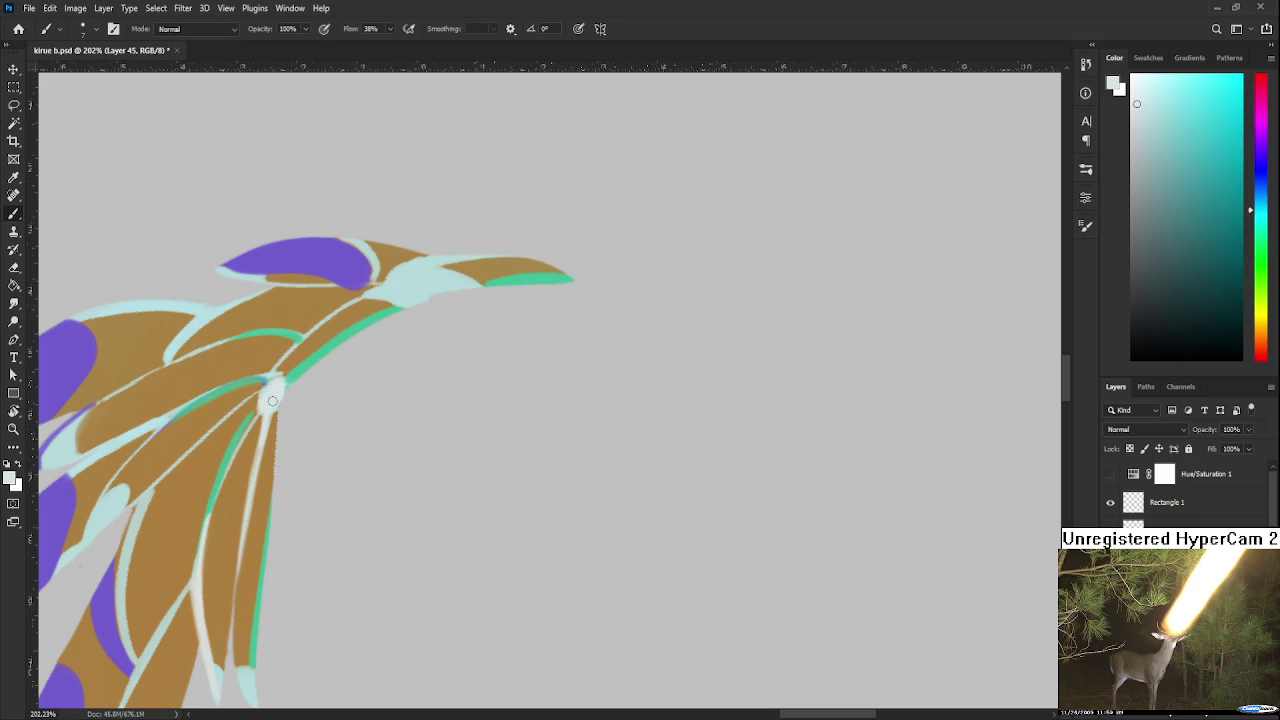
{"action": "left_click", "coordinate": [272, 388], "text": "alt"}
{"action": "left_click_drag", "start_coordinate": [280, 395], "coordinate": [282, 390]}
{"action": "scroll", "coordinate": [285, 370], "scroll_direction": "down", "scroll_amount": 2}
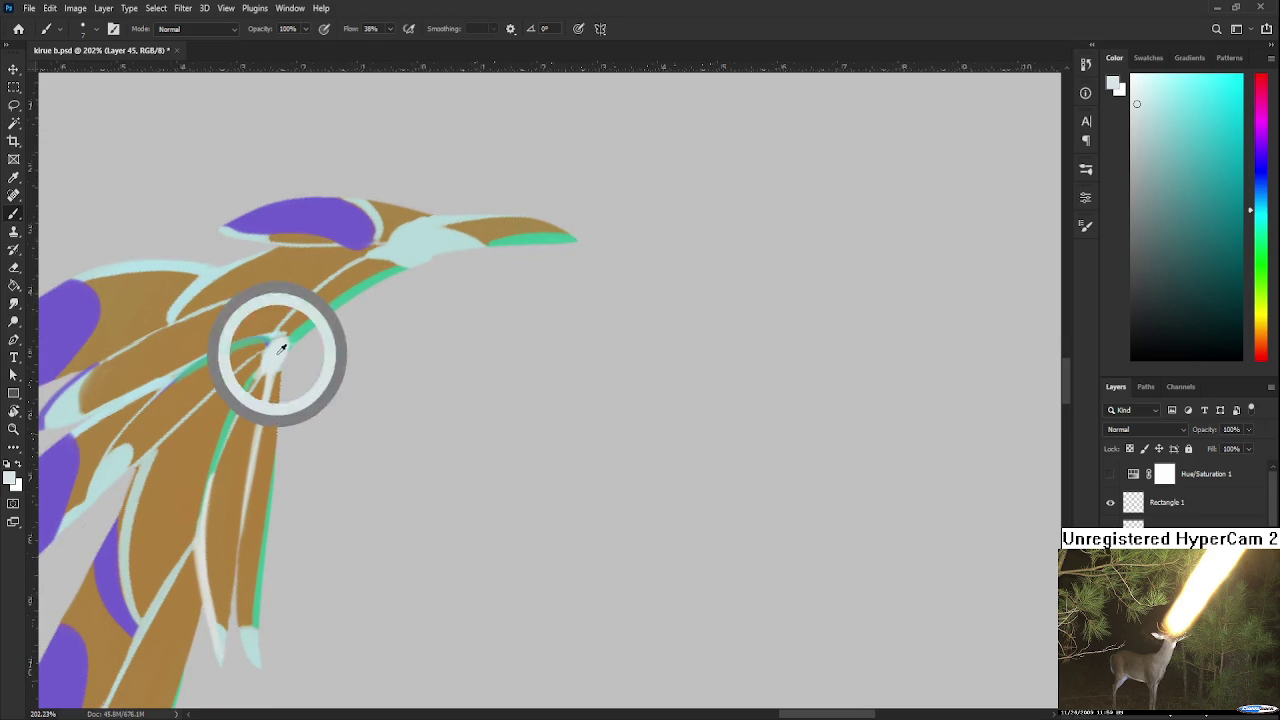
{"action": "left_click", "coordinate": [280, 345]}
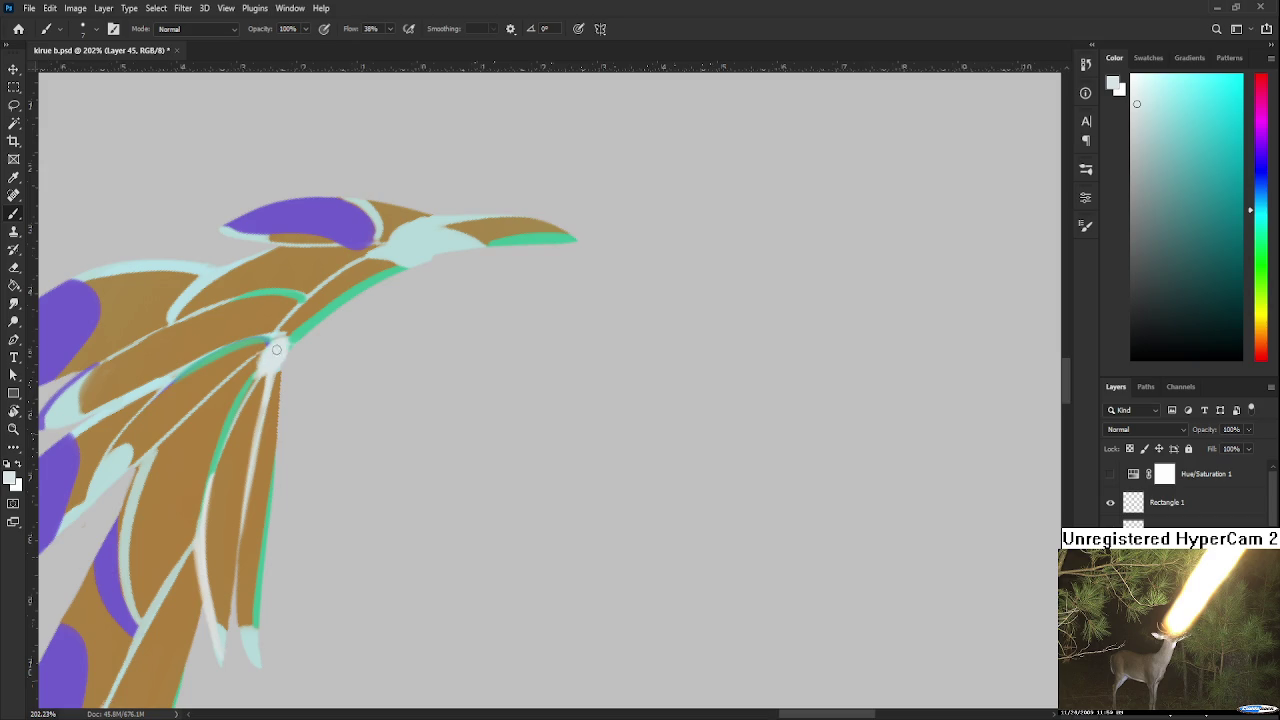
{"action": "left_click", "coordinate": [279, 350]}
Sample the feathers' gold-brown and rotate the view to show the whole wing
{"action": "scroll", "coordinate": [265, 425], "scroll_direction": "up", "scroll_amount": 3}
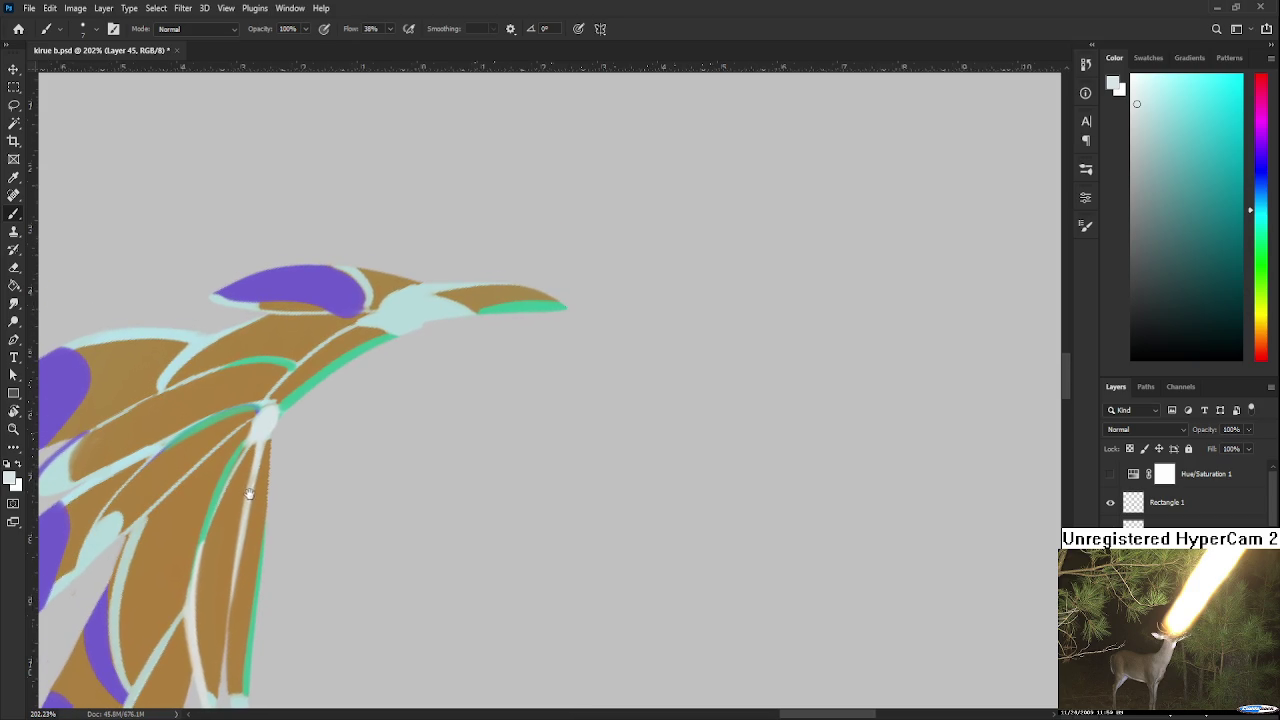
{"action": "scroll", "coordinate": [260, 415], "scroll_direction": "up", "scroll_amount": 3}
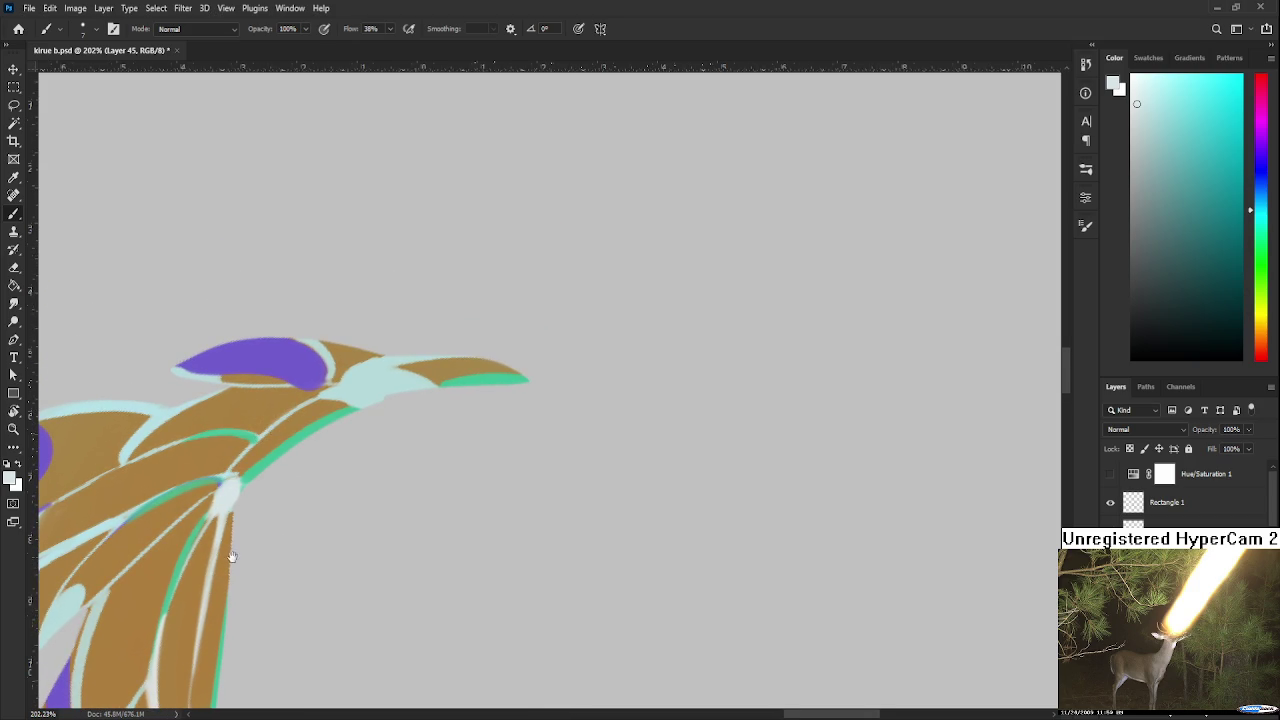
{"action": "scroll", "coordinate": [229, 551], "scroll_direction": "down", "scroll_amount": 3}
{"action": "left_click", "coordinate": [236, 472], "text": "alt"}
{"action": "left_click_drag", "start_coordinate": [236, 472], "coordinate": [229, 500]}
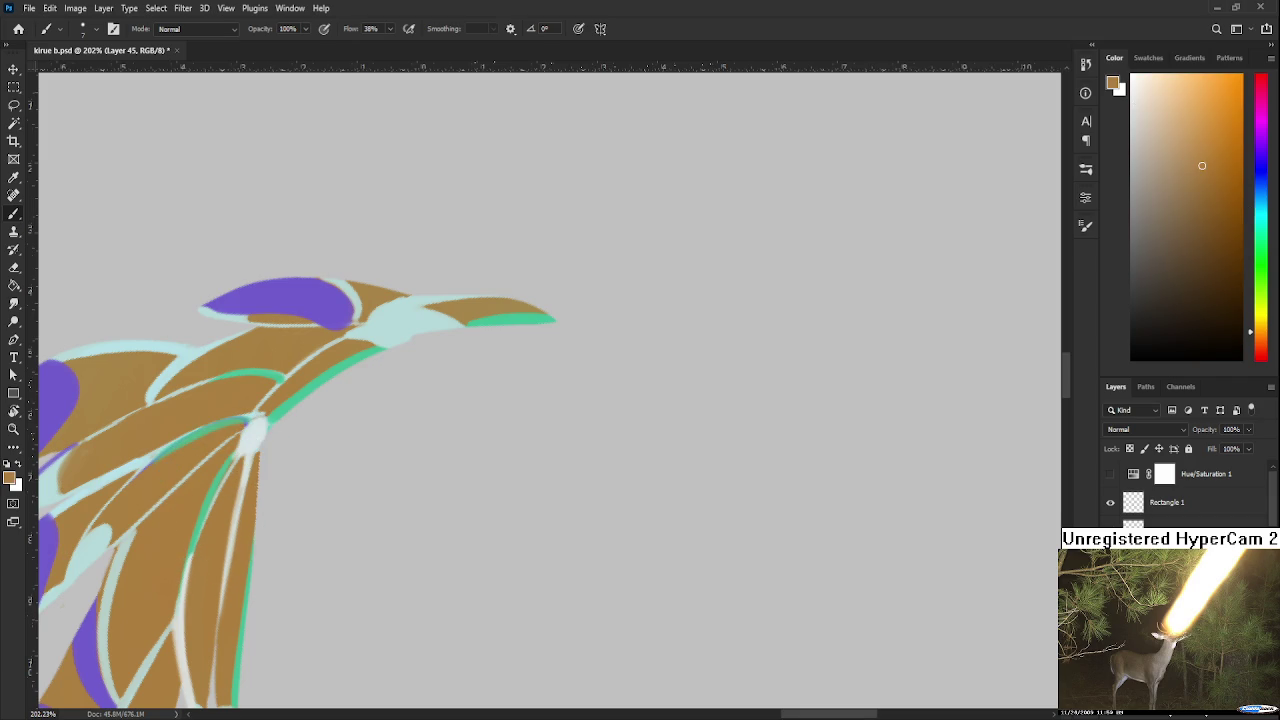
{"action": "key", "text": "r"}
{"action": "left_click_drag", "start_coordinate": [736, 350], "coordinate": [495, 577]}
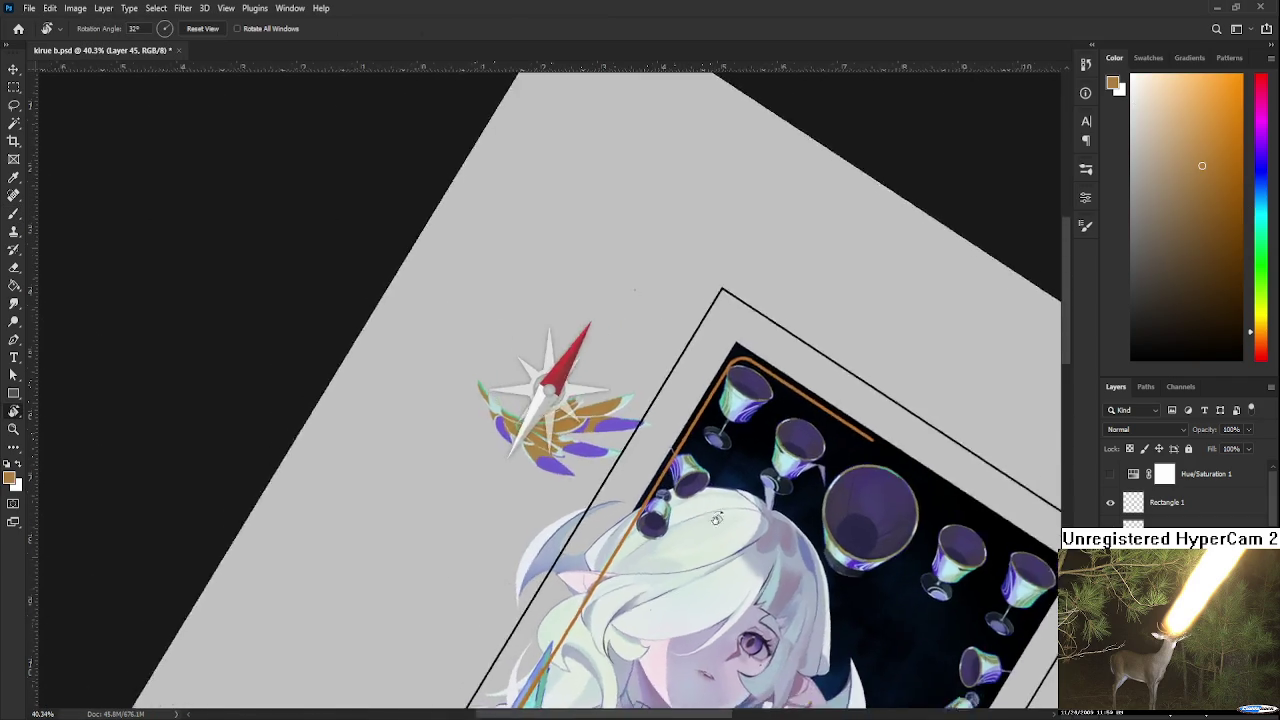
Choose a brighter purple and paint a purple tip along an orange feather
{"action": "left_click_drag", "start_coordinate": [495, 577], "coordinate": [792, 420]}
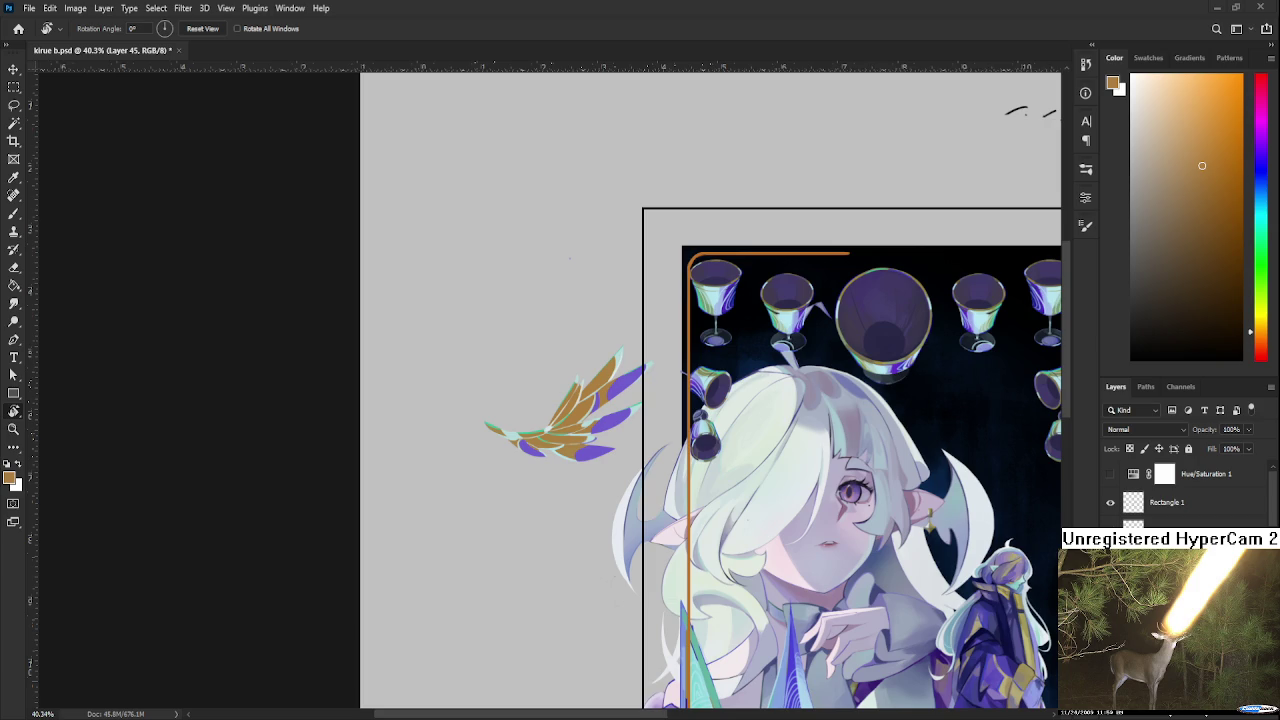
{"action": "scroll", "coordinate": [569, 382], "scroll_direction": "up", "scroll_amount": 5}
{"action": "key", "text": "b"}
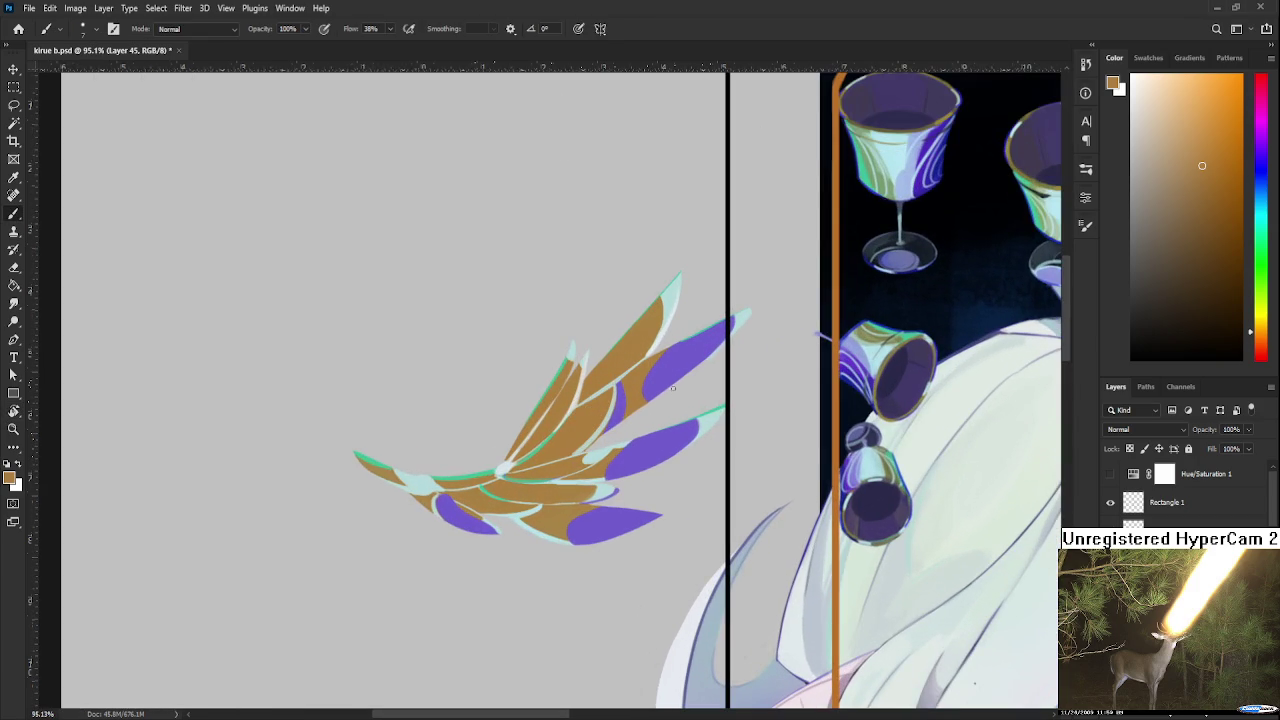
{"action": "left_click", "coordinate": [666, 376], "text": "alt"}
{"action": "left_click_drag", "start_coordinate": [666, 376], "coordinate": [554, 483]}
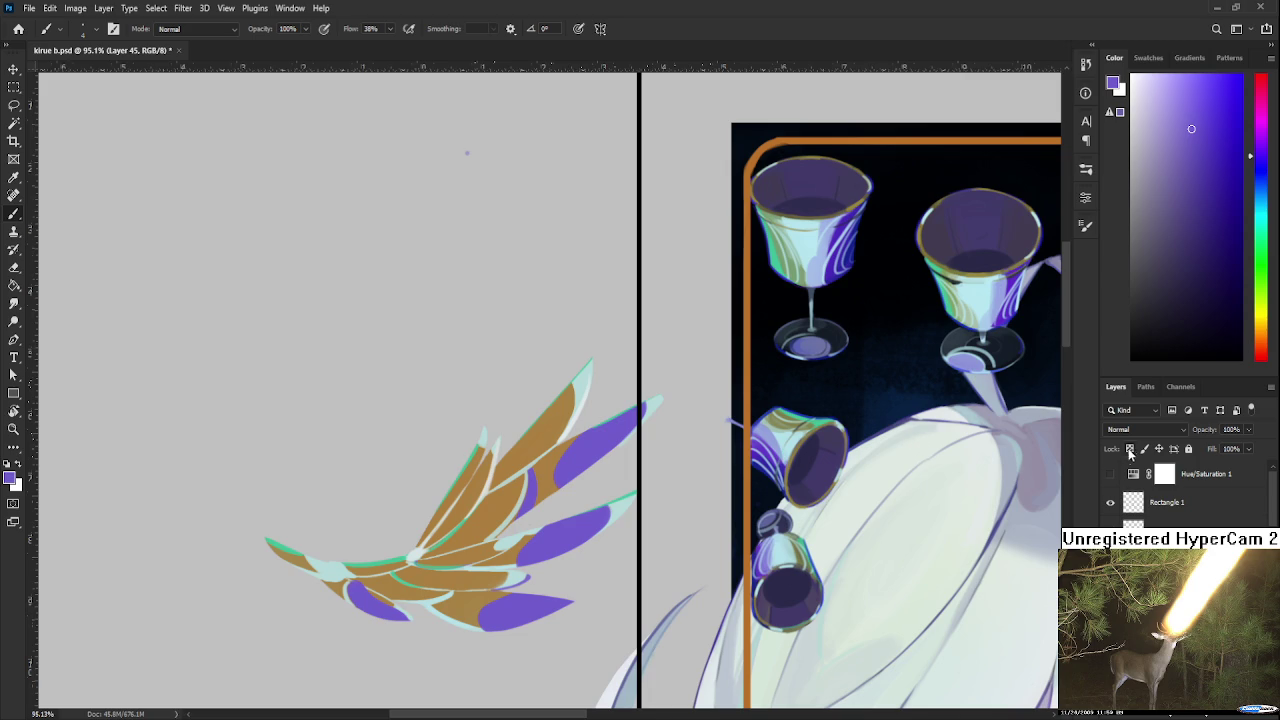
{"action": "left_click_drag", "start_coordinate": [1210, 132], "coordinate": [1209, 110]}
{"action": "left_click_drag", "start_coordinate": [542, 500], "coordinate": [565, 447]}
{"action": "key", "text": "ctrl+z"}
{"action": "key", "text": "ctrl+z"}
{"action": "mouse_move", "coordinate": [542, 500]}
{"action": "left_mouse_down"}
{"action": "mouse_move", "coordinate": [561, 449]}
{"action": "mouse_move", "coordinate": [520, 515]}
{"action": "mouse_move", "coordinate": [517, 465]}
{"action": "mouse_move", "coordinate": [483, 520]}
{"action": "mouse_move", "coordinate": [492, 480]}
{"action": "mouse_move", "coordinate": [464, 532]}
{"action": "left_mouse_up"}
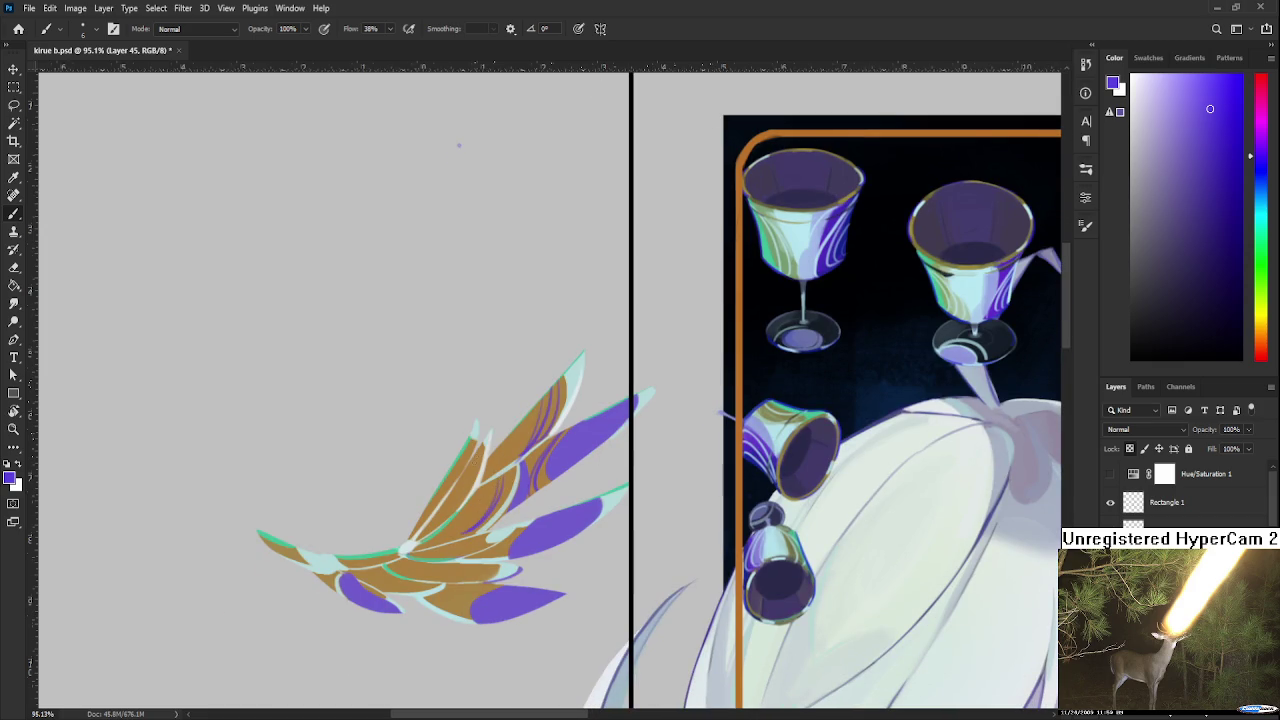
Paint two purple streaks on the lower brown feather
{"action": "left_click_drag", "start_coordinate": [459, 557], "coordinate": [481, 492]}
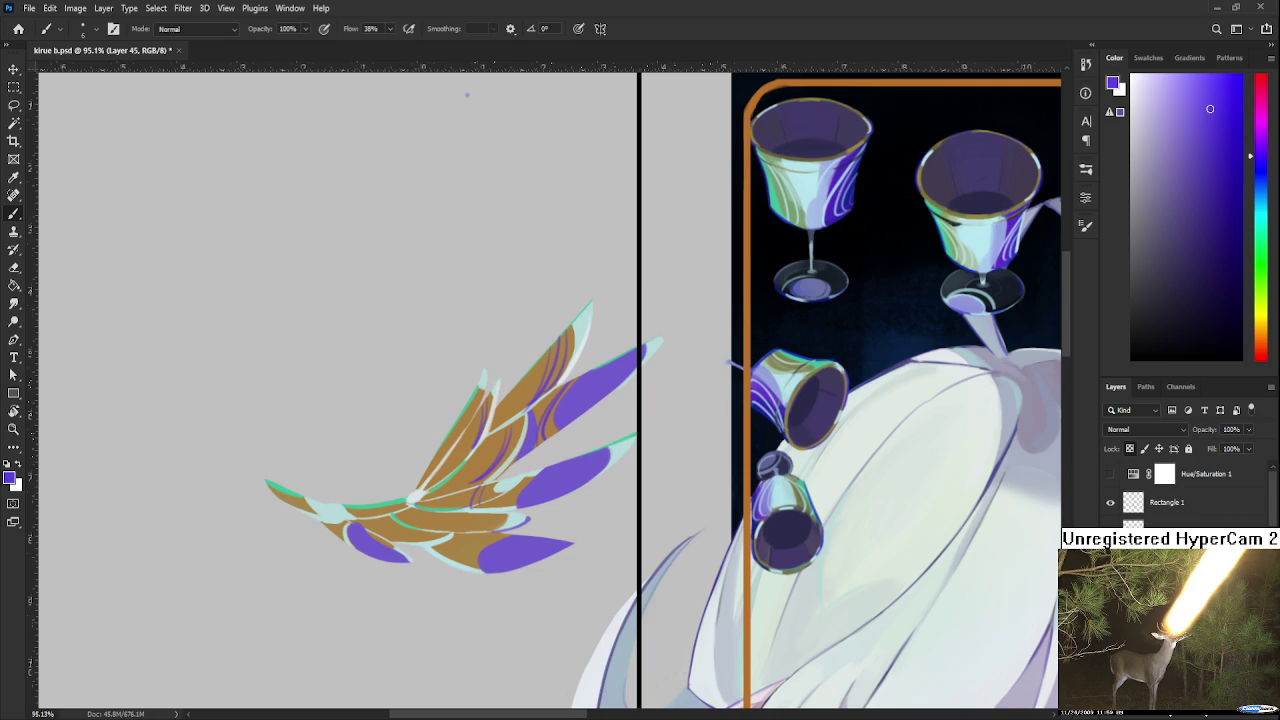
{"action": "mouse_move", "coordinate": [414, 396]}
{"action": "left_mouse_down"}
{"action": "mouse_move", "coordinate": [489, 515]}
{"action": "mouse_move", "coordinate": [557, 509]}
{"action": "mouse_move", "coordinate": [515, 514]}
{"action": "mouse_move", "coordinate": [491, 468]}
{"action": "left_mouse_up"}
{"action": "left_click", "coordinate": [416, 510], "text": "alt"}
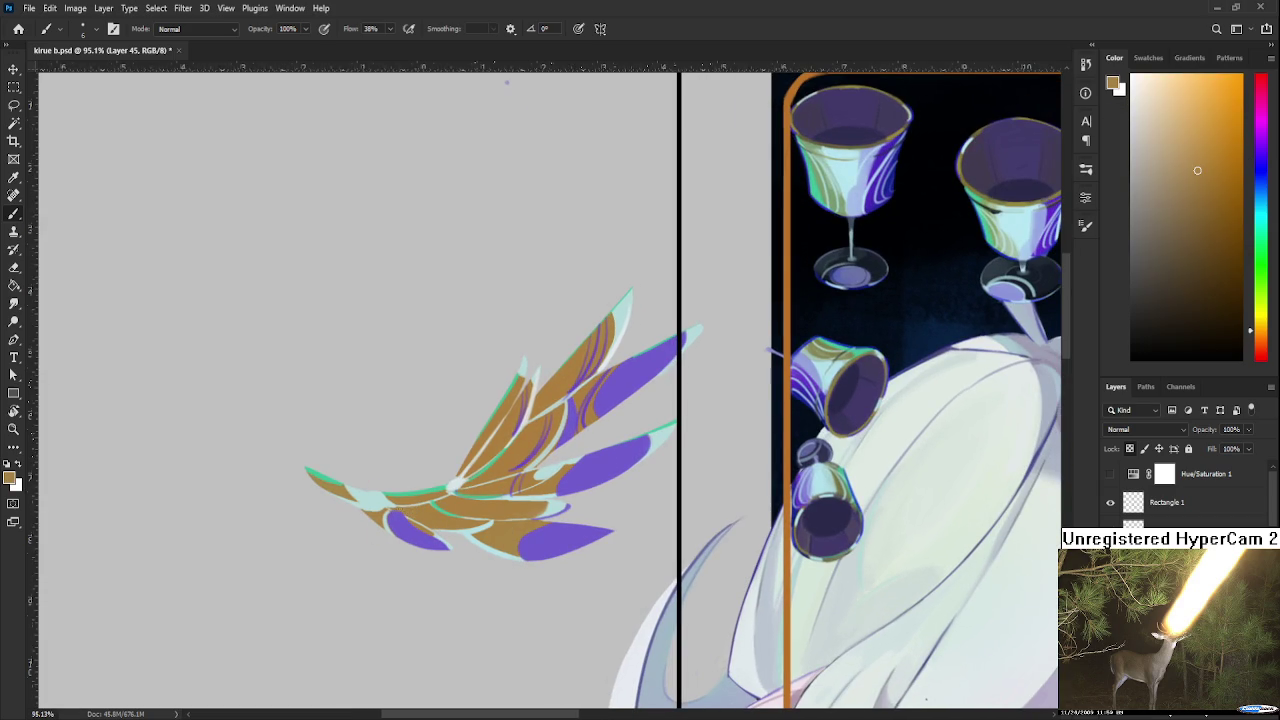
{"action": "left_click", "coordinate": [396, 523], "text": "alt"}
{"action": "left_click", "coordinate": [404, 509], "text": "alt"}
{"action": "left_click", "coordinate": [404, 531], "text": "alt"}
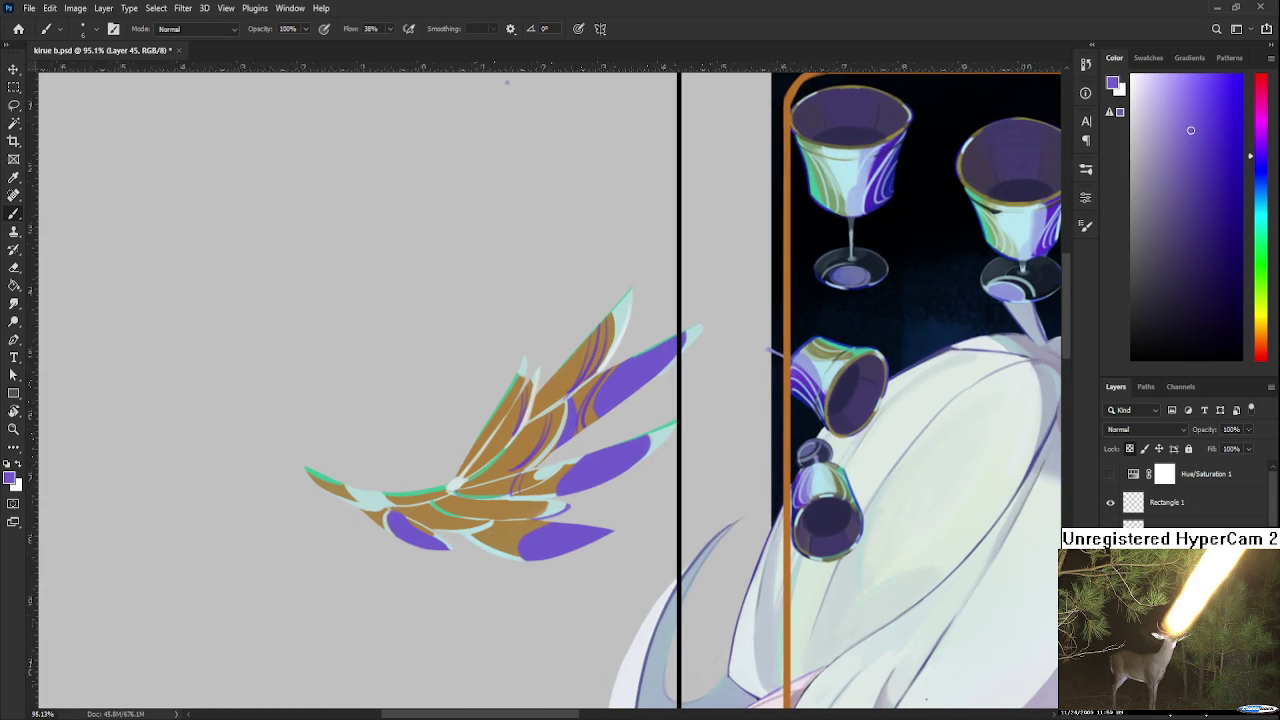
{"action": "left_click_drag", "start_coordinate": [478, 539], "coordinate": [506, 527]}
{"action": "left_click_drag", "start_coordinate": [488, 545], "coordinate": [511, 529]}
Pick a new purple shade and paint a small dark purple curve on the wing
{"action": "left_click_drag", "start_coordinate": [542, 482], "coordinate": [481, 540]}
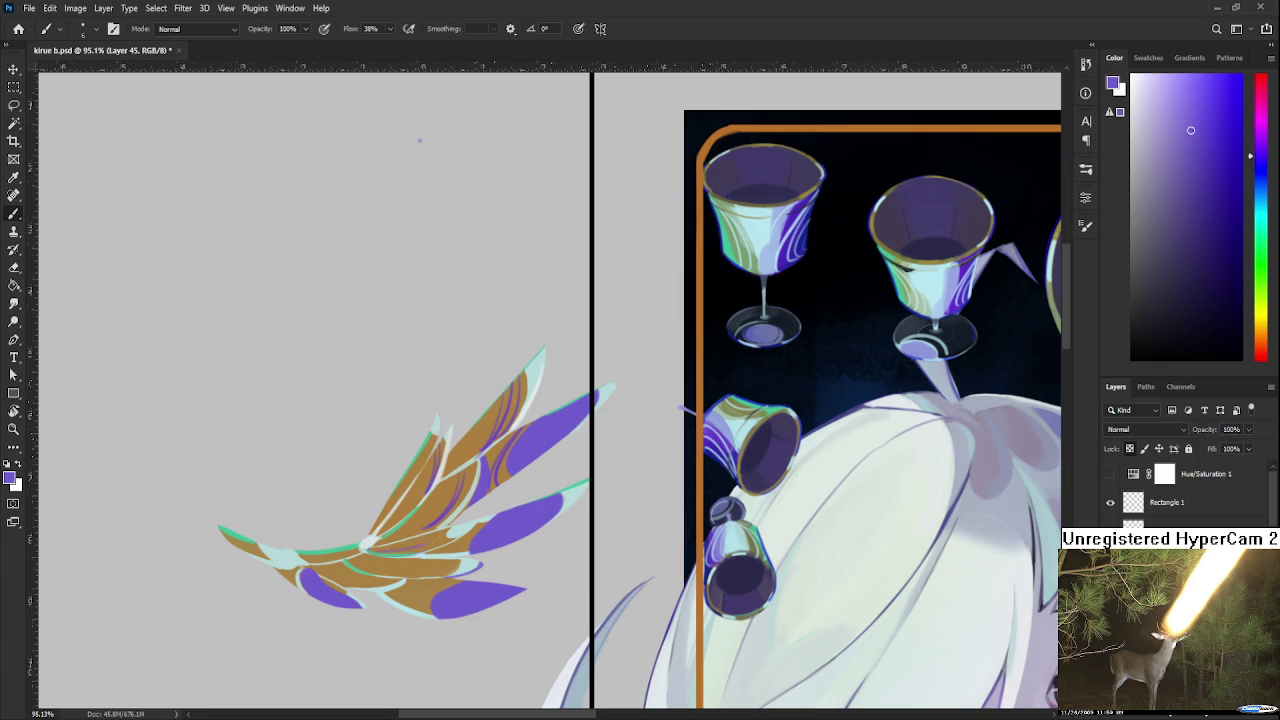
{"action": "left_click", "coordinate": [532, 454], "text": "alt"}
{"action": "left_click", "coordinate": [1215, 110]}
{"action": "left_click", "coordinate": [1214, 110]}
{"action": "left_click_drag", "start_coordinate": [432, 448], "coordinate": [420, 464]}
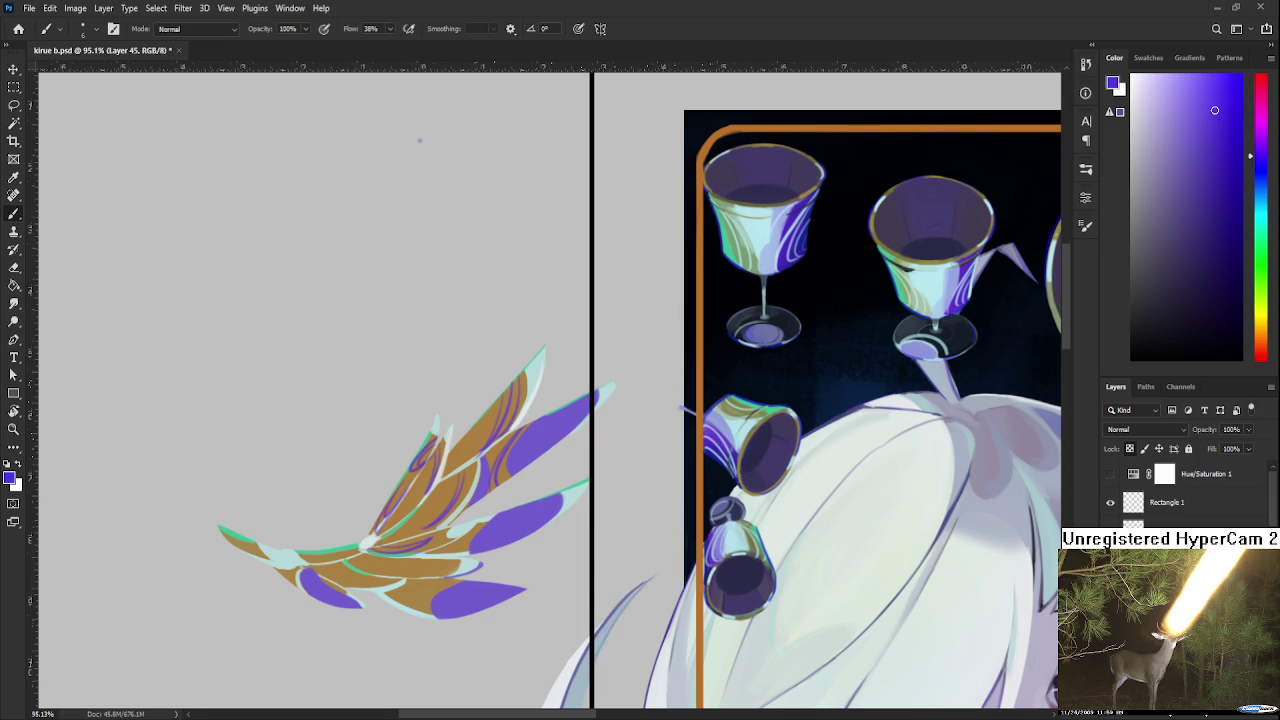
{"action": "key", "text": "ctrl+t"}
{"action": "scroll", "coordinate": [600, 400], "scroll_direction": "down", "scroll_amount": 3}
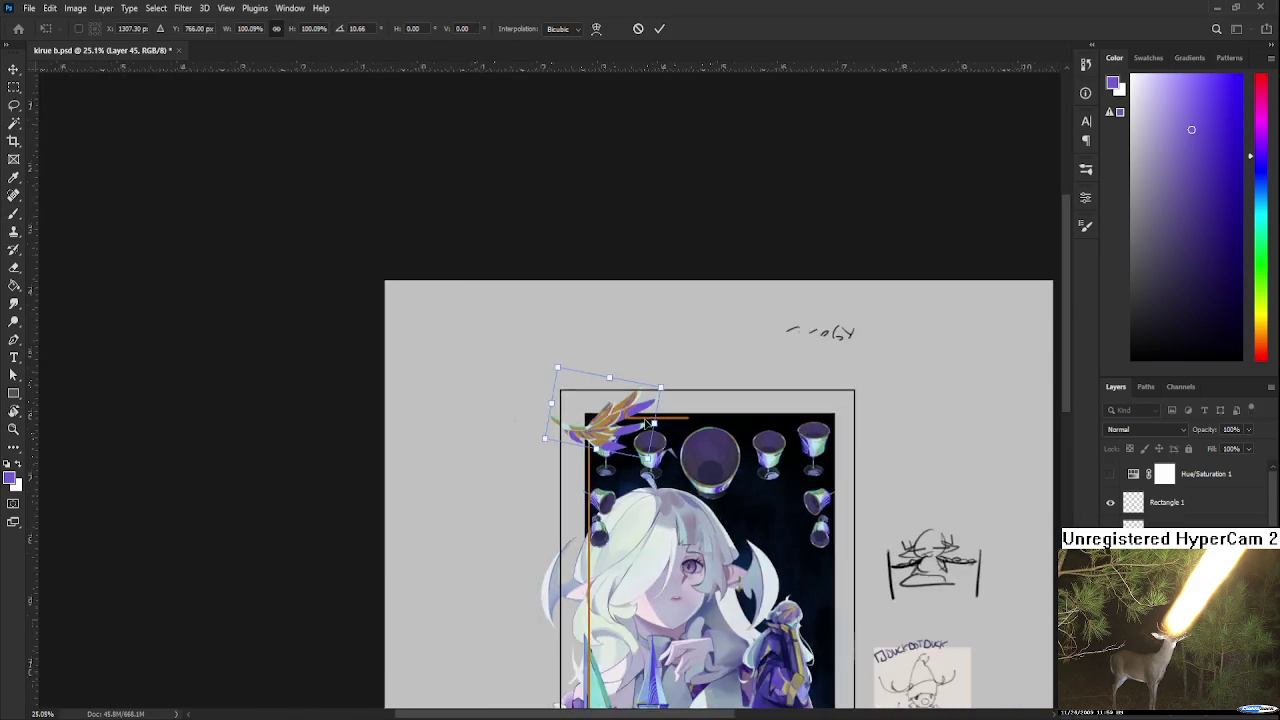
Scale the wing to about 81% and tilt it onto the frame's top-left corner
{"action": "scroll", "coordinate": [650, 420], "scroll_direction": "down", "scroll_amount": 2}
{"action": "scroll", "coordinate": [694, 452], "scroll_direction": "up", "scroll_amount": 2}
{"action": "scroll", "coordinate": [694, 452], "scroll_direction": "up", "scroll_amount": 1}
{"action": "scroll", "coordinate": [694, 452], "scroll_direction": "up", "scroll_amount": 2}
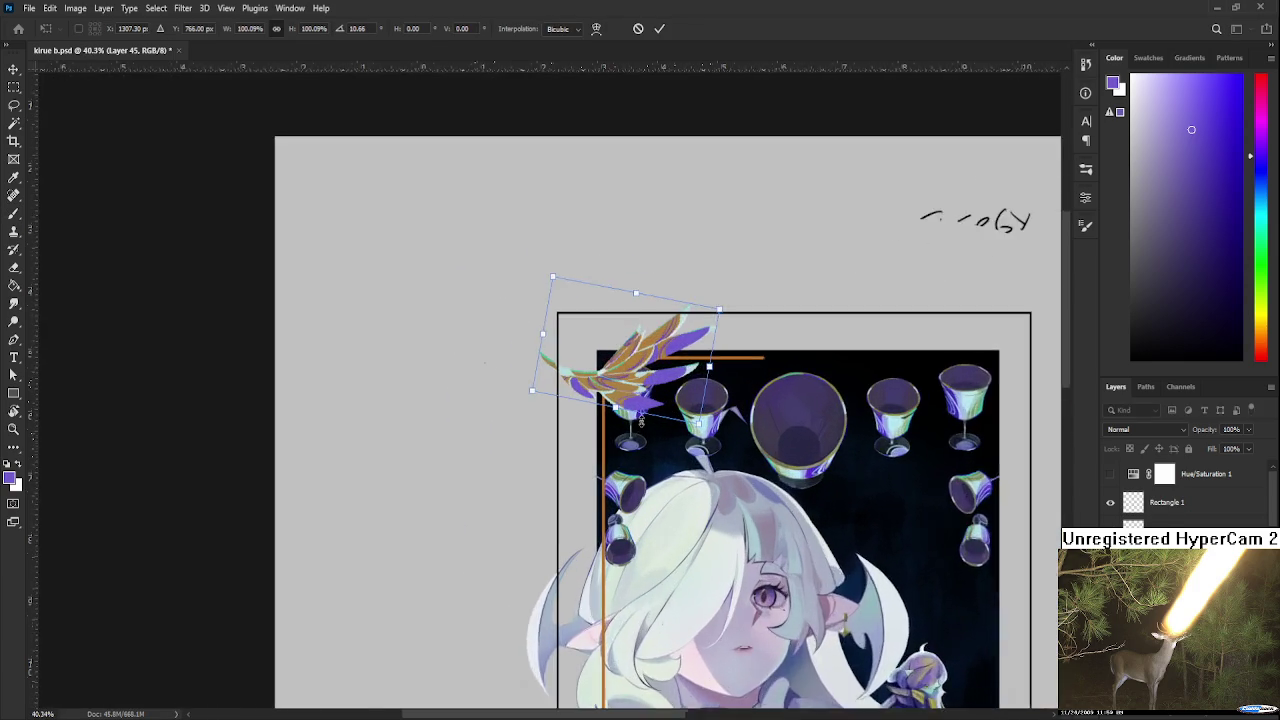
{"action": "scroll", "coordinate": [700, 440], "scroll_direction": "up", "scroll_amount": 1}
{"action": "mouse_move", "coordinate": [718, 422]}
{"action": "left_mouse_down"}
{"action": "mouse_move", "coordinate": [678, 403]}
{"action": "mouse_move", "coordinate": [666, 368]}
{"action": "left_mouse_up"}
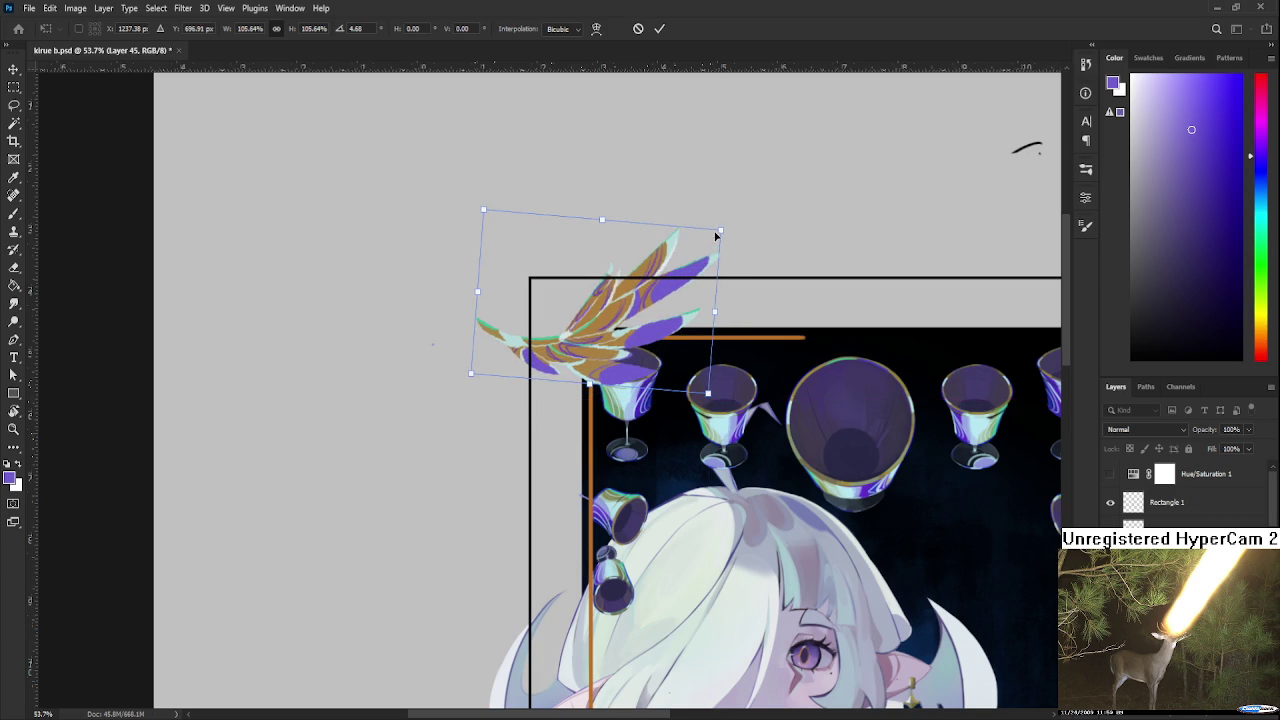
{"action": "mouse_move", "coordinate": [716, 238]}
{"action": "left_mouse_down"}
{"action": "mouse_move", "coordinate": [668, 236]}
{"action": "mouse_move", "coordinate": [680, 222]}
{"action": "left_mouse_up"}
{"action": "mouse_move", "coordinate": [640, 300]}
{"action": "left_mouse_down"}
{"action": "mouse_move", "coordinate": [625, 316]}
{"action": "mouse_move", "coordinate": [628, 303]}
{"action": "left_mouse_up"}
{"action": "left_click_drag", "start_coordinate": [686, 208], "coordinate": [673, 232]}
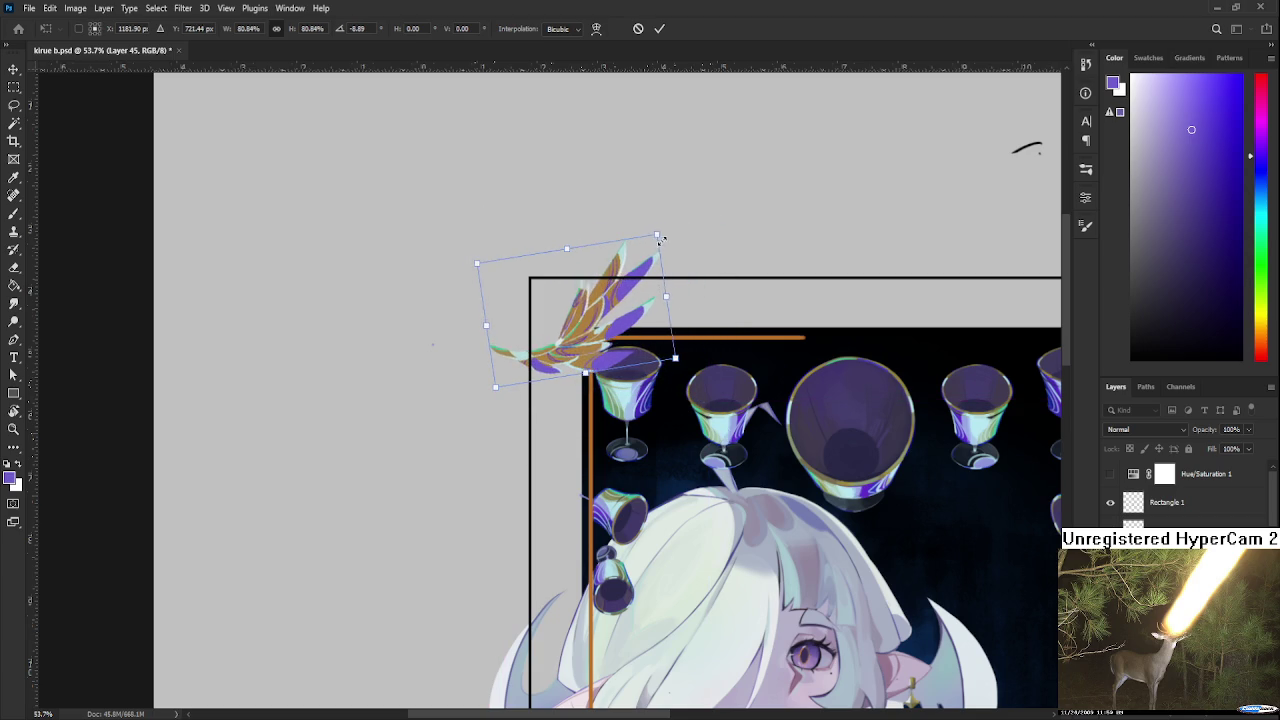
{"action": "left_click_drag", "start_coordinate": [619, 283], "coordinate": [622, 302]}
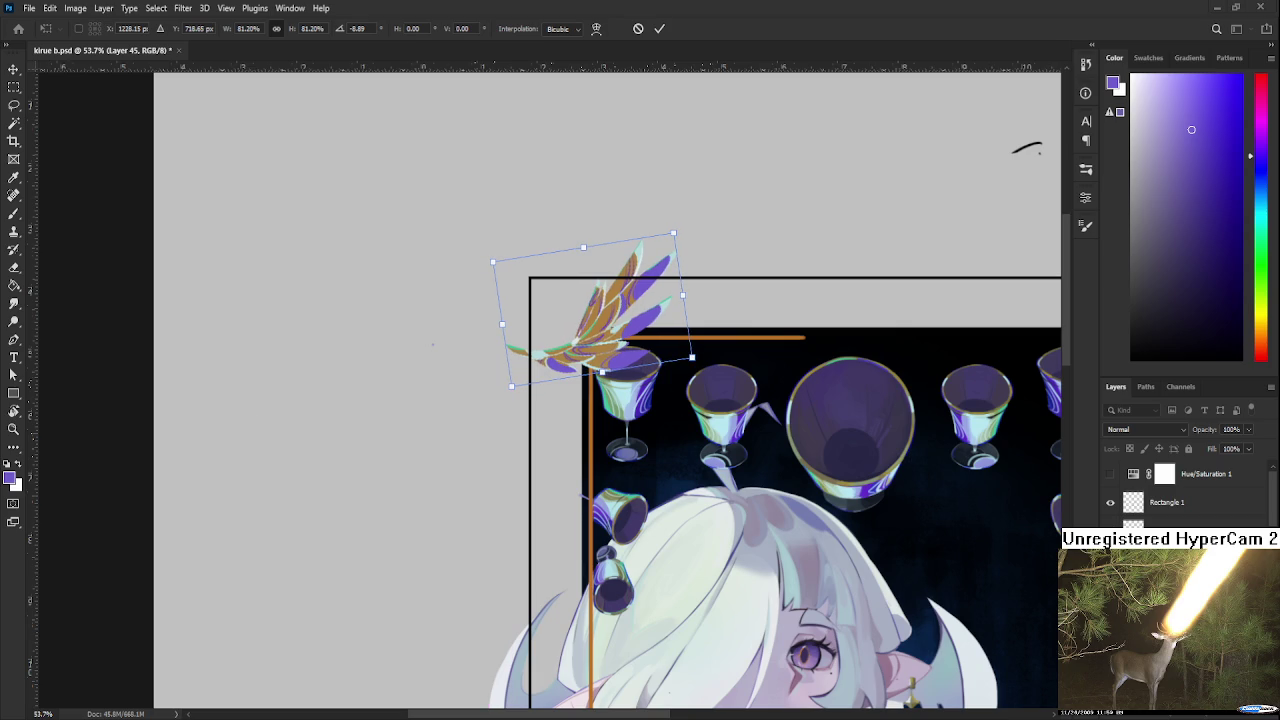
Nudge the wing onto the corner and commit the transform
{"action": "scroll", "coordinate": [625, 345], "scroll_direction": "up", "scroll_amount": 1}
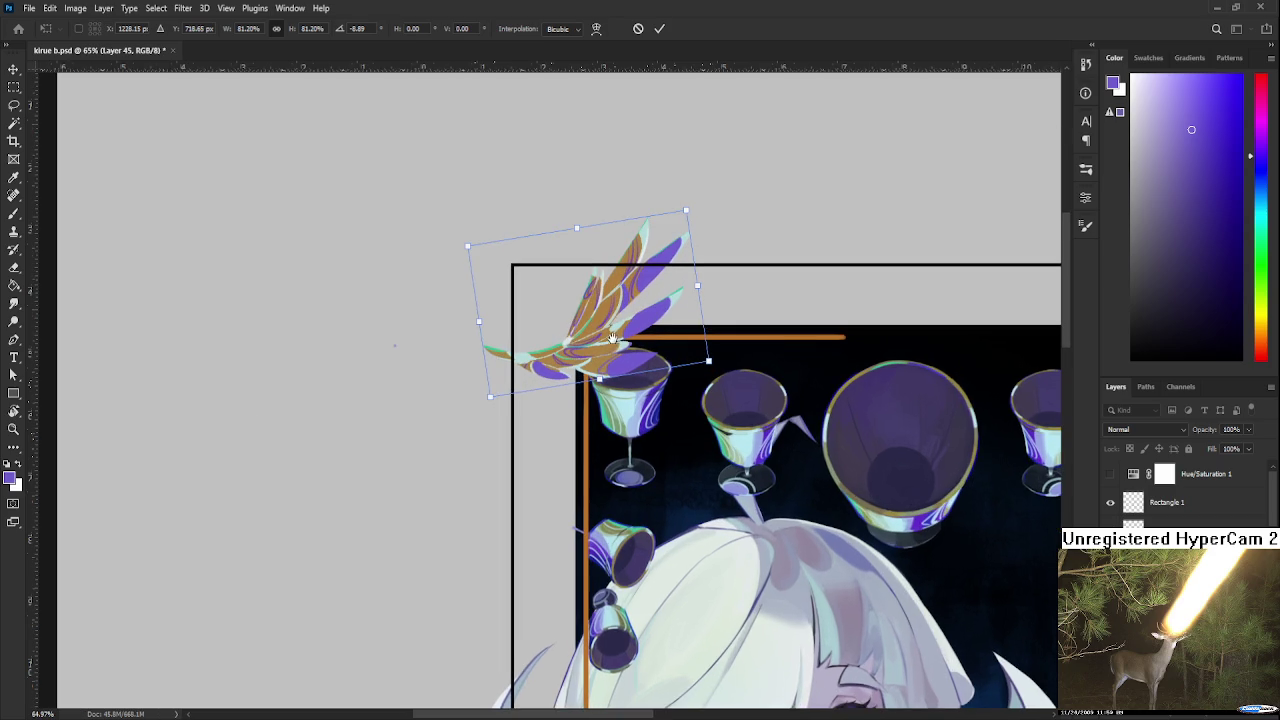
{"action": "scroll", "coordinate": [620, 350], "scroll_direction": "up", "scroll_amount": 1}
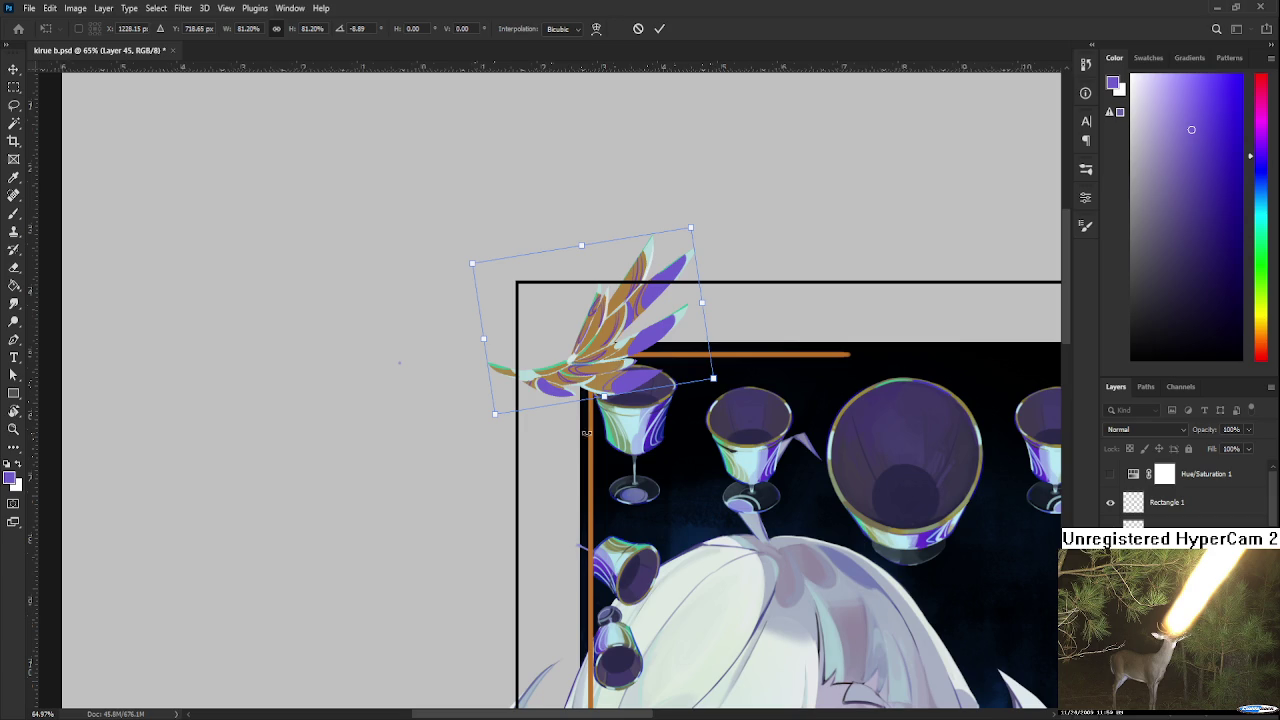
{"action": "left_click_drag", "start_coordinate": [575, 374], "coordinate": [584, 369]}
{"action": "key", "text": "Return"}
Switch to the brush and zoom out to check the wing's placement on the card
{"action": "key", "text": "b"}
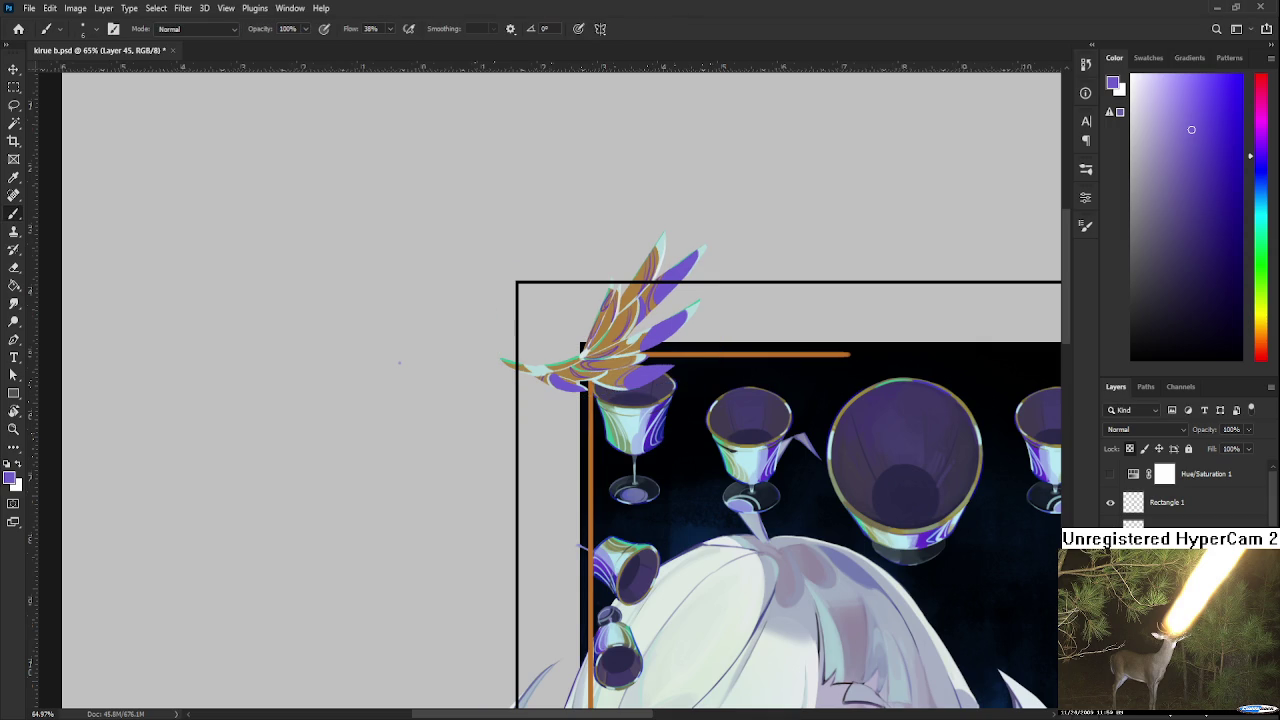
{"action": "scroll", "coordinate": [665, 445], "scroll_direction": "down", "scroll_amount": 1}
{"action": "scroll", "coordinate": [665, 445], "scroll_direction": "down", "scroll_amount": 2}
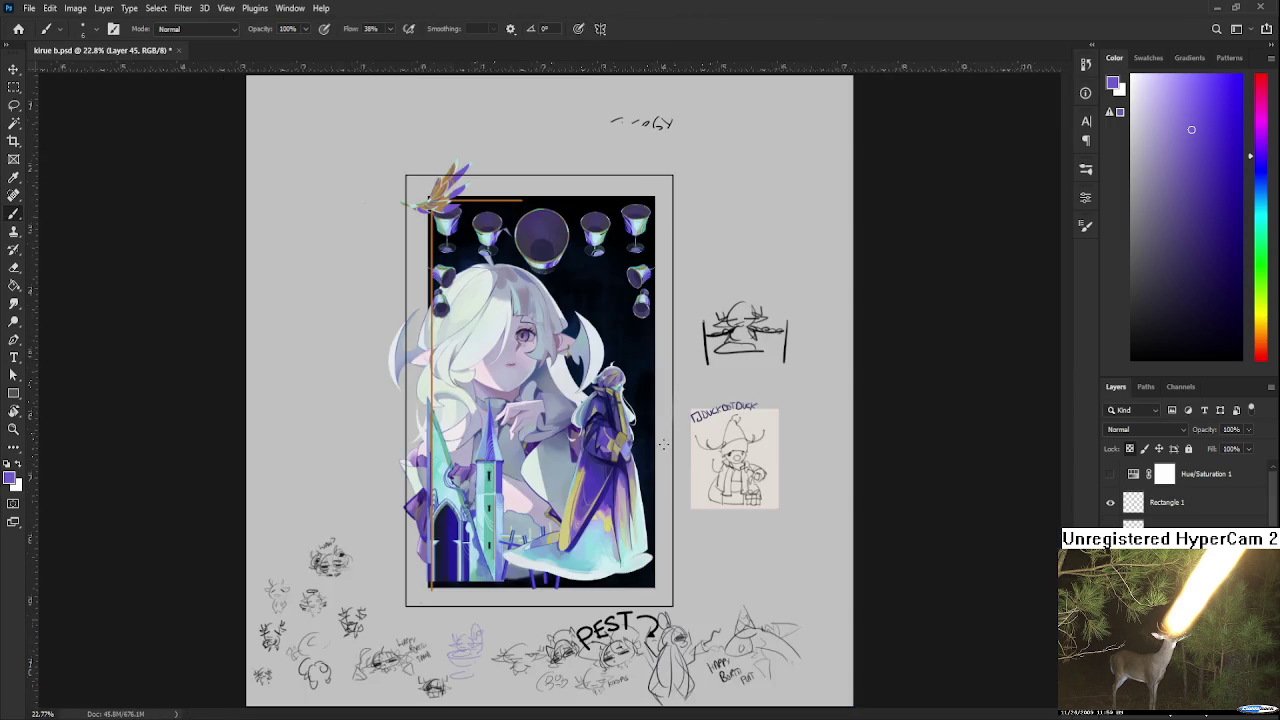
{"action": "scroll", "coordinate": [666, 443], "scroll_direction": "down", "scroll_amount": 1}
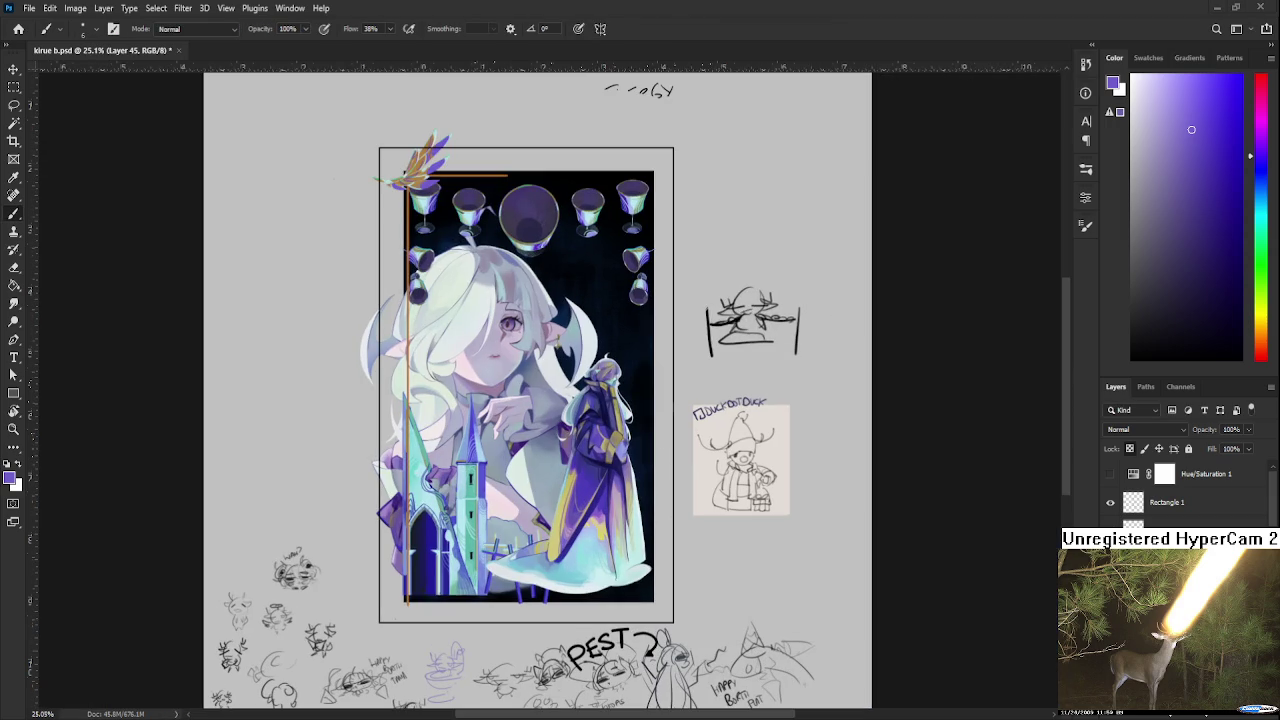
{"action": "scroll", "coordinate": [409, 101], "scroll_direction": "up", "scroll_amount": 1}
{"action": "scroll", "coordinate": [362, 181], "scroll_direction": "down", "scroll_amount": 1}
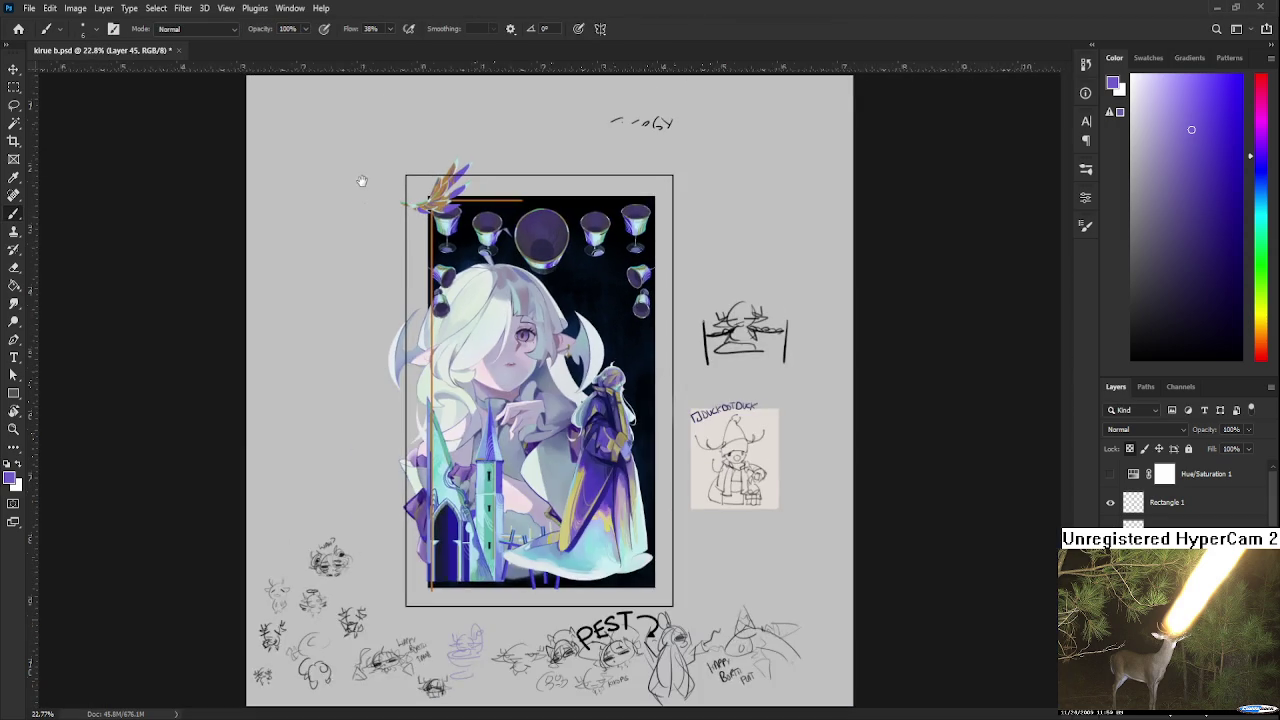
{"action": "scroll", "coordinate": [440, 220], "scroll_direction": "up", "scroll_amount": 3}
{"action": "scroll", "coordinate": [430, 170], "scroll_direction": "up", "scroll_amount": 4}
{"action": "scroll", "coordinate": [551, 338], "scroll_direction": "up", "scroll_amount": 3}
Rotate the wing about -33.6° more upright and settle it against the top-left frame corner
{"action": "key", "text": "ctrl+t"}
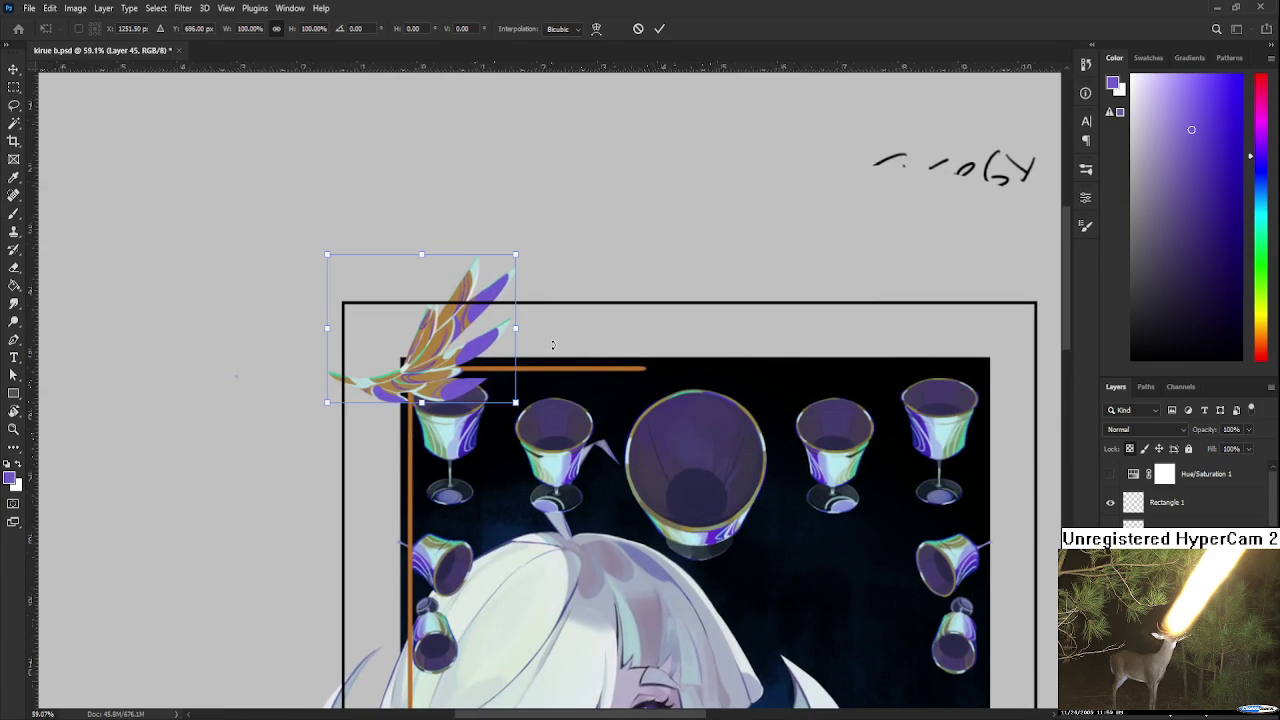
{"action": "left_click_drag", "start_coordinate": [551, 338], "coordinate": [534, 265]}
{"action": "scroll", "coordinate": [420, 372], "scroll_direction": "down", "scroll_amount": 3}
{"action": "scroll", "coordinate": [420, 372], "scroll_direction": "down", "scroll_amount": 1}
{"action": "scroll", "coordinate": [420, 372], "scroll_direction": "up", "scroll_amount": 2}
{"action": "scroll", "coordinate": [420, 372], "scroll_direction": "up", "scroll_amount": 2}
{"action": "mouse_move", "coordinate": [424, 362]}
{"action": "left_mouse_down"}
{"action": "mouse_move", "coordinate": [424, 402]}
{"action": "mouse_move", "coordinate": [424, 382]}
{"action": "left_mouse_up"}
{"action": "key", "text": "Return"}
Return to the brush and zoom and pan to review the tilted wing over the first goblet
{"action": "key", "text": "b"}
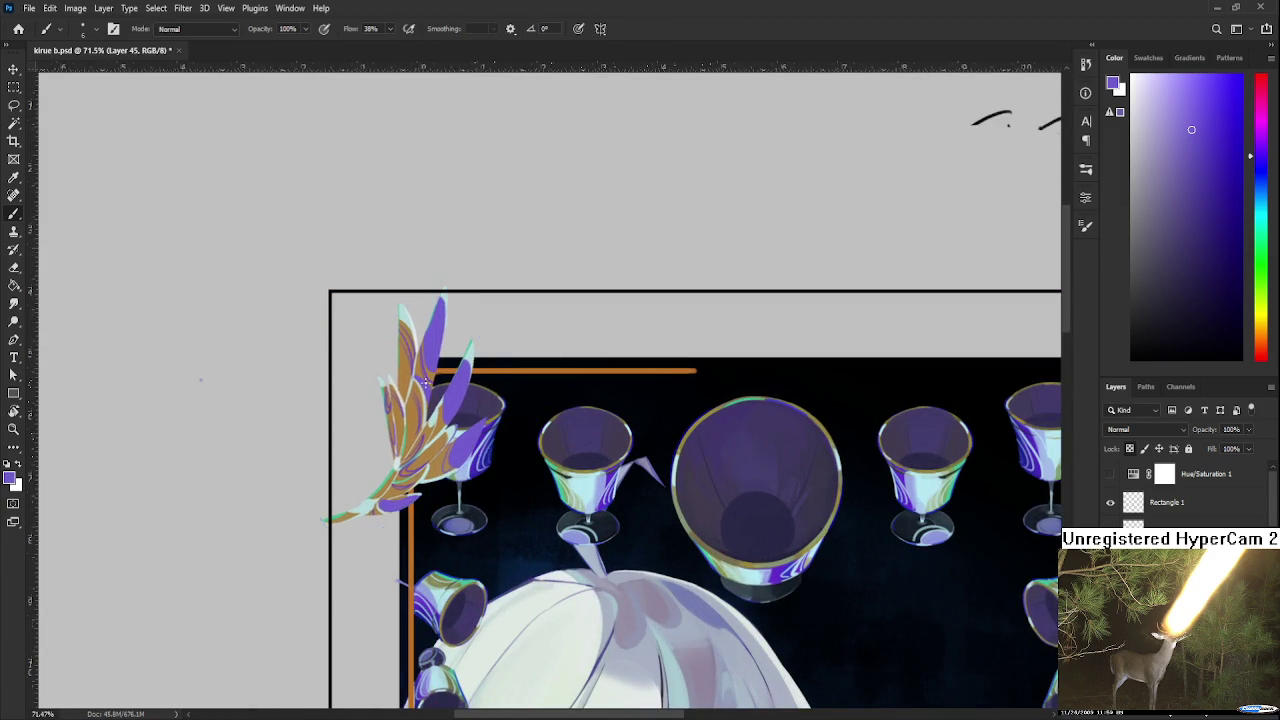
{"action": "scroll", "coordinate": [424, 382], "scroll_direction": "down", "scroll_amount": 4}
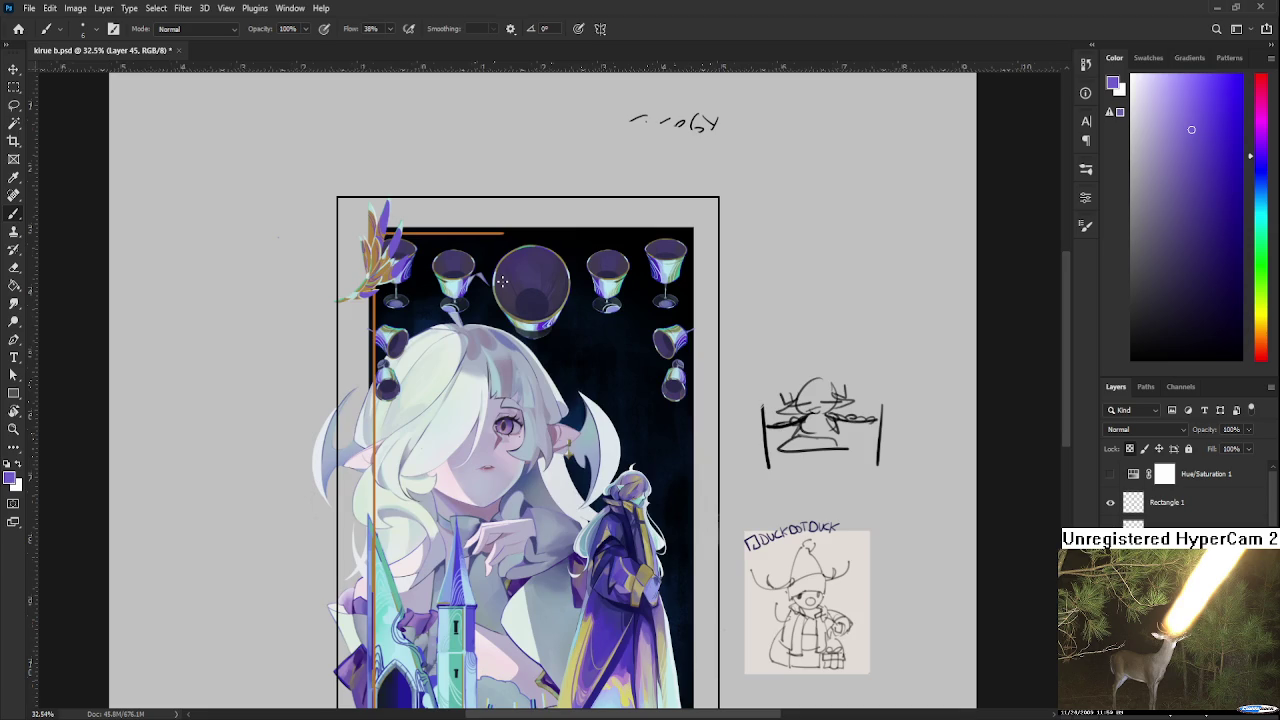
{"action": "left_click_drag", "start_coordinate": [502, 282], "coordinate": [434, 390]}
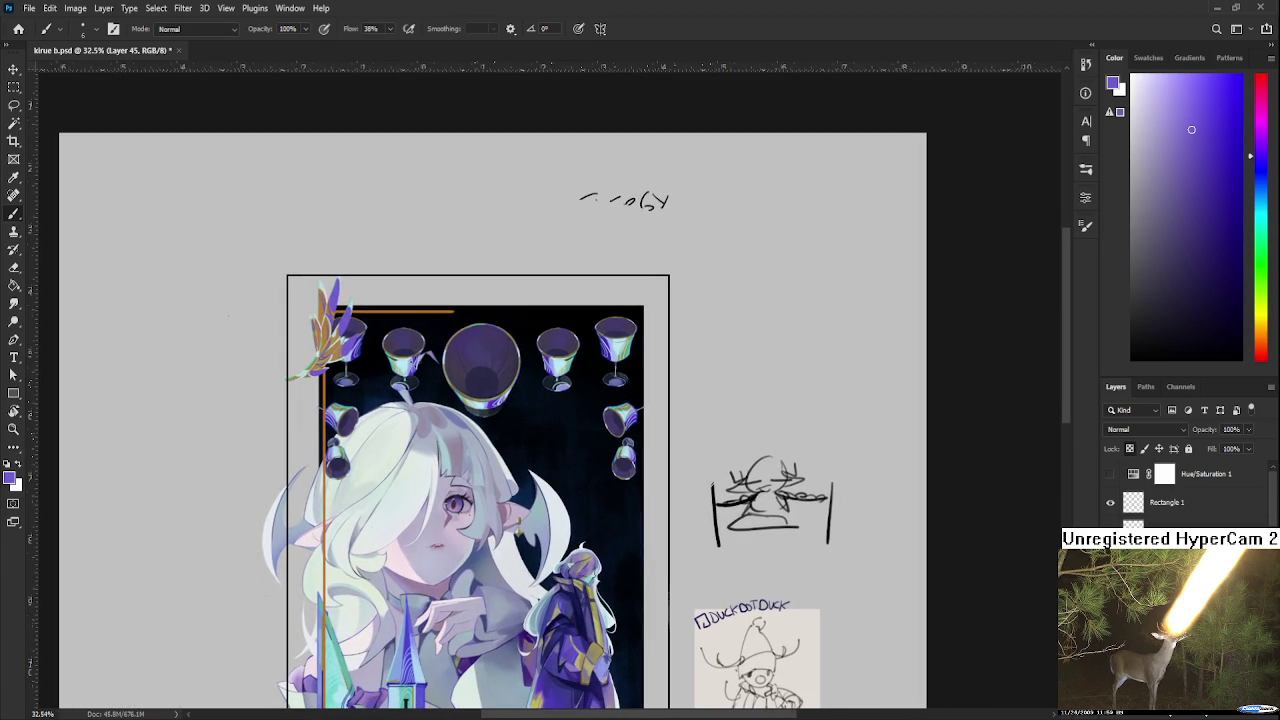
{"action": "scroll", "coordinate": [426, 316], "scroll_direction": "up", "scroll_amount": 1}
{"action": "scroll", "coordinate": [426, 316], "scroll_direction": "down", "scroll_amount": 1}
{"action": "scroll", "coordinate": [444, 262], "scroll_direction": "down", "scroll_amount": 2}
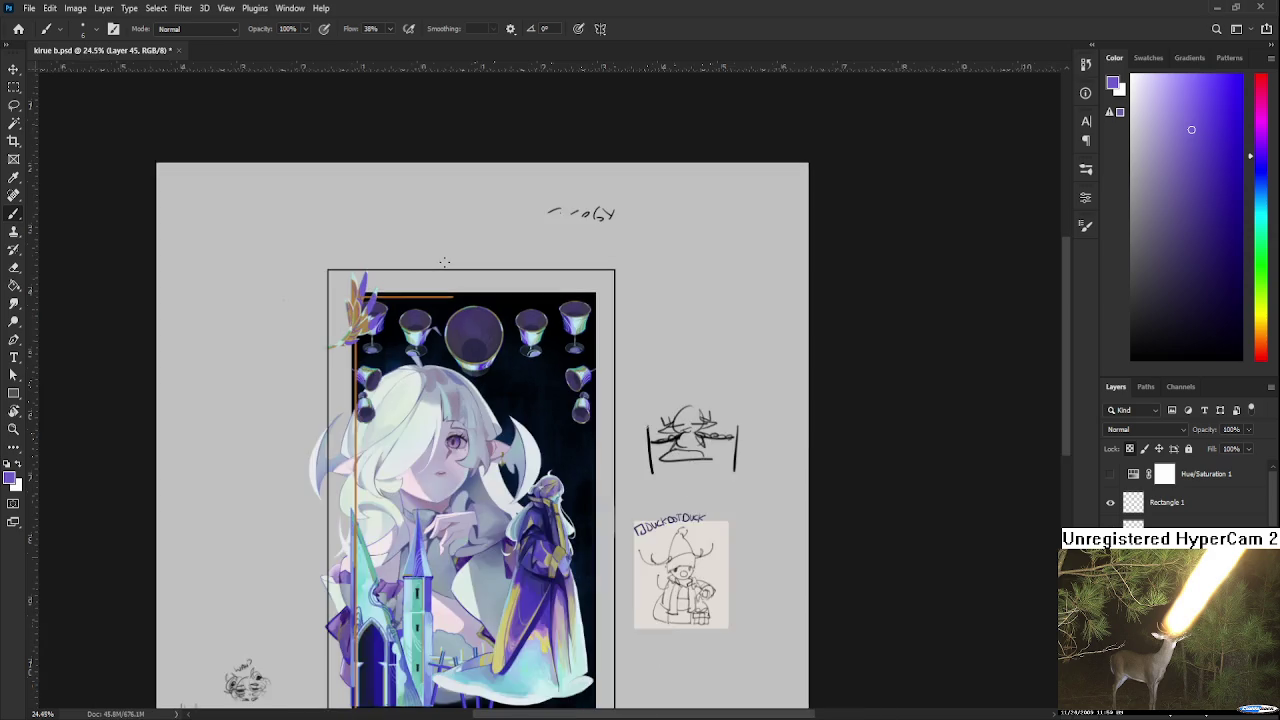
{"action": "scroll", "coordinate": [444, 262], "scroll_direction": "down", "scroll_amount": 1}
{"action": "scroll", "coordinate": [175, 468], "scroll_direction": "up", "scroll_amount": 2}
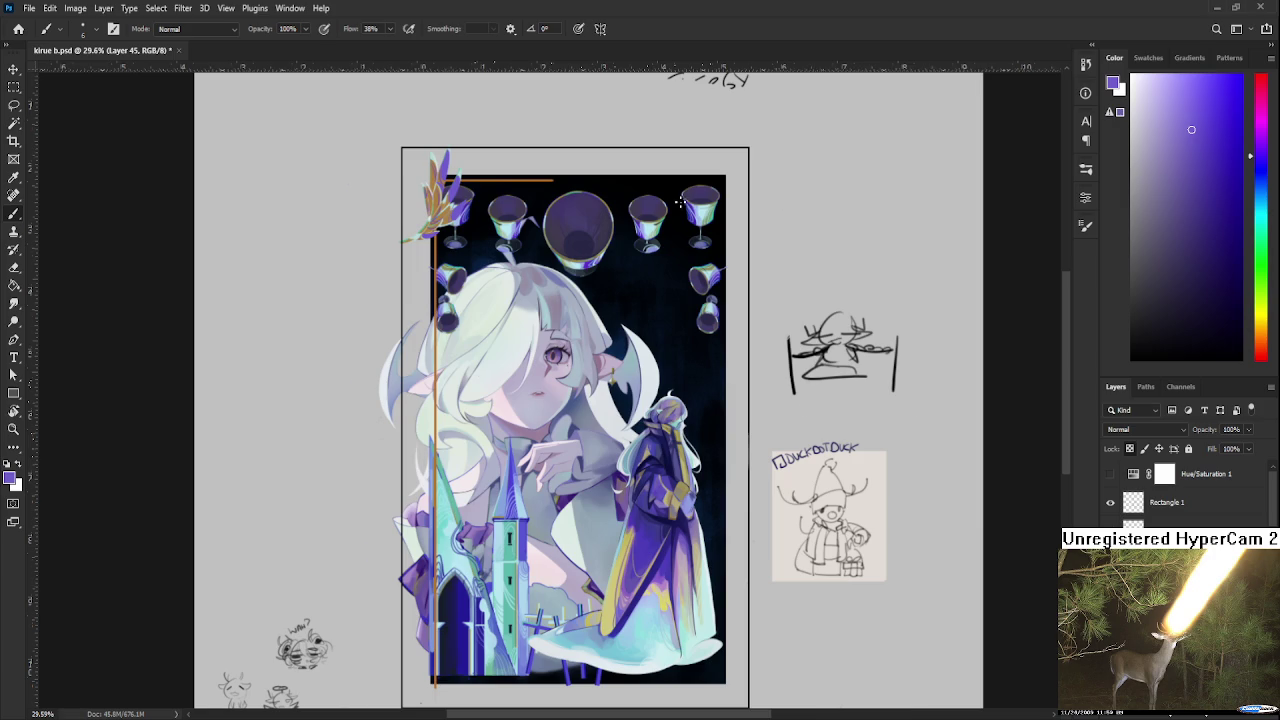
{"action": "scroll", "coordinate": [670, 205], "scroll_direction": "up", "scroll_amount": 1}
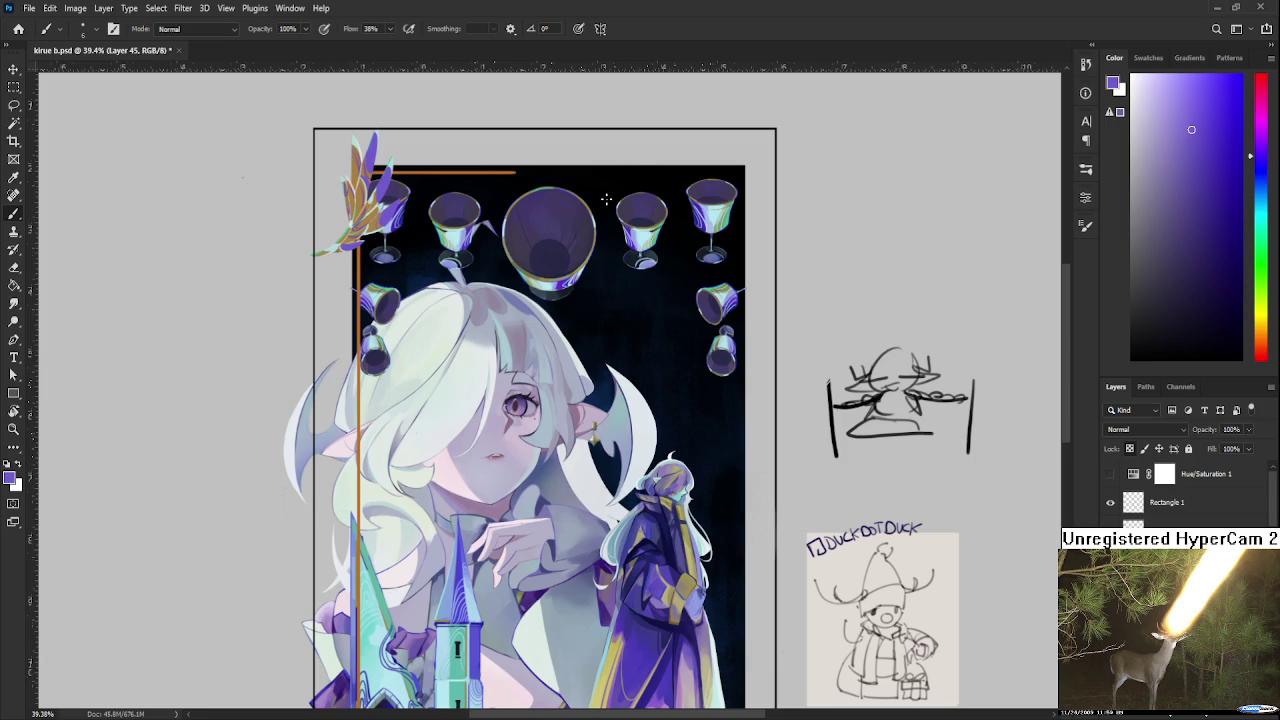
{"action": "scroll", "coordinate": [606, 200], "scroll_direction": "up", "scroll_amount": 2}
{"action": "scroll", "coordinate": [607, 202], "scroll_direction": "up", "scroll_amount": 2}
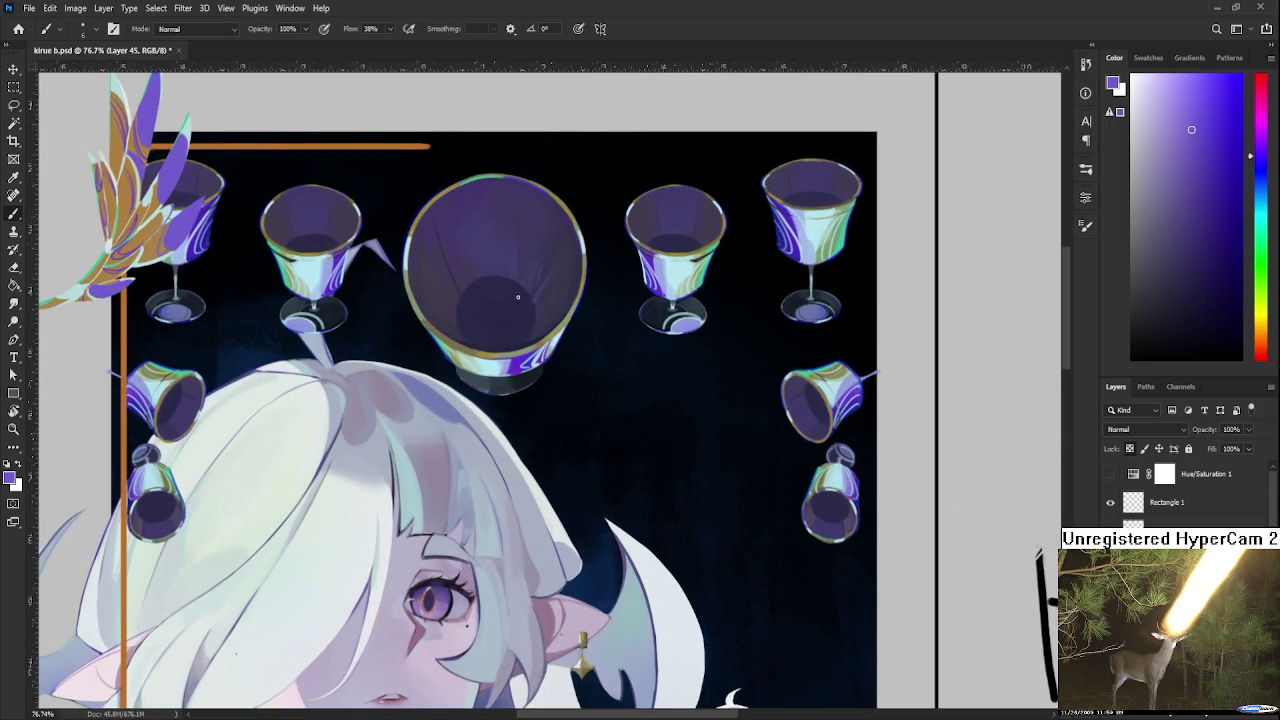
{"action": "scroll", "coordinate": [560, 310], "scroll_direction": "left", "scroll_amount": 2}
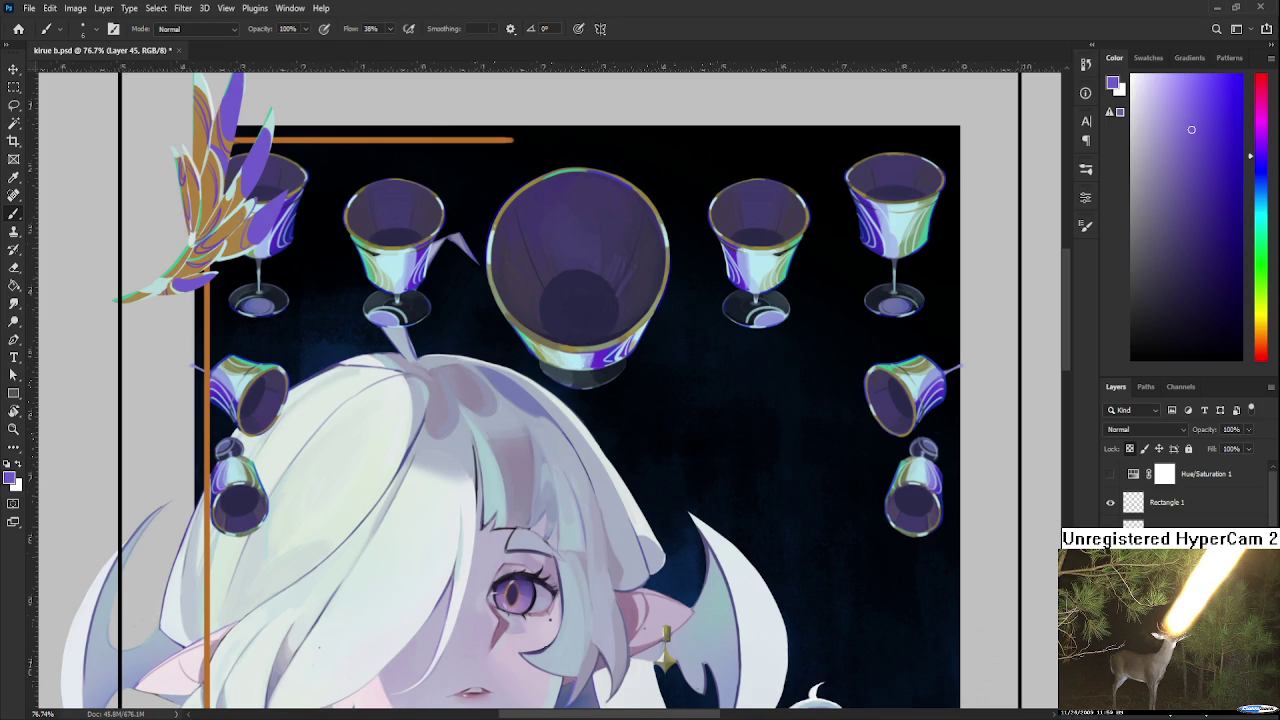
Pan and zoom around the illustration to inspect the handwriting, goblets and leaf ornament
{"action": "scroll", "coordinate": [587, 665], "scroll_direction": "down", "scroll_amount": 2}
{"action": "scroll", "coordinate": [450, 550], "scroll_direction": "up", "scroll_amount": 1}
{"action": "scroll", "coordinate": [400, 520], "scroll_direction": "up", "scroll_amount": 3}
{"action": "scroll", "coordinate": [329, 497], "scroll_direction": "up", "scroll_amount": 1, "text": "alt"}
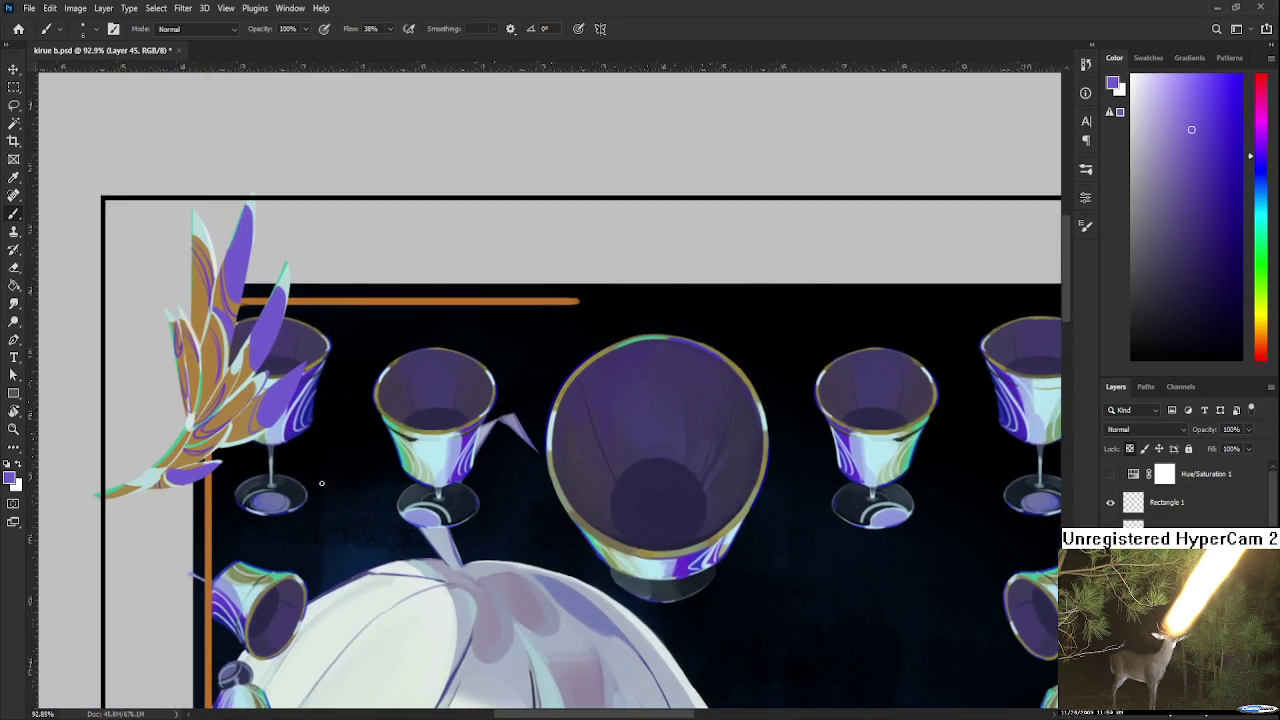
{"action": "scroll", "coordinate": [329, 497], "scroll_direction": "down", "scroll_amount": 3, "text": "alt"}
{"action": "left_click_drag", "start_coordinate": [329, 497], "coordinate": [175, 521]}
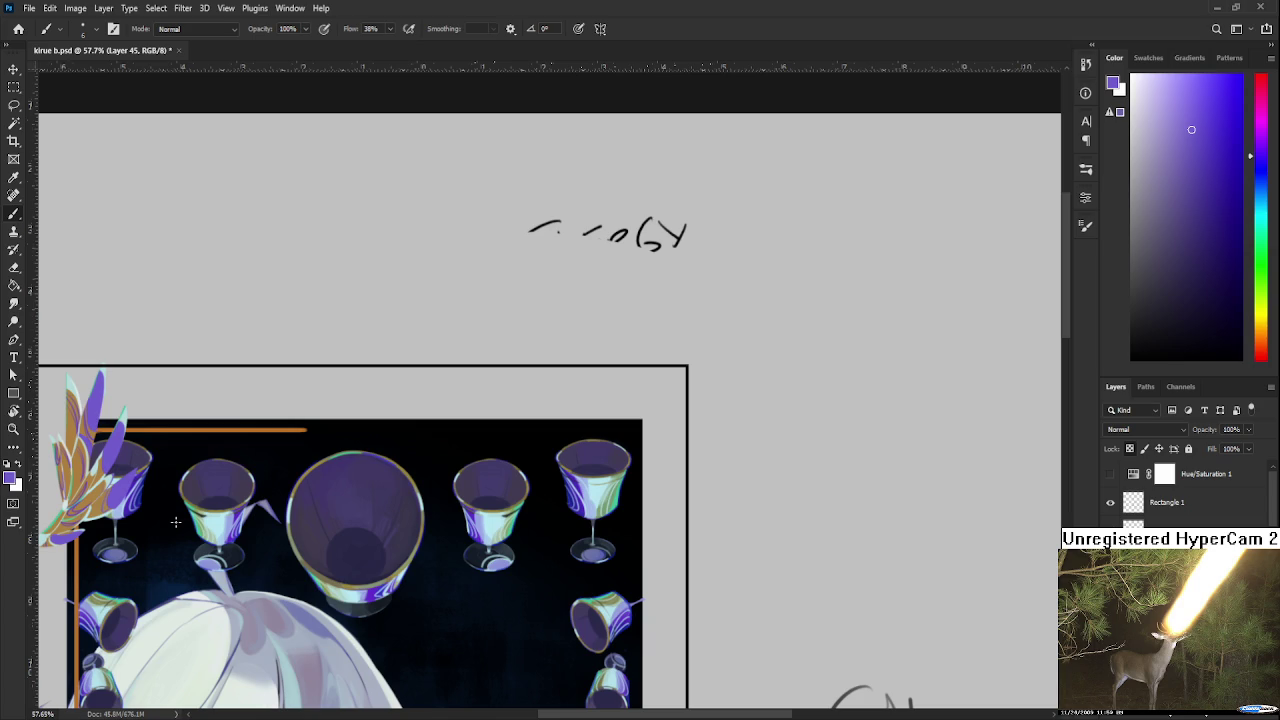
{"action": "scroll", "coordinate": [245, 455], "scroll_direction": "up", "scroll_amount": 1, "text": "alt"}
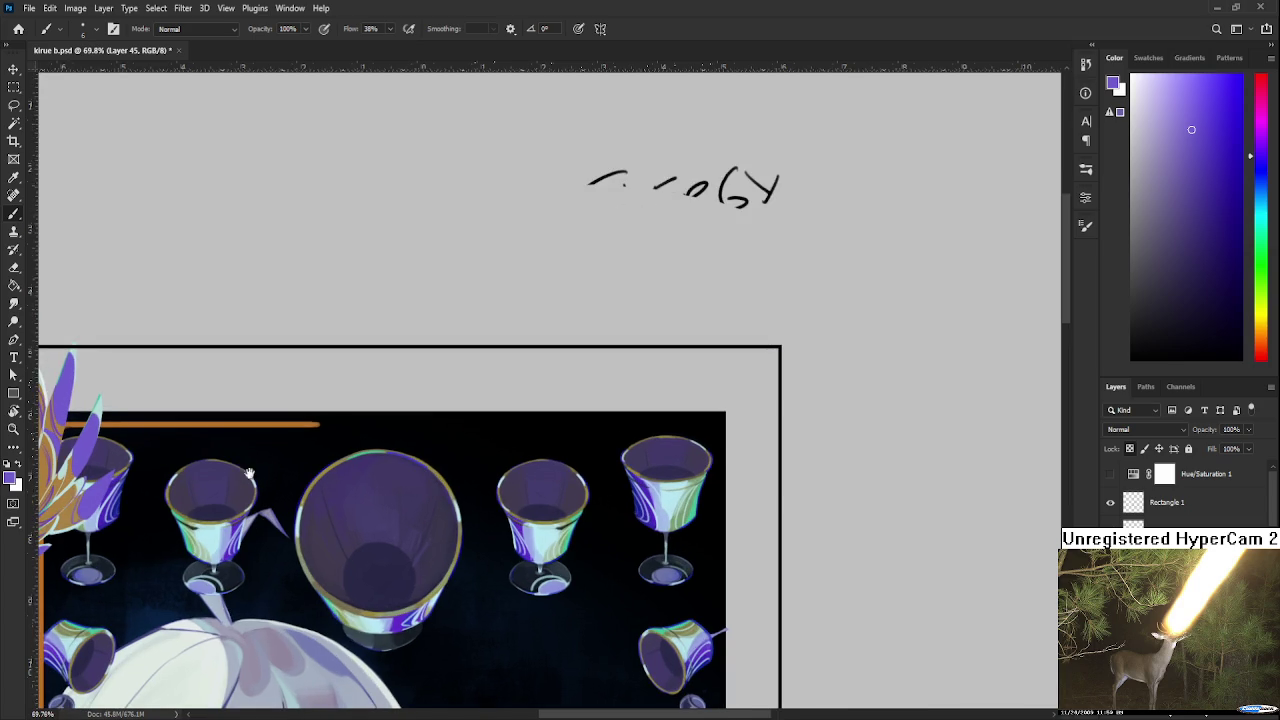
{"action": "scroll", "coordinate": [369, 470], "scroll_direction": "up", "scroll_amount": 1, "text": "alt"}
{"action": "scroll", "coordinate": [417, 445], "scroll_direction": "down", "scroll_amount": 3, "text": "alt"}
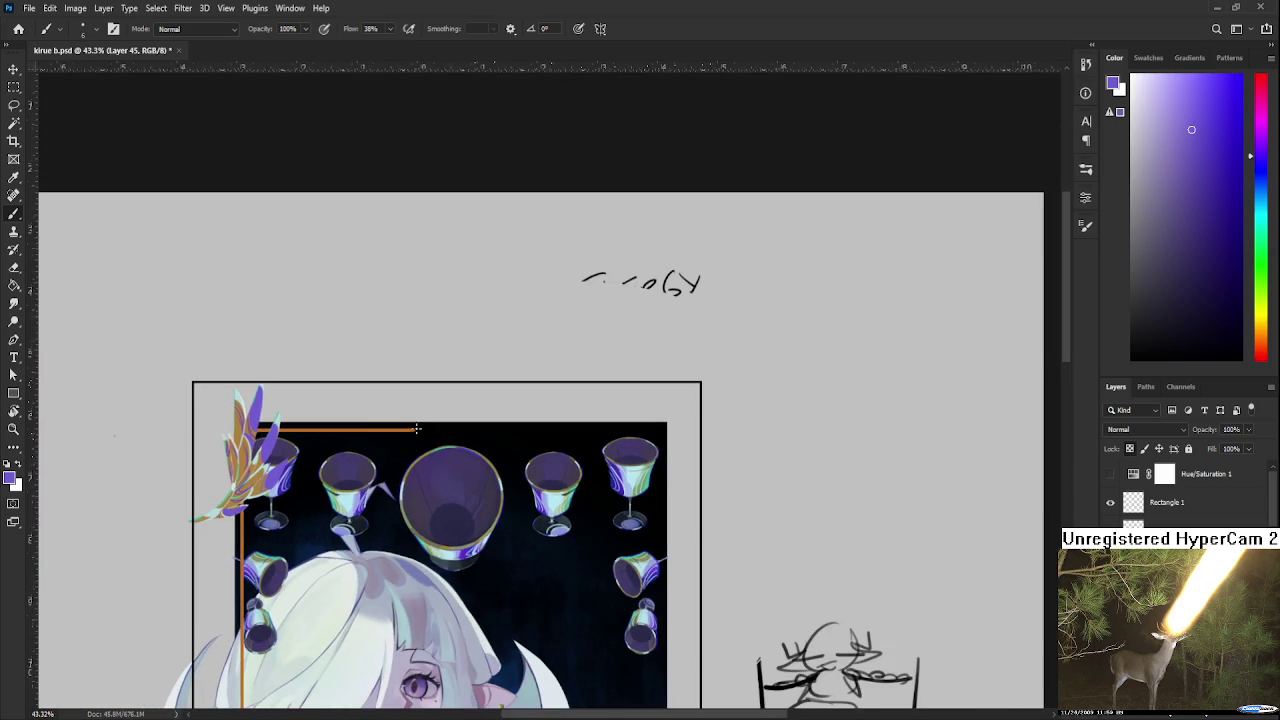
{"action": "scroll", "coordinate": [415, 445], "scroll_direction": "up", "scroll_amount": 3, "text": "alt"}
{"action": "scroll", "coordinate": [410, 456], "scroll_direction": "down", "scroll_amount": 2, "text": "alt"}
{"action": "scroll", "coordinate": [403, 443], "scroll_direction": "up", "scroll_amount": 3, "text": "alt"}
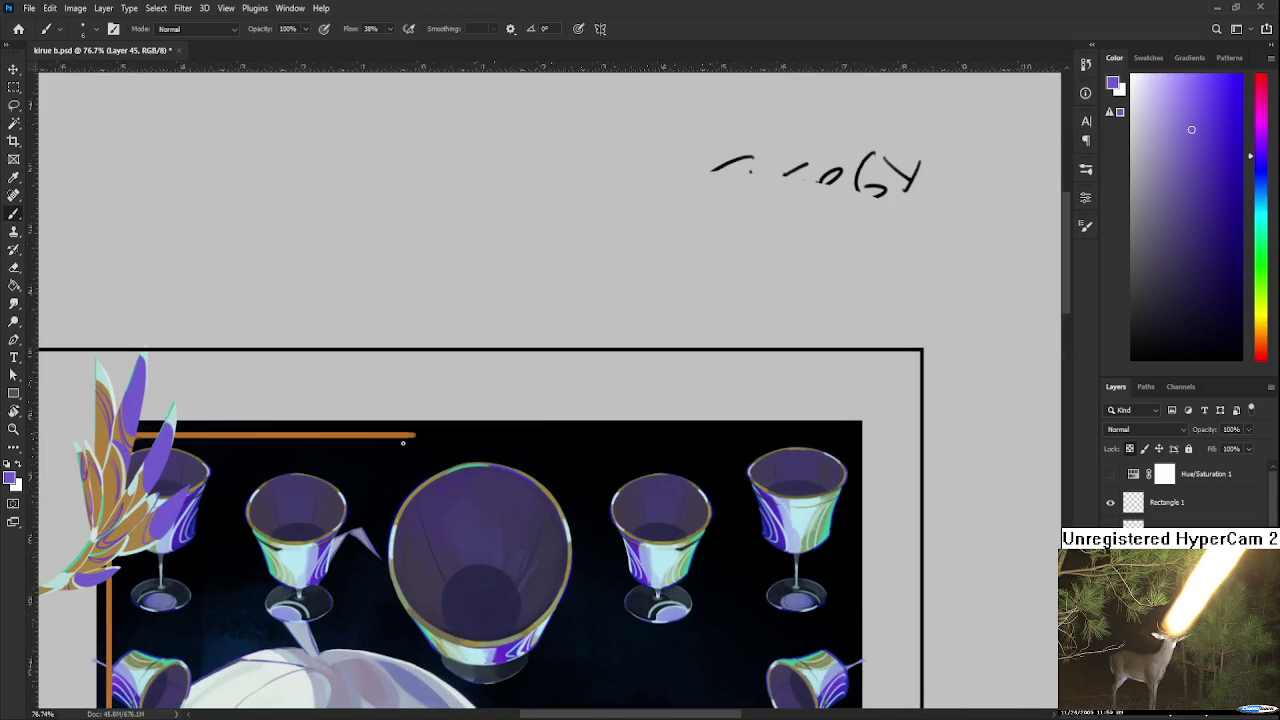
{"action": "scroll", "coordinate": [403, 443], "scroll_direction": "down", "scroll_amount": 2, "text": "alt"}
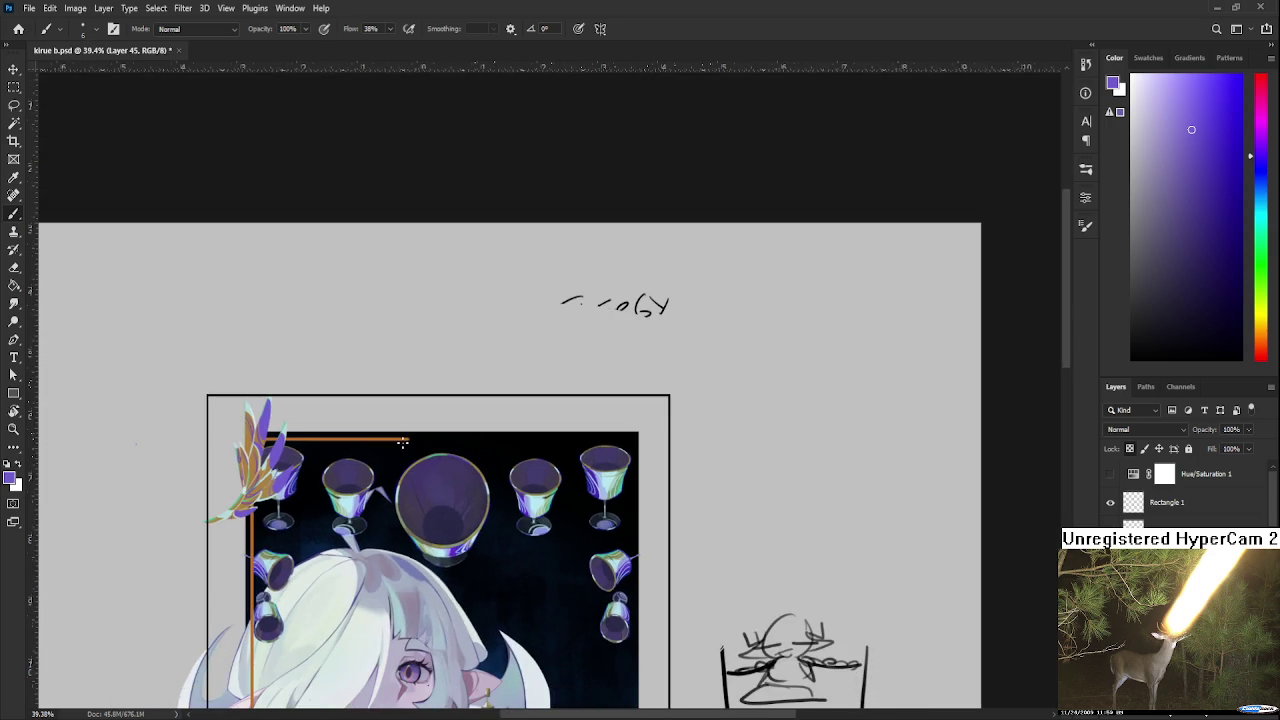
{"action": "scroll", "coordinate": [403, 443], "scroll_direction": "up", "scroll_amount": 2, "text": "alt"}
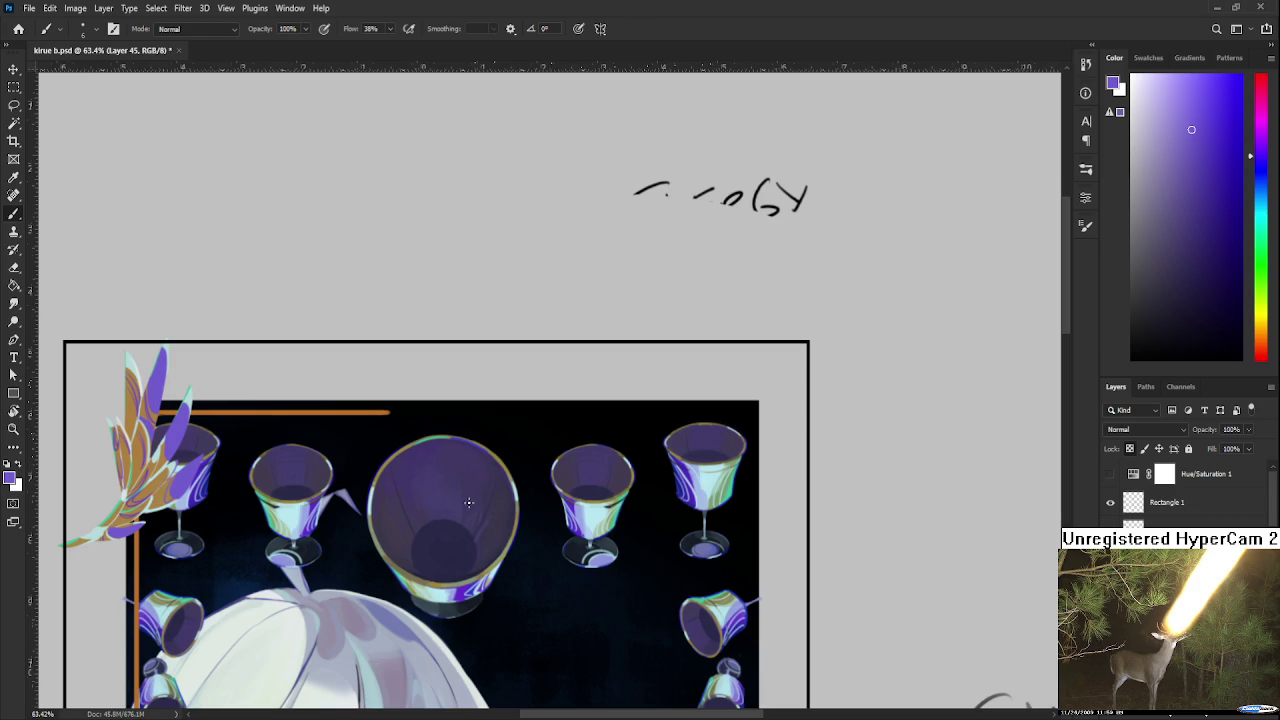
{"action": "scroll", "coordinate": [460, 502], "scroll_direction": "up", "scroll_amount": 3}
{"action": "left_click_drag", "start_coordinate": [528, 532], "coordinate": [590, 561]}
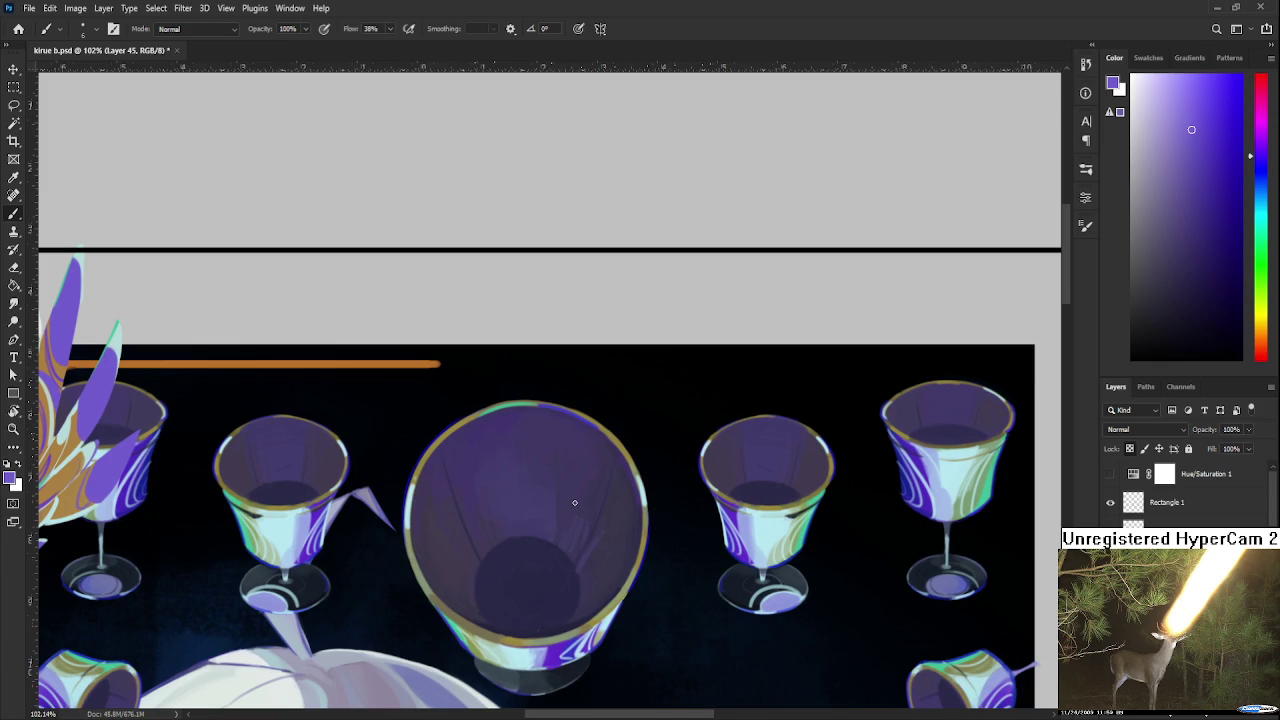
{"action": "scroll", "coordinate": [575, 503], "scroll_direction": "down", "scroll_amount": 5}
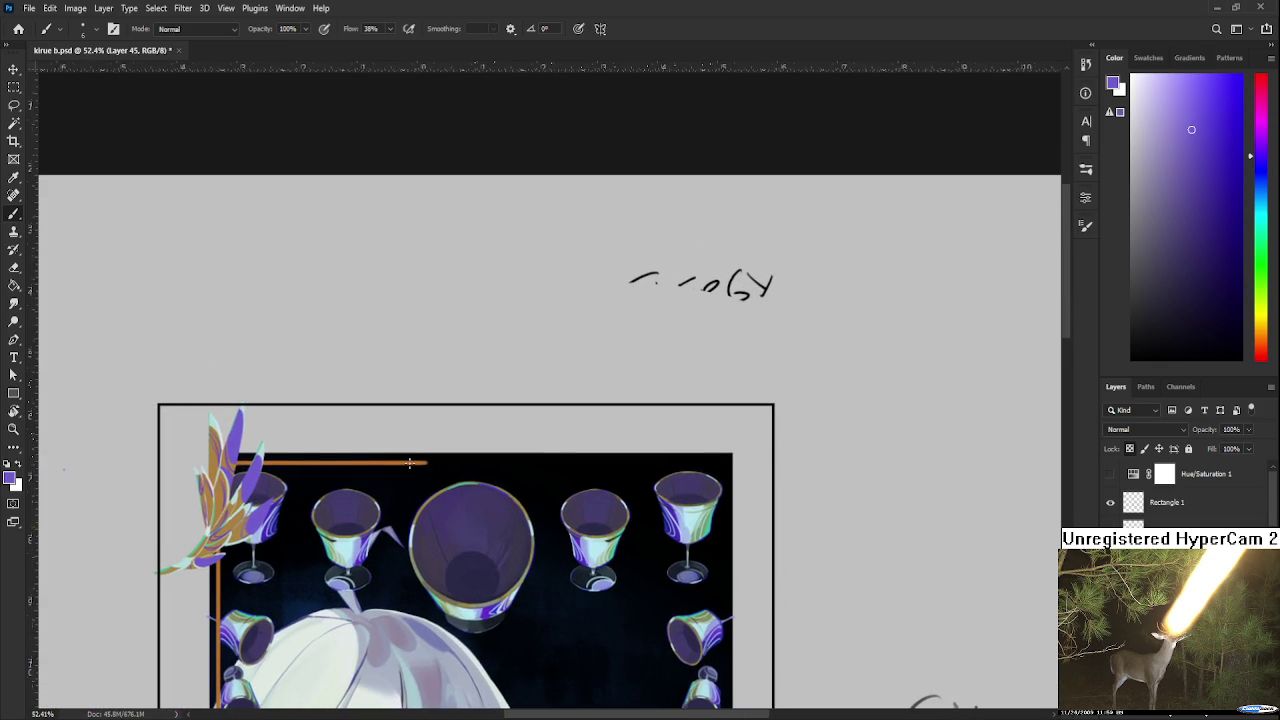
{"action": "scroll", "coordinate": [318, 454], "scroll_direction": "up", "scroll_amount": 1}
{"action": "scroll", "coordinate": [318, 454], "scroll_direction": "up", "scroll_amount": 1}
{"action": "scroll", "coordinate": [318, 454], "scroll_direction": "up", "scroll_amount": 1}
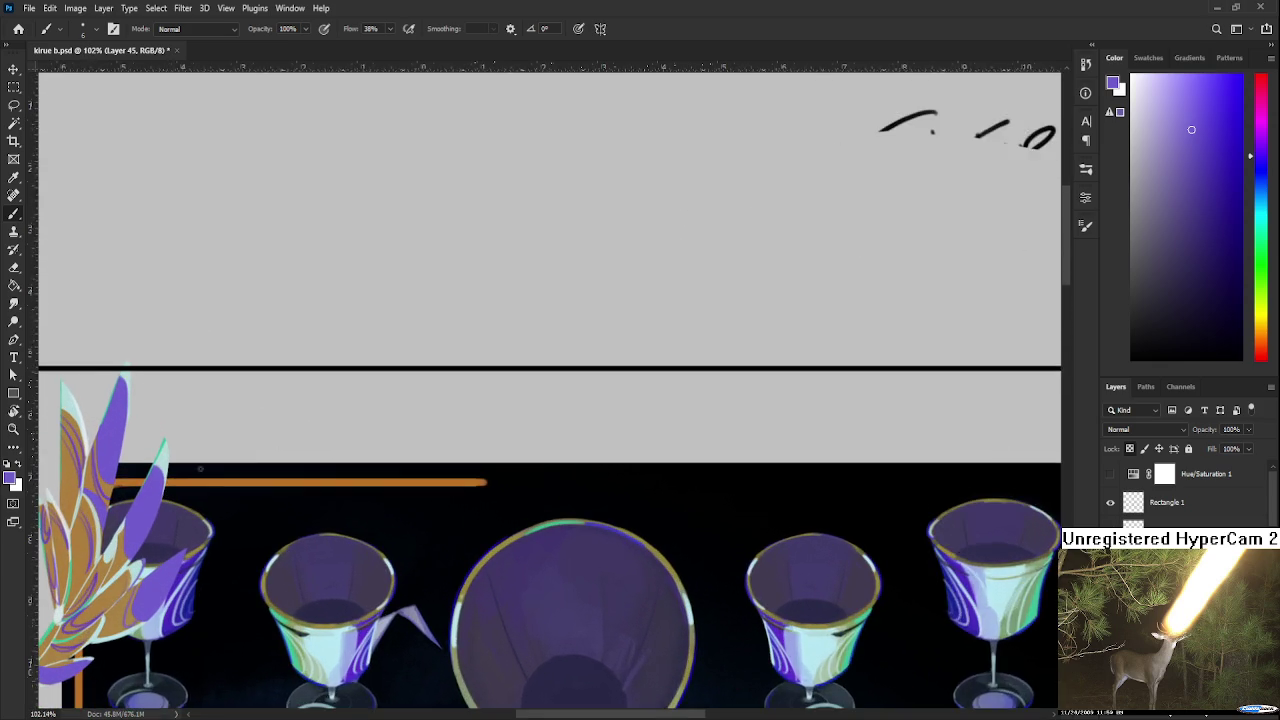
{"action": "scroll", "coordinate": [318, 454], "scroll_direction": "up", "scroll_amount": 1}
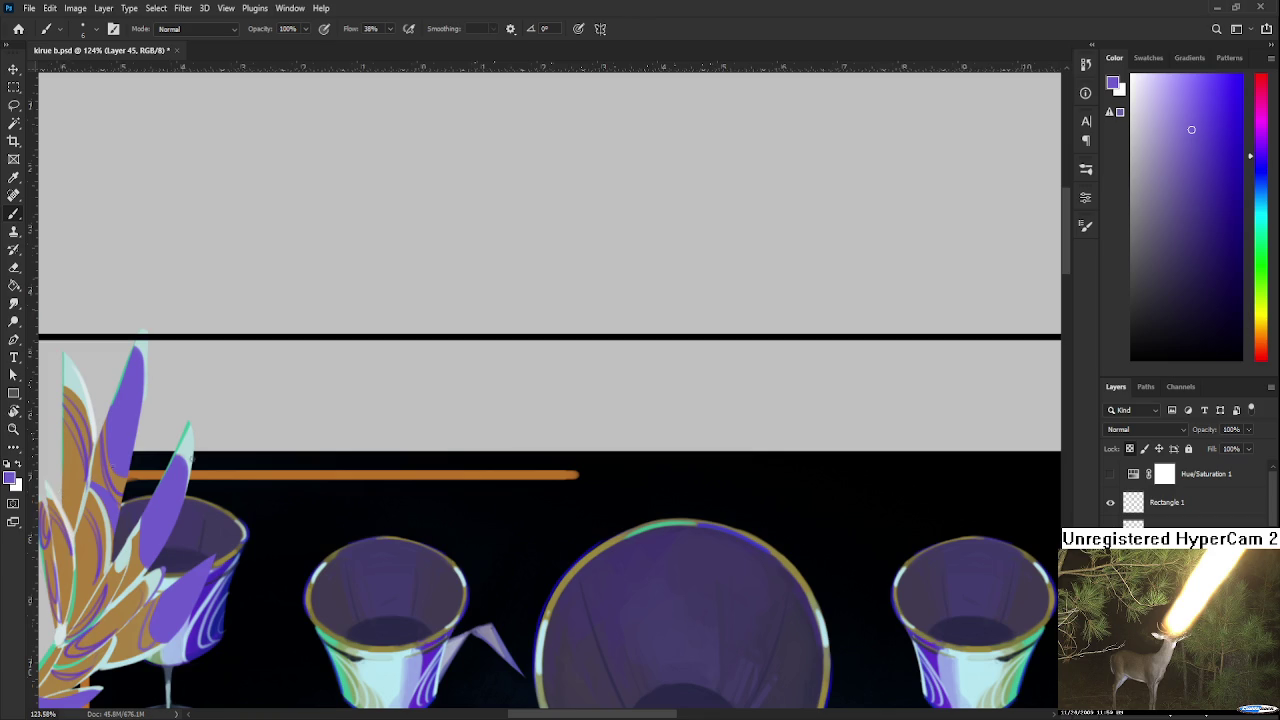
{"action": "scroll", "coordinate": [257, 449], "scroll_direction": "down", "scroll_amount": 2}
{"action": "scroll", "coordinate": [236, 467], "scroll_direction": "up", "scroll_amount": 1}
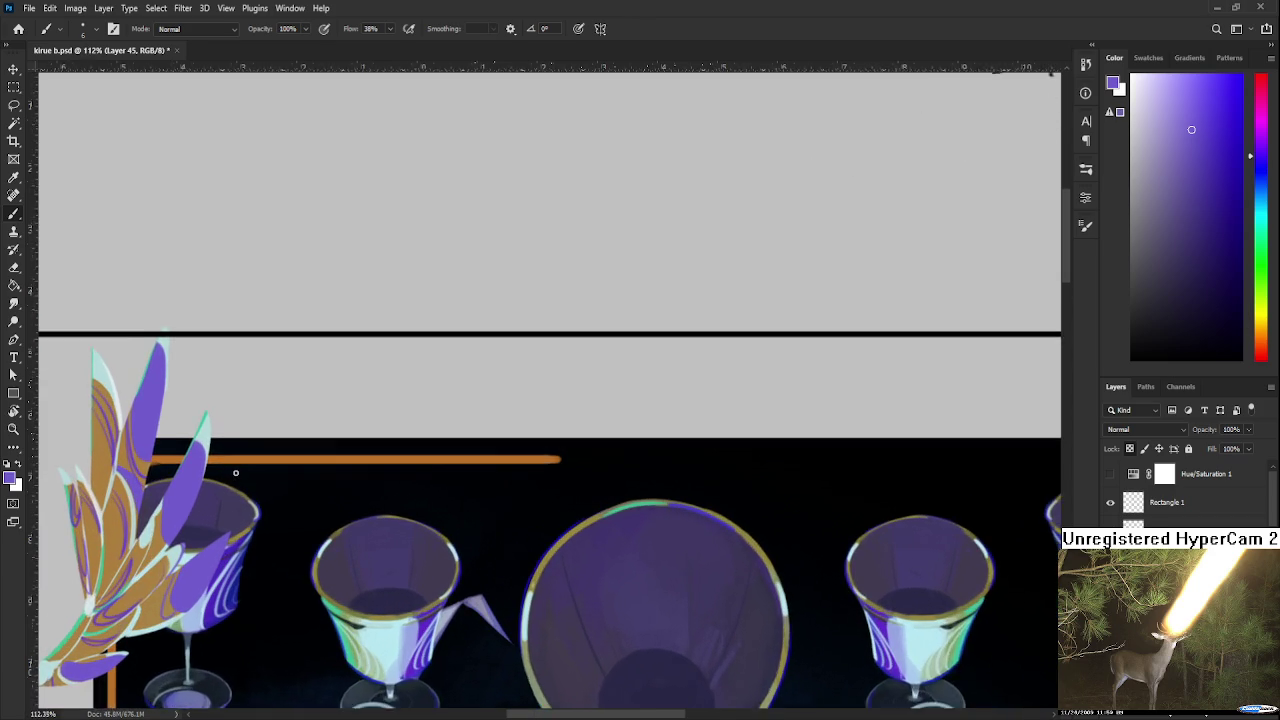
{"action": "scroll", "coordinate": [236, 467], "scroll_direction": "up", "scroll_amount": 1}
{"action": "scroll", "coordinate": [220, 536], "scroll_direction": "up", "scroll_amount": 1}
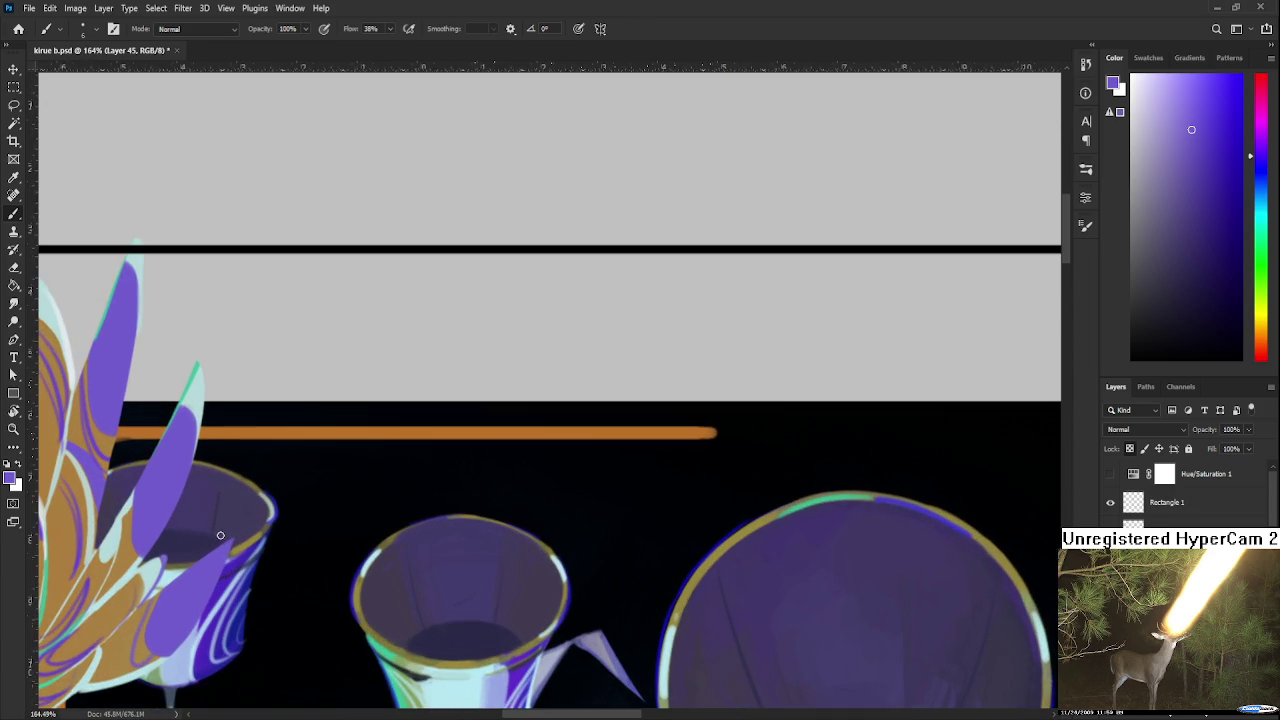
{"action": "scroll", "coordinate": [220, 536], "scroll_direction": "down", "scroll_amount": 1}
{"action": "scroll", "coordinate": [220, 536], "scroll_direction": "down", "scroll_amount": 1}
{"action": "left_click_drag", "start_coordinate": [274, 544], "coordinate": [373, 544]}
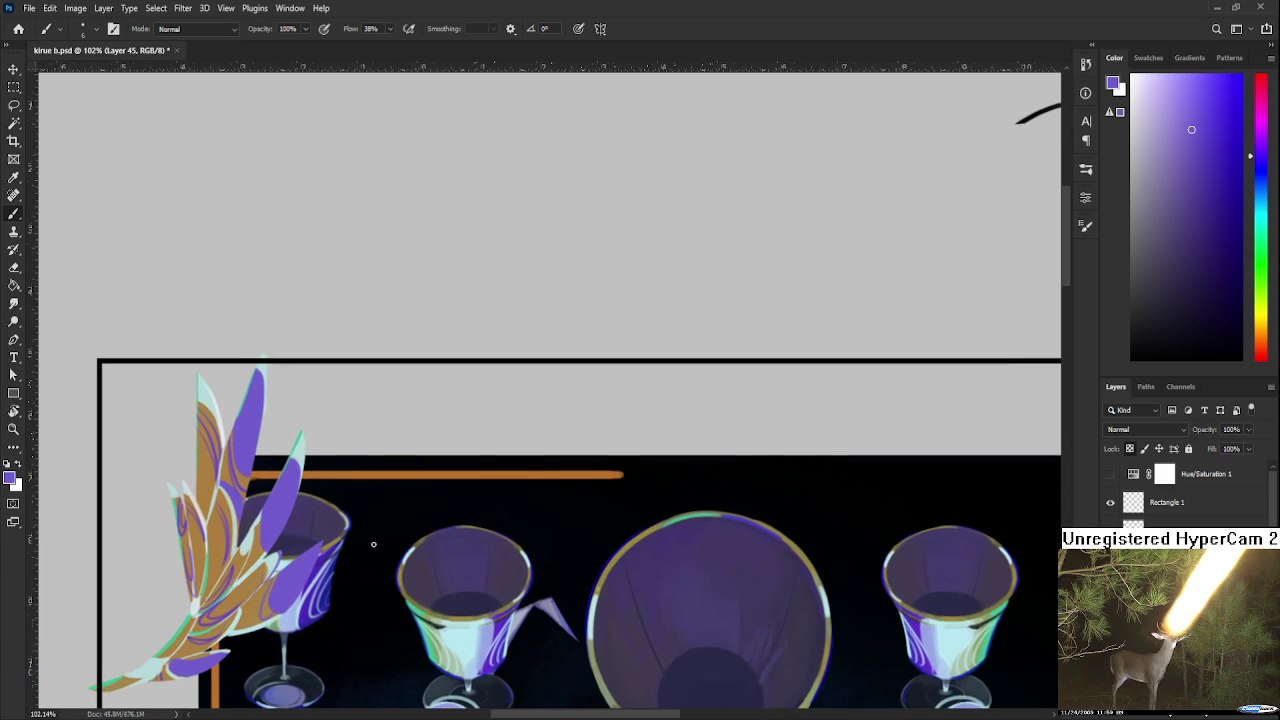
{"action": "scroll", "coordinate": [370, 544], "scroll_direction": "down", "scroll_amount": 2}
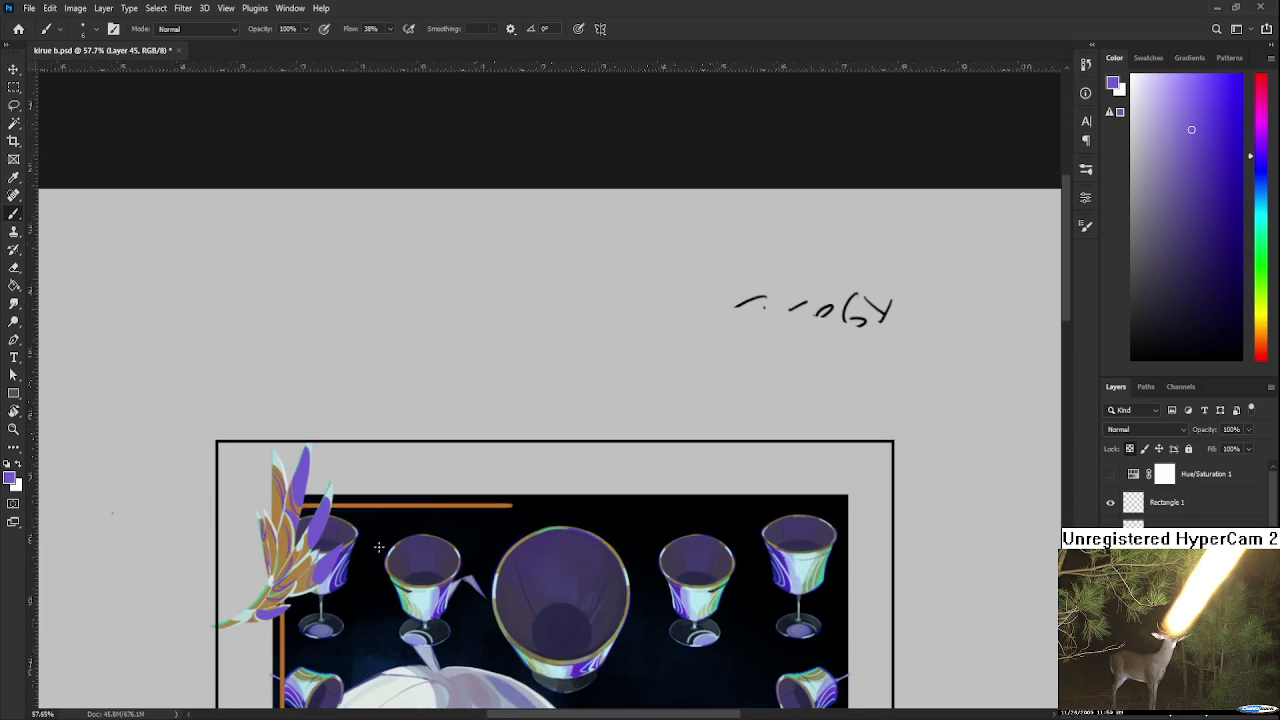
{"action": "scroll", "coordinate": [522, 509], "scroll_direction": "up", "scroll_amount": 2}
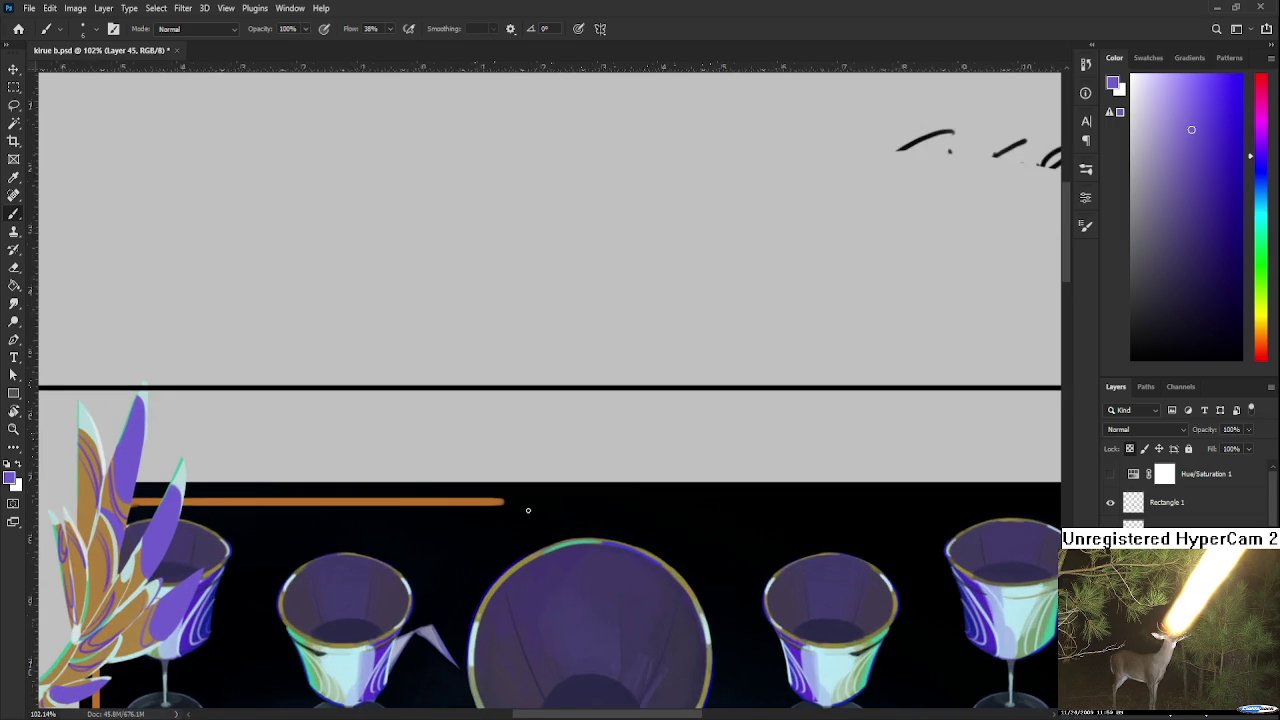
{"action": "mouse_move", "coordinate": [691, 569]}
{"action": "left_mouse_down"}
{"action": "mouse_move", "coordinate": [651, 457]}
{"action": "mouse_move", "coordinate": [817, 569]}
{"action": "mouse_move", "coordinate": [800, 585]}
{"action": "left_mouse_up"}
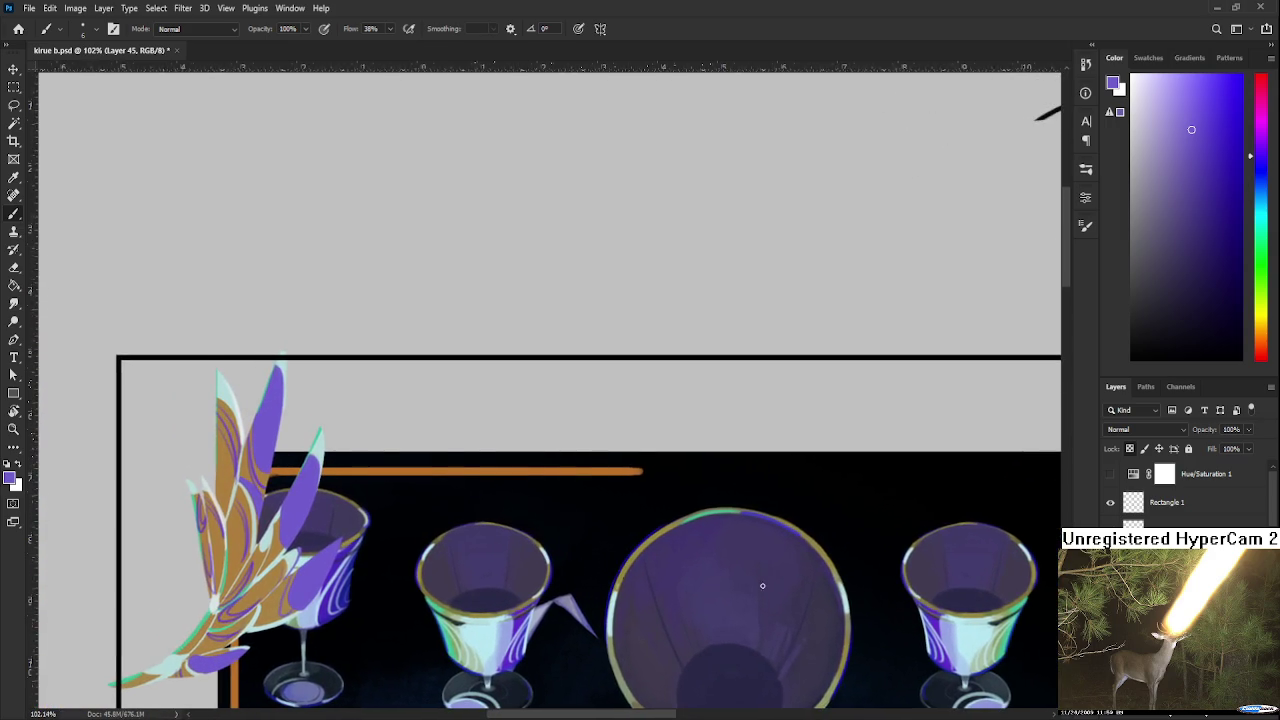
{"action": "scroll", "coordinate": [526, 589], "scroll_direction": "down", "scroll_amount": 1}
{"action": "left_click_drag", "start_coordinate": [530, 590], "coordinate": [482, 543]}
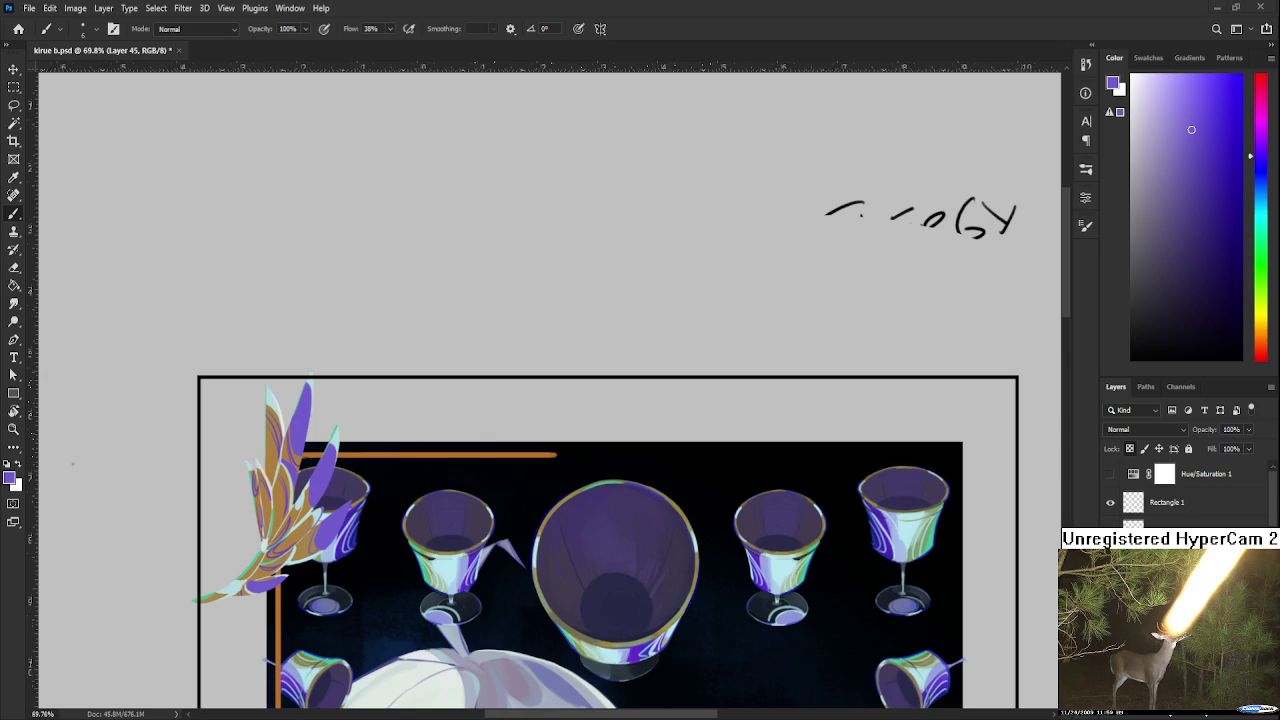
Open Raid.psd from the Home screen's recent files and pan across the sketch sheet
{"action": "left_click", "coordinate": [18, 28]}
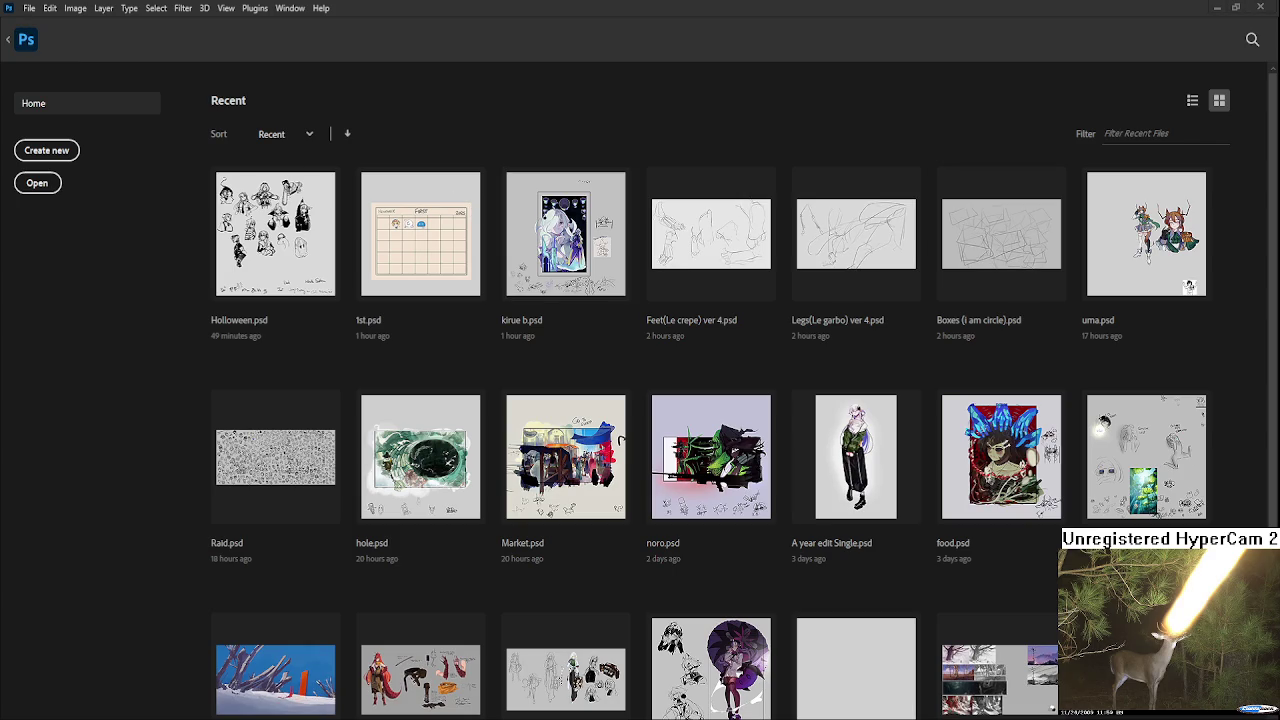
{"action": "left_click", "coordinate": [310, 490]}
{"action": "scroll", "coordinate": [300, 320], "scroll_direction": "up", "scroll_amount": 2}
{"action": "scroll", "coordinate": [300, 320], "scroll_direction": "up", "scroll_amount": 2}
{"action": "scroll", "coordinate": [300, 320], "scroll_direction": "up", "scroll_amount": 1}
{"action": "scroll", "coordinate": [300, 320], "scroll_direction": "up", "scroll_amount": 1}
{"action": "left_click_drag", "start_coordinate": [480, 380], "coordinate": [615, 555]}
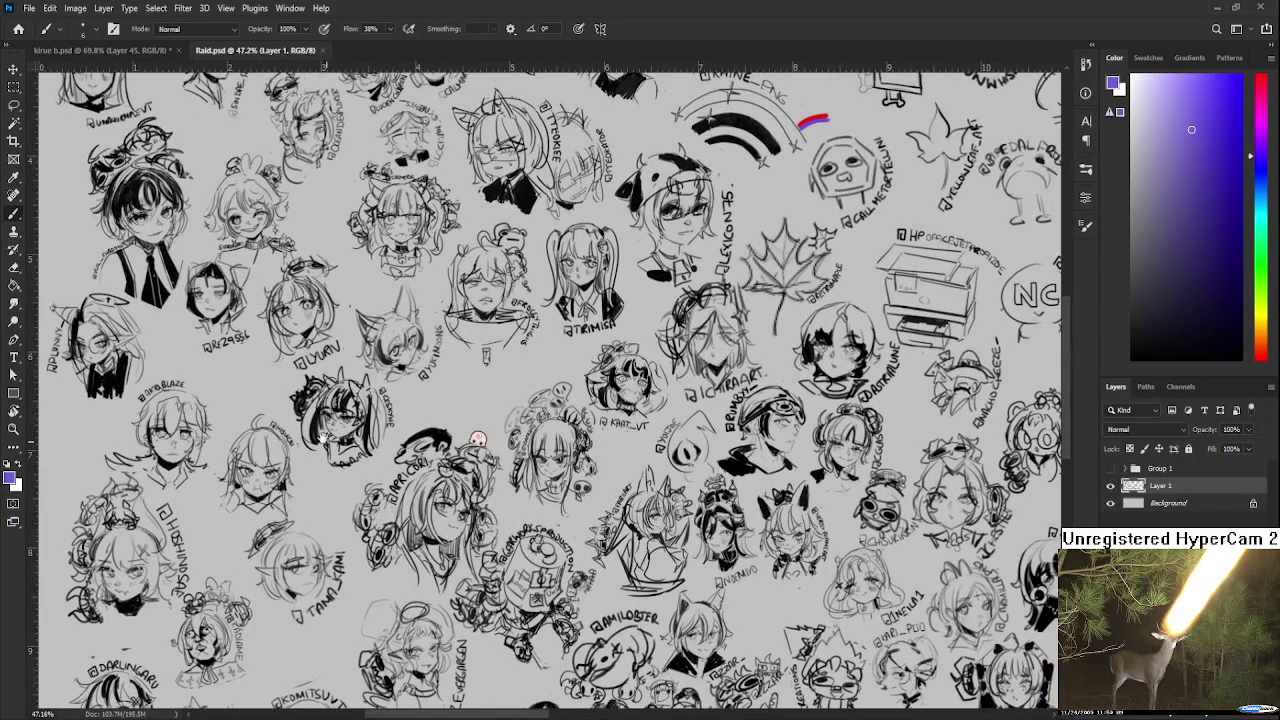
Zoom in on the lower-left character sketches and set the foreground colour to black
{"action": "left_click_drag", "start_coordinate": [358, 477], "coordinate": [528, 657]}
{"action": "scroll", "coordinate": [390, 340], "scroll_direction": "up", "scroll_amount": 3}
{"action": "scroll", "coordinate": [366, 430], "scroll_direction": "up", "scroll_amount": 1}
{"action": "scroll", "coordinate": [366, 430], "scroll_direction": "up", "scroll_amount": 2}
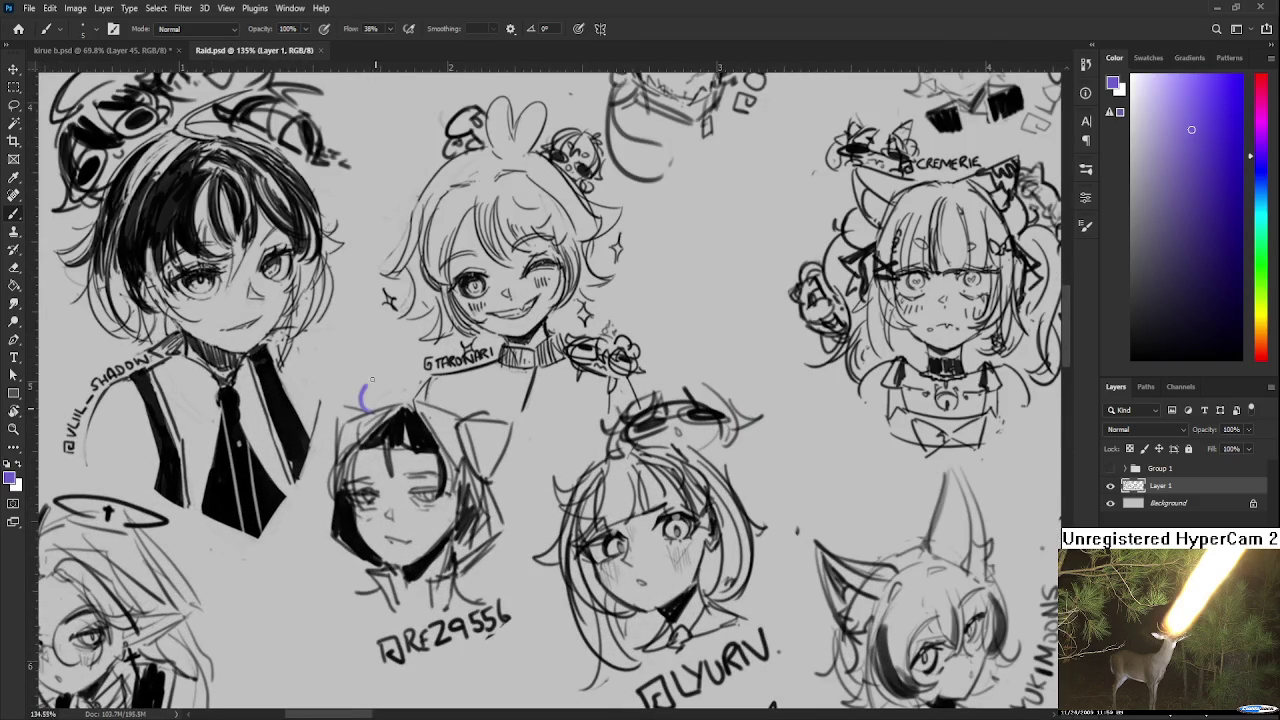
{"action": "left_click_drag", "start_coordinate": [1193, 357], "coordinate": [979, 460]}
Draw goggles on the short-haired character's head, darkening and extending them rightward
{"action": "mouse_move", "coordinate": [373, 390]}
{"action": "left_mouse_down"}
{"action": "mouse_move", "coordinate": [415, 380]}
{"action": "mouse_move", "coordinate": [332, 405]}
{"action": "left_mouse_up"}
{"action": "mouse_move", "coordinate": [395, 350]}
{"action": "left_mouse_down"}
{"action": "mouse_move", "coordinate": [420, 365]}
{"action": "mouse_move", "coordinate": [390, 370]}
{"action": "mouse_move", "coordinate": [415, 378]}
{"action": "mouse_move", "coordinate": [377, 396]}
{"action": "mouse_move", "coordinate": [425, 384]}
{"action": "mouse_move", "coordinate": [412, 386]}
{"action": "left_mouse_up"}
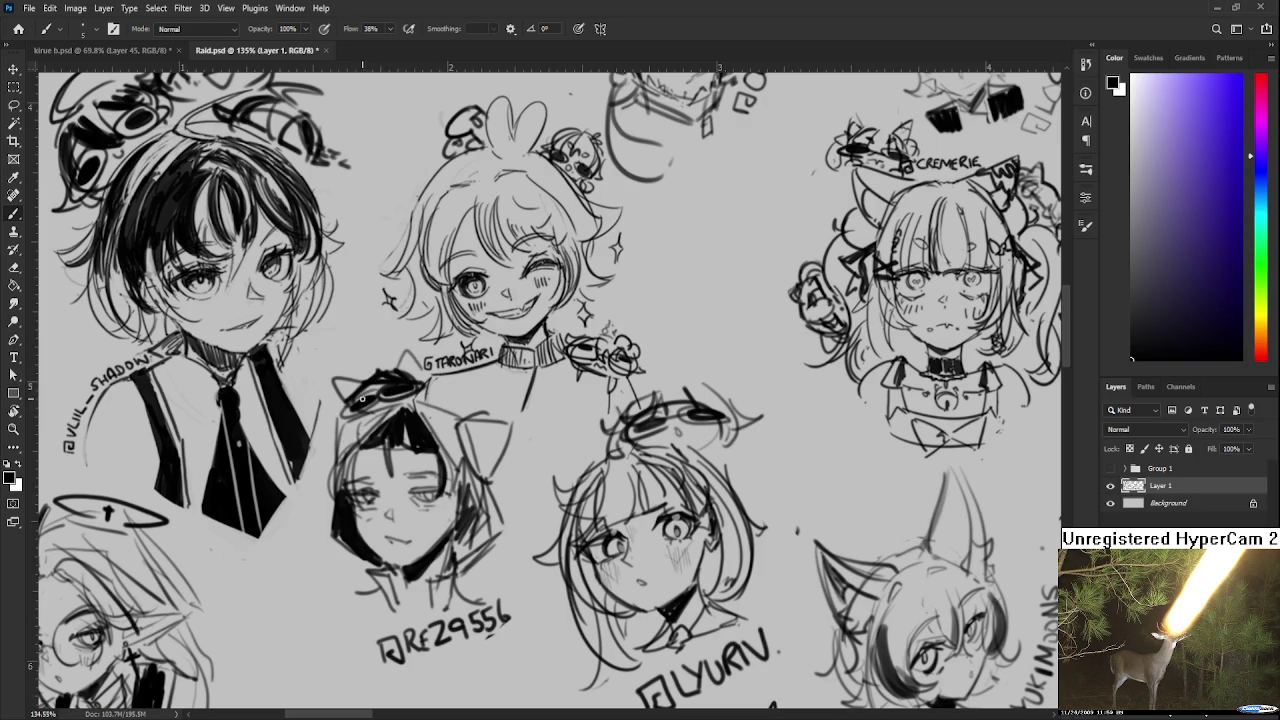
{"action": "mouse_move", "coordinate": [328, 426]}
{"action": "left_mouse_down"}
{"action": "mouse_move", "coordinate": [356, 411]}
{"action": "mouse_move", "coordinate": [346, 400]}
{"action": "mouse_move", "coordinate": [428, 378]}
{"action": "left_mouse_up"}
{"action": "mouse_move", "coordinate": [415, 374]}
{"action": "left_mouse_down"}
{"action": "mouse_move", "coordinate": [442, 386]}
{"action": "mouse_move", "coordinate": [378, 406]}
{"action": "left_mouse_up"}
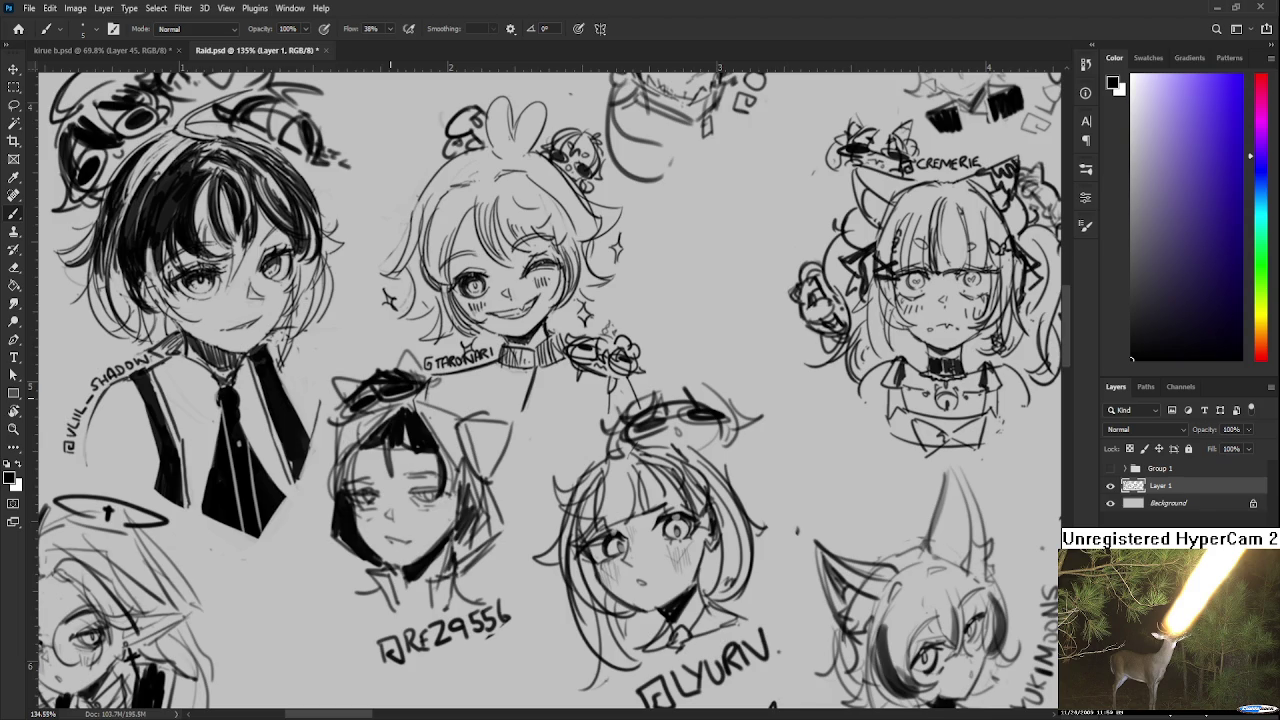
{"action": "scroll", "coordinate": [388, 400], "scroll_direction": "down", "scroll_amount": 3}
{"action": "scroll", "coordinate": [388, 400], "scroll_direction": "down", "scroll_amount": 3}
{"action": "scroll", "coordinate": [388, 400], "scroll_direction": "down", "scroll_amount": 3}
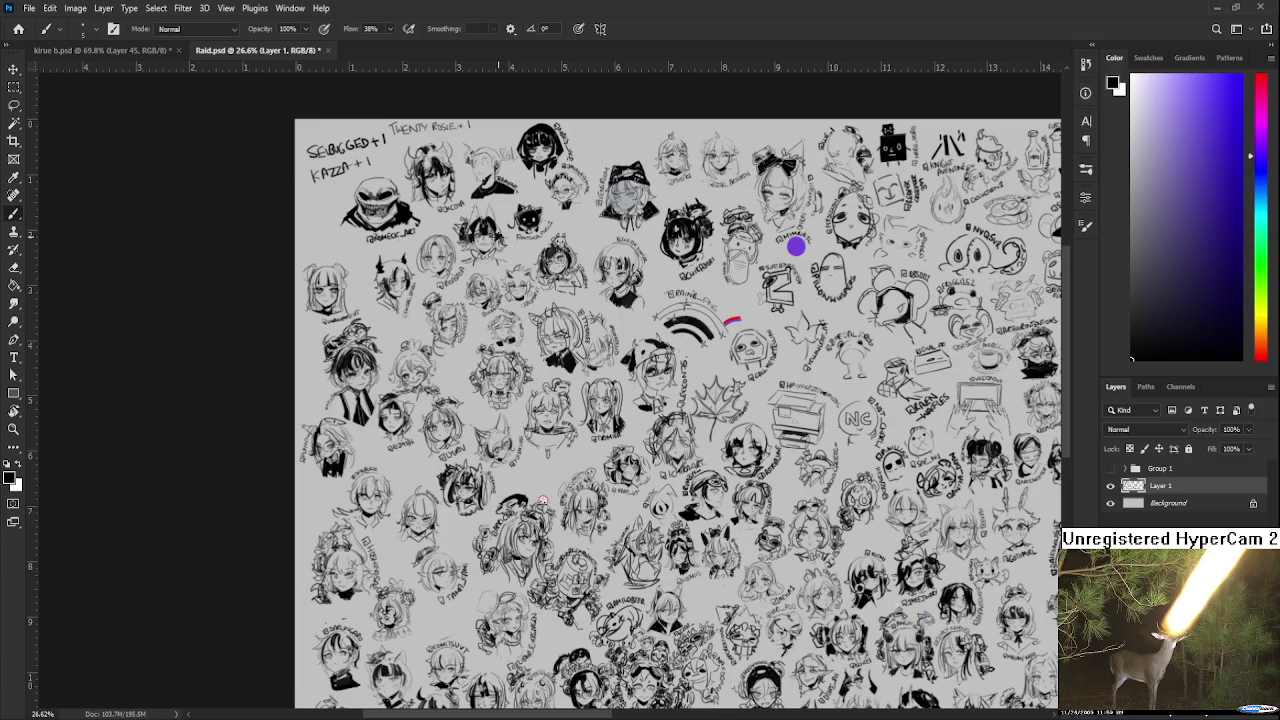
Save and close Raid.psd, returning to the handwriting above the framed panel in kirue b.psd
{"action": "key", "text": "ctrl+s"}
{"action": "key", "text": "ctrl+w"}
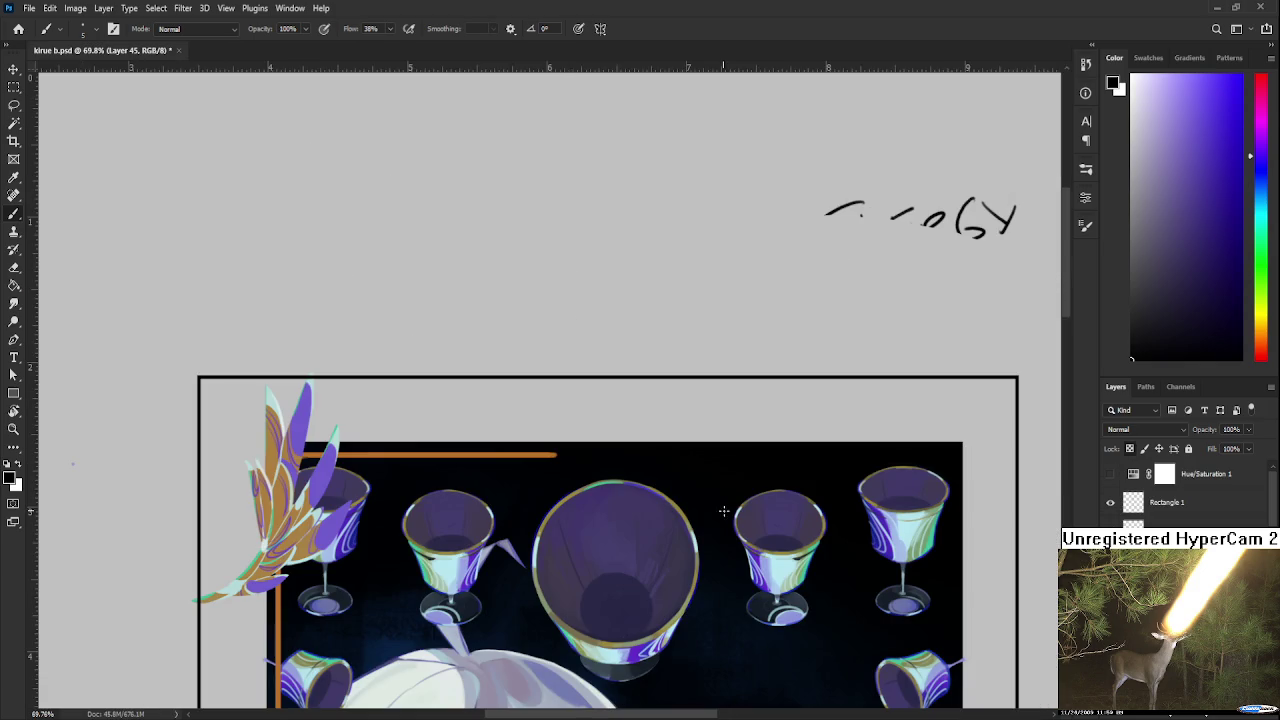
{"action": "scroll", "coordinate": [730, 448], "scroll_direction": "down", "scroll_amount": 3}
{"action": "scroll", "coordinate": [405, 545], "scroll_direction": "down", "scroll_amount": 3}
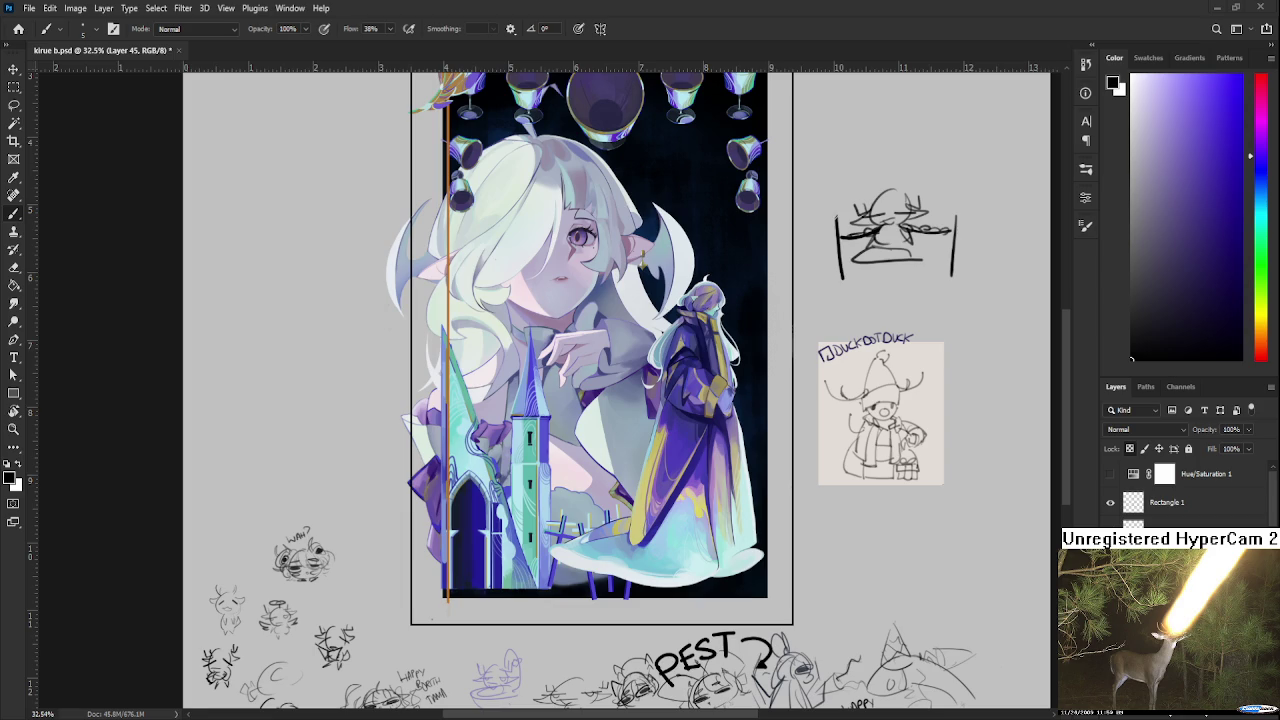
{"action": "left_click_drag", "start_coordinate": [528, 145], "coordinate": [491, 409]}
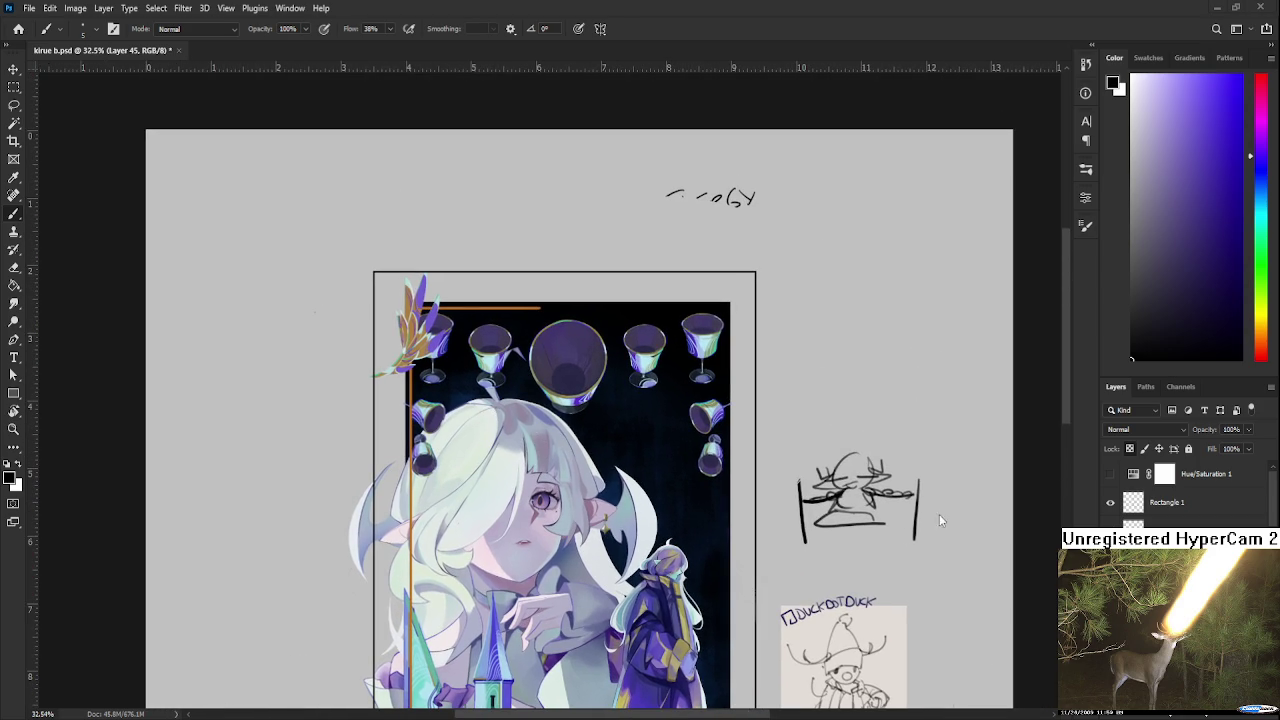
{"action": "left_click_drag", "start_coordinate": [520, 234], "coordinate": [469, 341]}
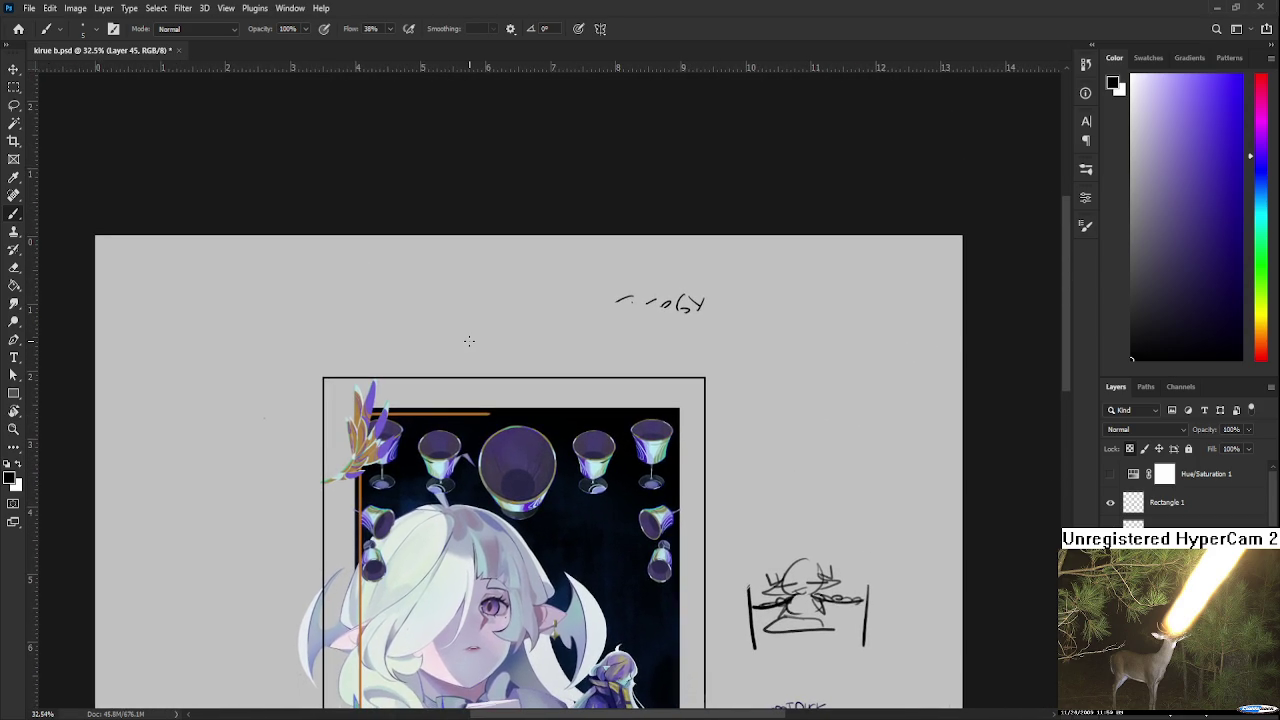
Draw a wide rectangular marquee above the framed goblet panel and adjust its size
{"action": "key", "text": "m"}
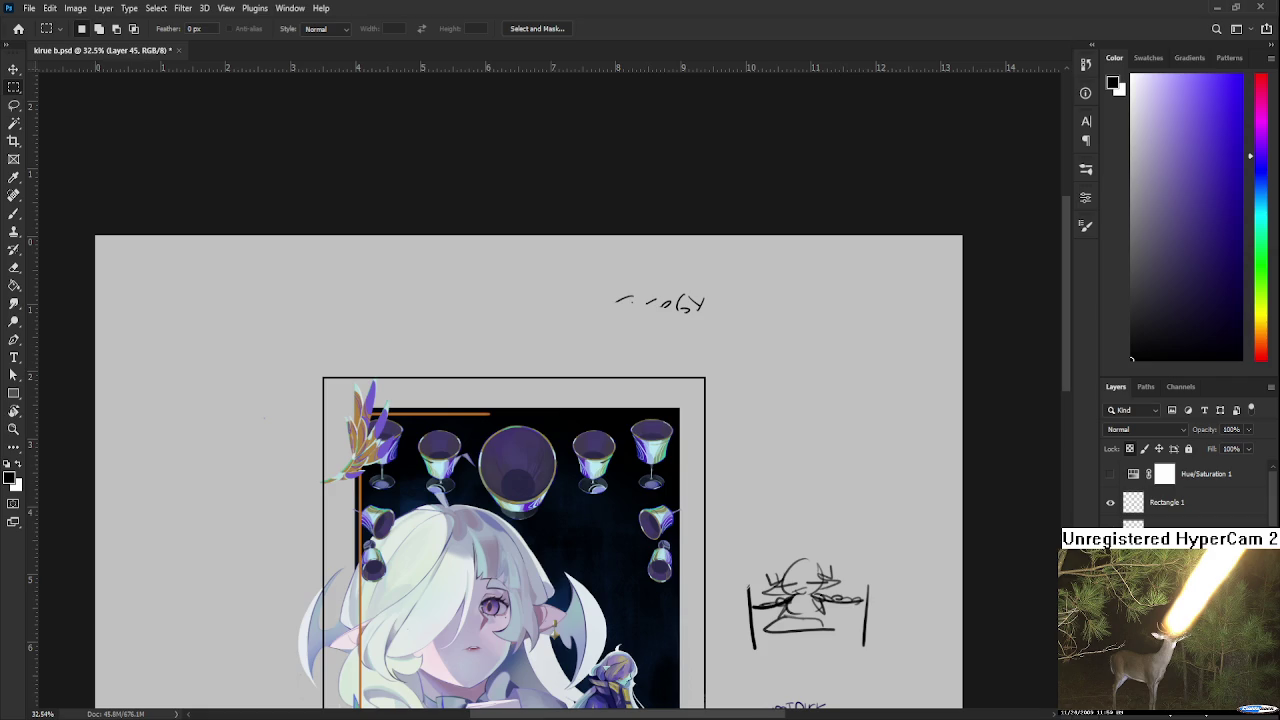
{"action": "scroll", "coordinate": [491, 465], "scroll_direction": "up", "scroll_amount": 5}
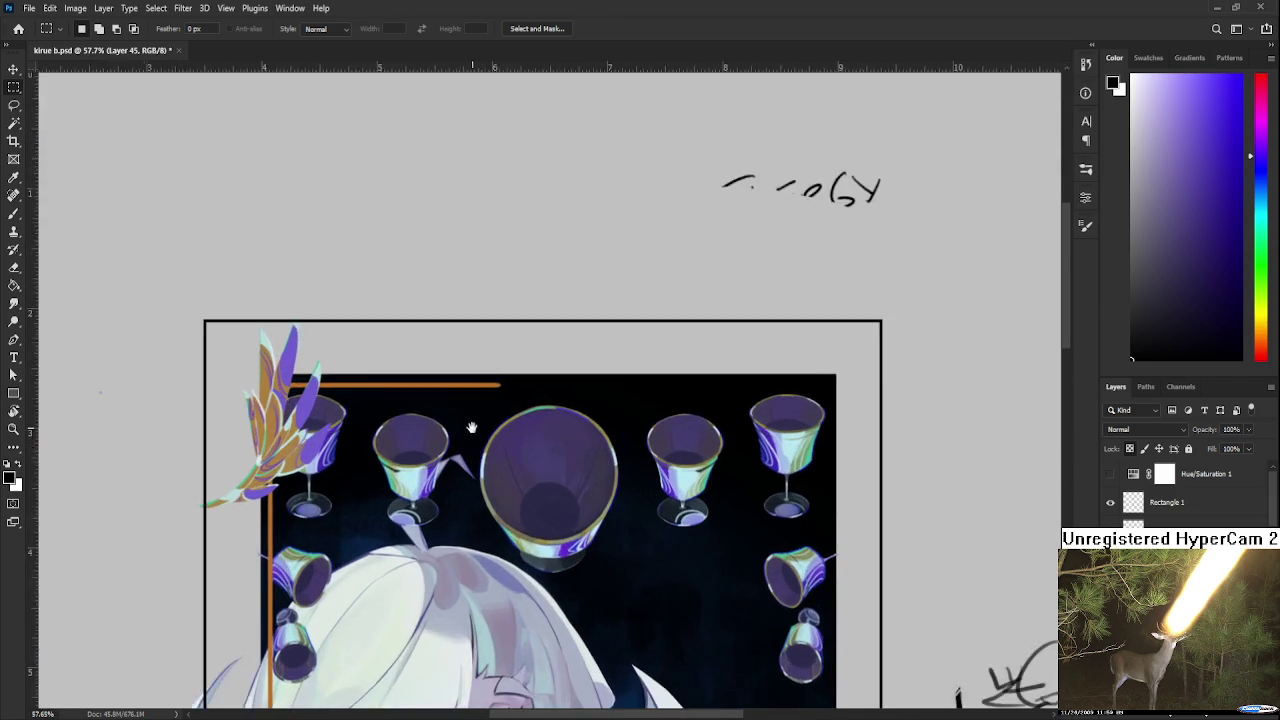
{"action": "left_click_drag", "start_coordinate": [434, 481], "coordinate": [368, 489]}
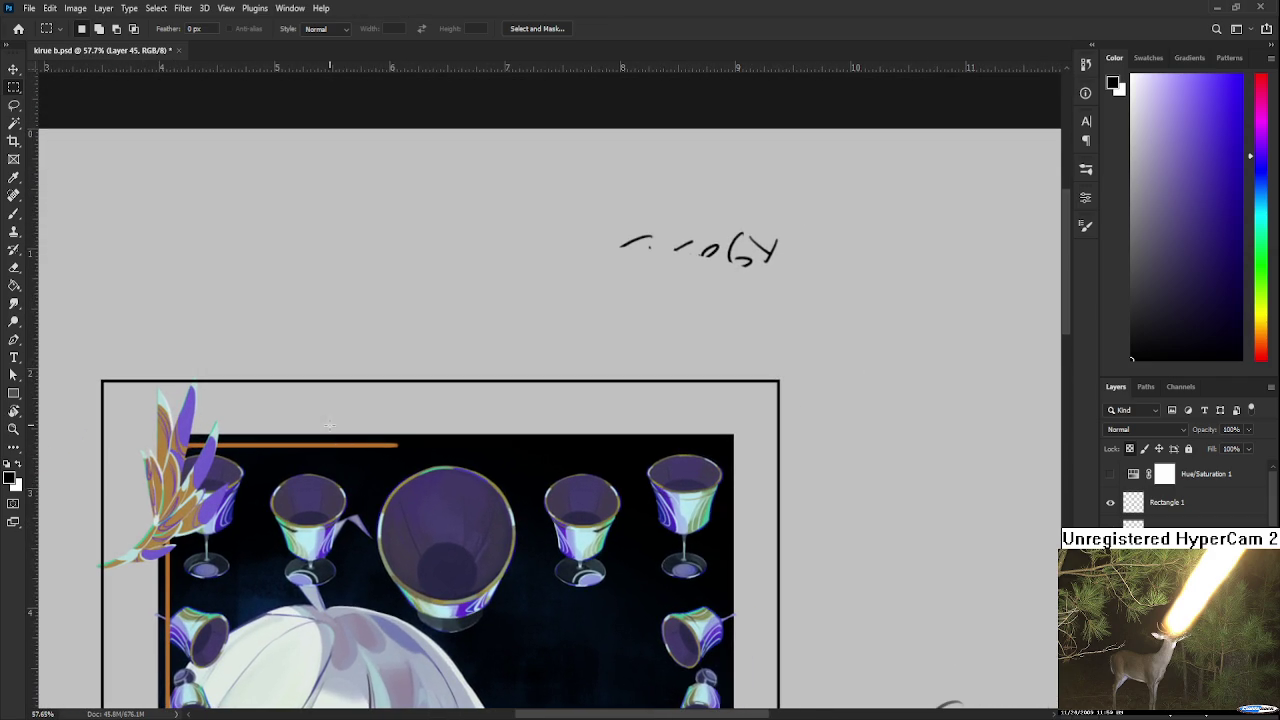
{"action": "left_click_drag", "start_coordinate": [288, 301], "coordinate": [681, 362]}
{"action": "left_click_drag", "start_coordinate": [606, 340], "coordinate": [580, 344]}
{"action": "scroll", "coordinate": [580, 344], "scroll_direction": "down", "scroll_amount": 1}
{"action": "scroll", "coordinate": [580, 344], "scroll_direction": "down", "scroll_amount": 2}
{"action": "scroll", "coordinate": [578, 355], "scroll_direction": "up", "scroll_amount": 1}
{"action": "scroll", "coordinate": [400, 450], "scroll_direction": "up", "scroll_amount": 3}
Sample a muted orange from the feather and fill the rectangle on a new layer
{"action": "key", "text": "b"}
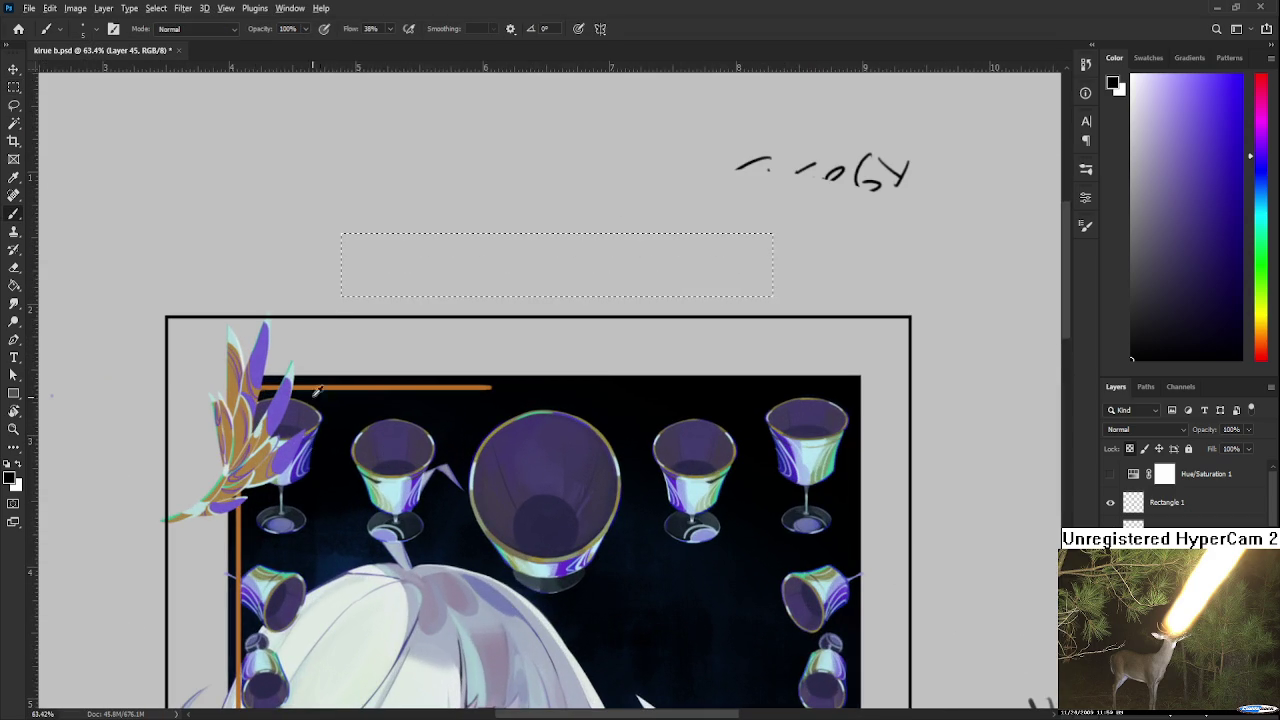
{"action": "left_click", "coordinate": [327, 383], "text": "alt"}
{"action": "left_click_drag", "start_coordinate": [327, 383], "coordinate": [310, 419]}
{"action": "left_click", "coordinate": [217, 463], "text": "alt"}
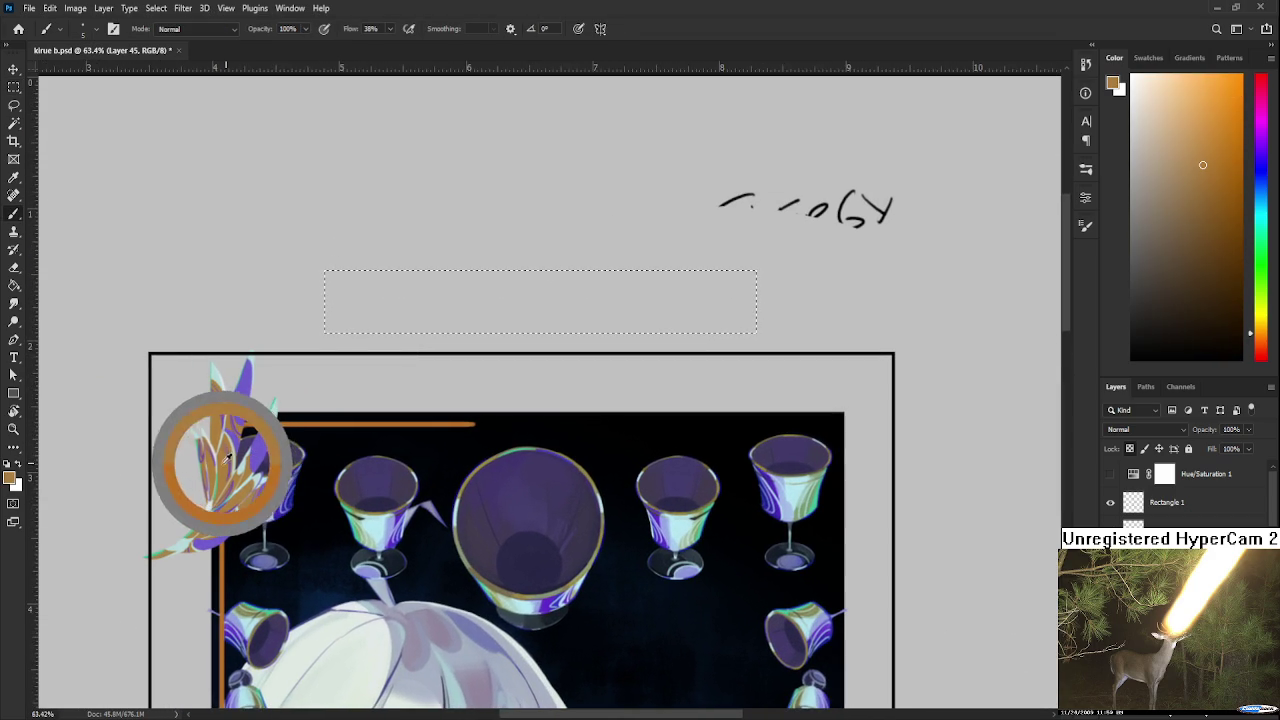
{"action": "key", "text": "bracketright"}
{"action": "key", "text": "bracketright"}
{"action": "key", "text": "bracketright"}
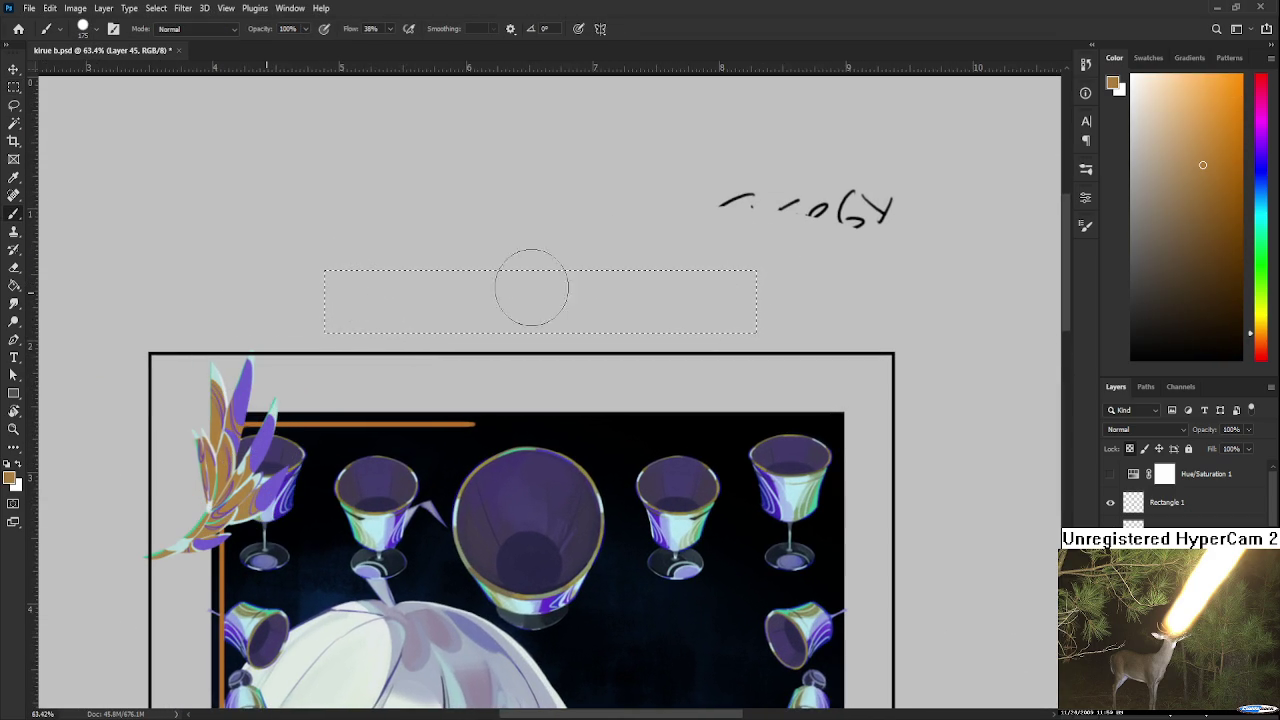
{"action": "left_click_drag", "start_coordinate": [561, 313], "coordinate": [509, 337]}
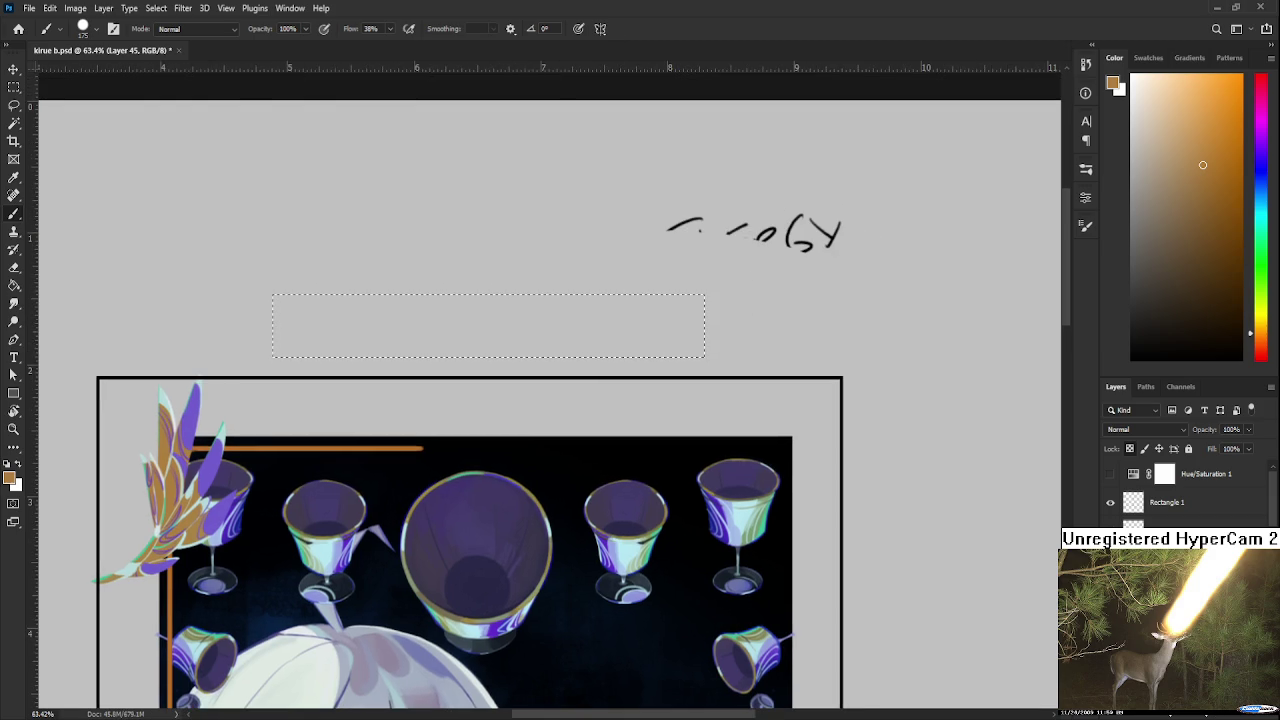
{"action": "key", "text": "Delete"}
{"action": "key", "text": "ctrl+z"}
{"action": "key", "text": "alt+BackSpace"}
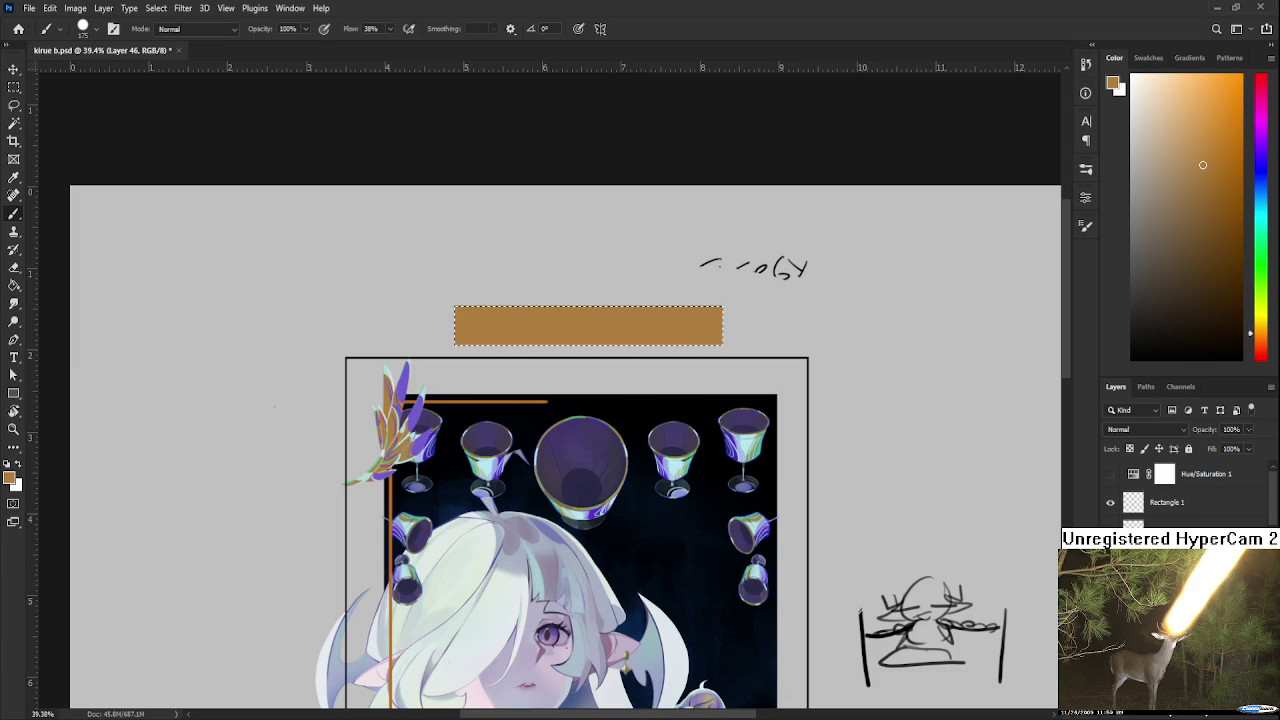
{"action": "key", "text": "ctrl+d"}
Reselect the bar and refill it with a richer, more saturated orange
{"action": "key", "text": "ctrl+shift+d"}
{"action": "scroll", "coordinate": [600, 417], "scroll_direction": "up", "scroll_amount": 2}
{"action": "left_click", "coordinate": [484, 390], "text": "alt"}
{"action": "left_click_drag", "start_coordinate": [534, 334], "coordinate": [439, 460]}
{"action": "key", "text": "alt+BackSpace"}
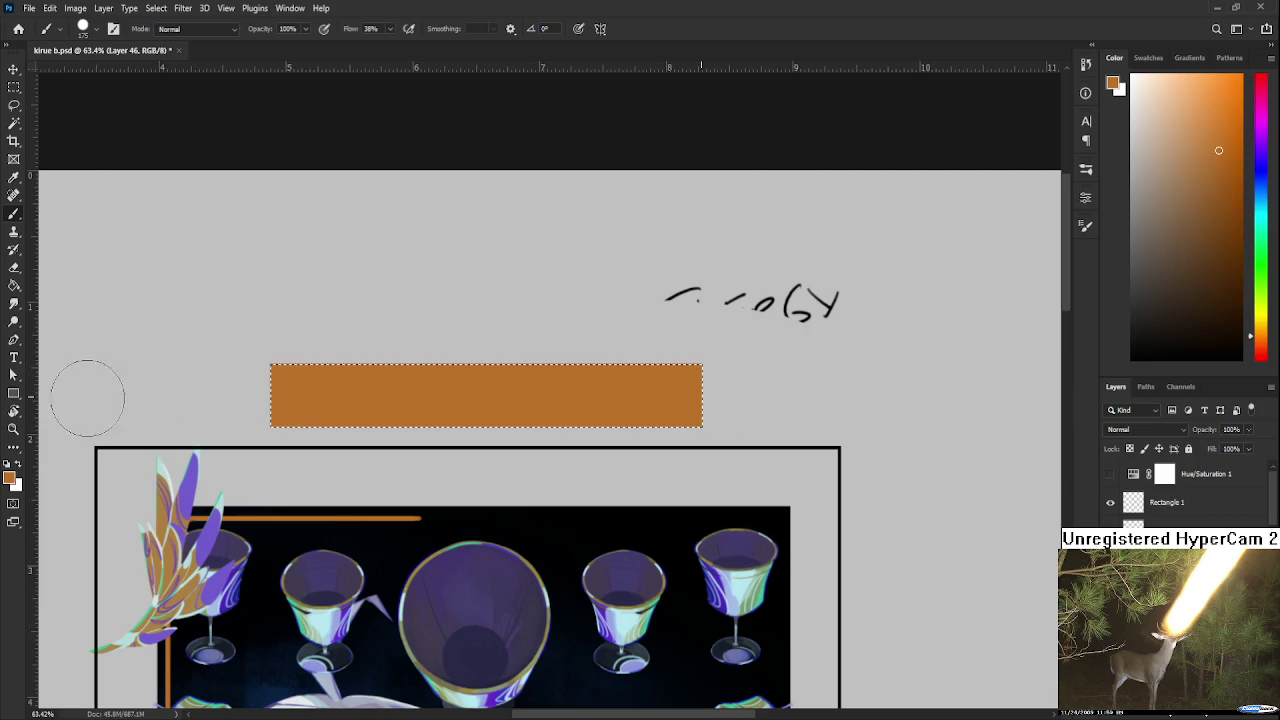
{"action": "key", "text": "ctrl+d"}
{"action": "key", "text": "l"}
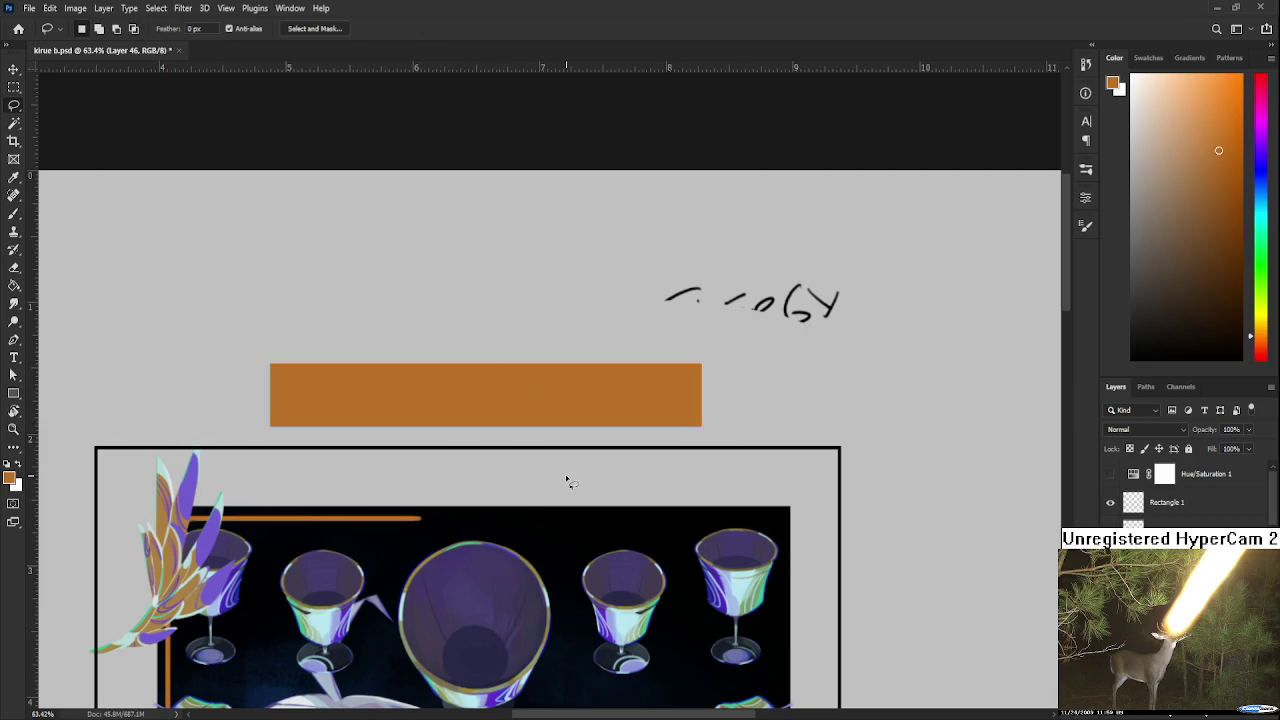
{"action": "scroll", "coordinate": [567, 482], "scroll_direction": "down", "scroll_amount": 2}
{"action": "scroll", "coordinate": [567, 482], "scroll_direction": "down", "scroll_amount": 2}
{"action": "scroll", "coordinate": [567, 482], "scroll_direction": "down", "scroll_amount": 2}
{"action": "scroll", "coordinate": [567, 482], "scroll_direction": "up", "scroll_amount": 1}
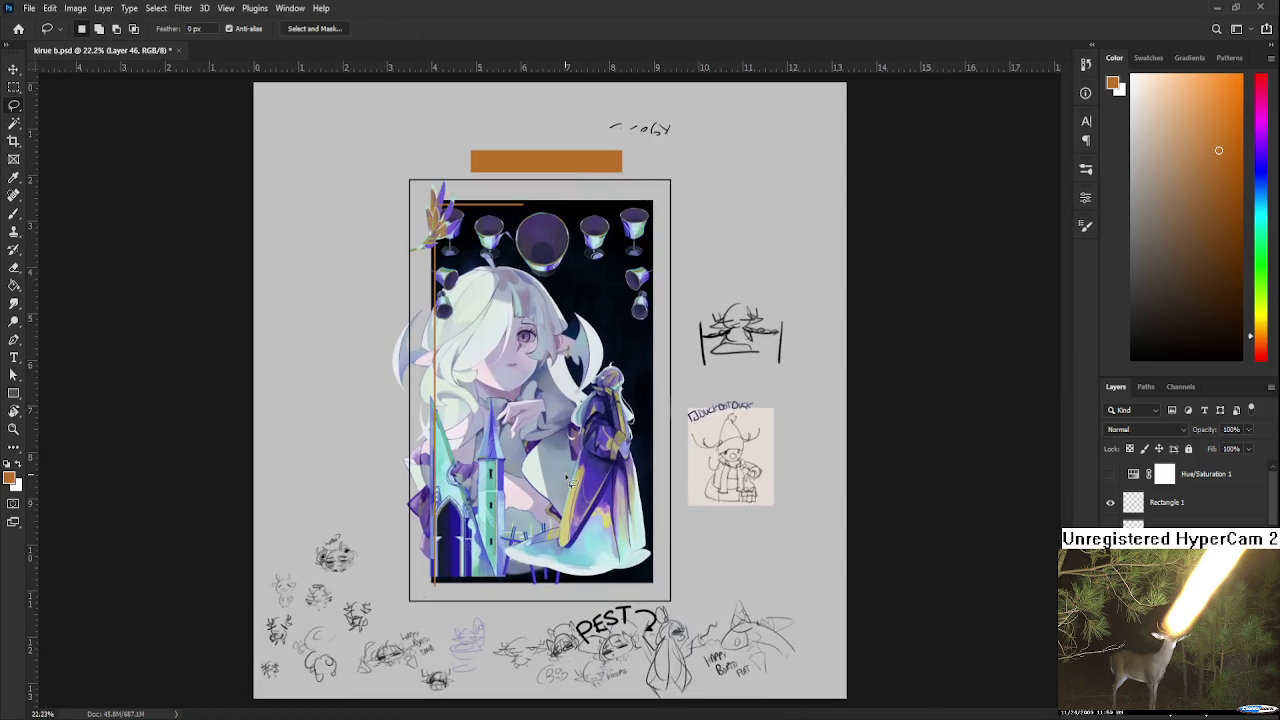
{"action": "scroll", "coordinate": [567, 480], "scroll_direction": "up", "scroll_amount": 1}
{"action": "scroll", "coordinate": [540, 470], "scroll_direction": "up", "scroll_amount": 1}
{"action": "scroll", "coordinate": [510, 458], "scroll_direction": "up", "scroll_amount": 1}
{"action": "scroll", "coordinate": [480, 445], "scroll_direction": "up", "scroll_amount": 1}
{"action": "scroll", "coordinate": [470, 443], "scroll_direction": "up", "scroll_amount": 2}
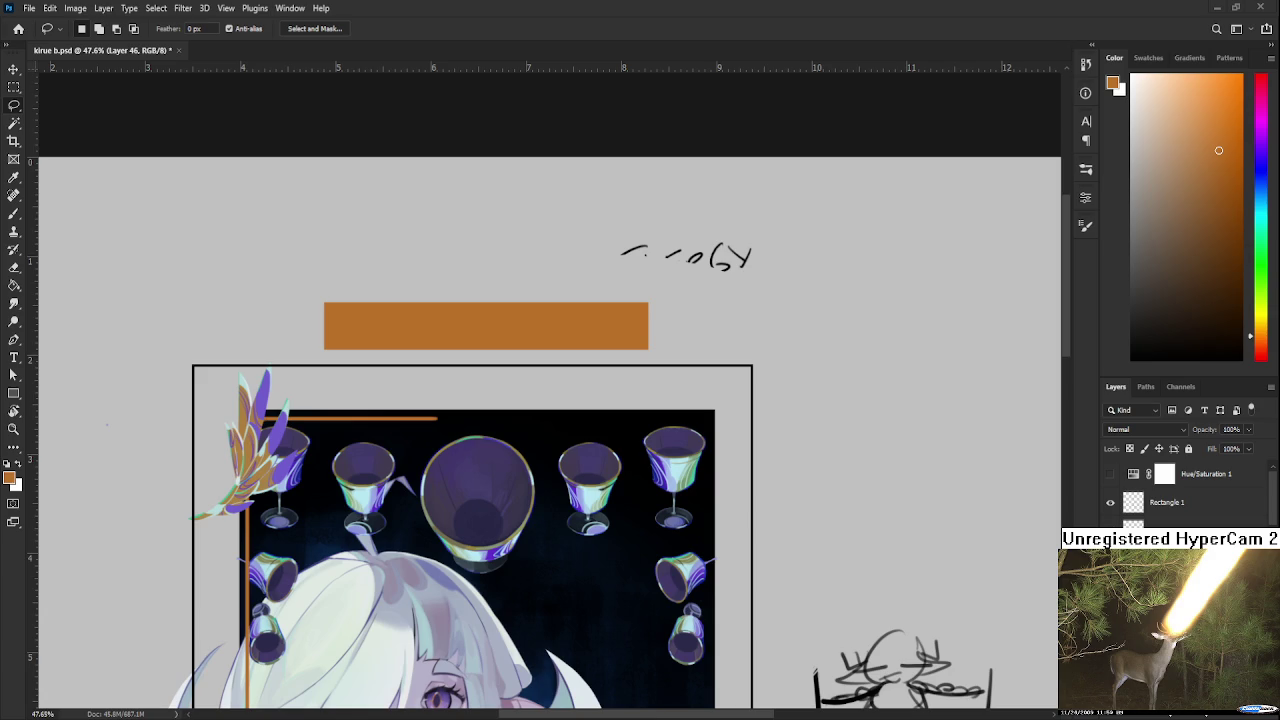
{"action": "scroll", "coordinate": [405, 488], "scroll_direction": "up", "scroll_amount": 1}
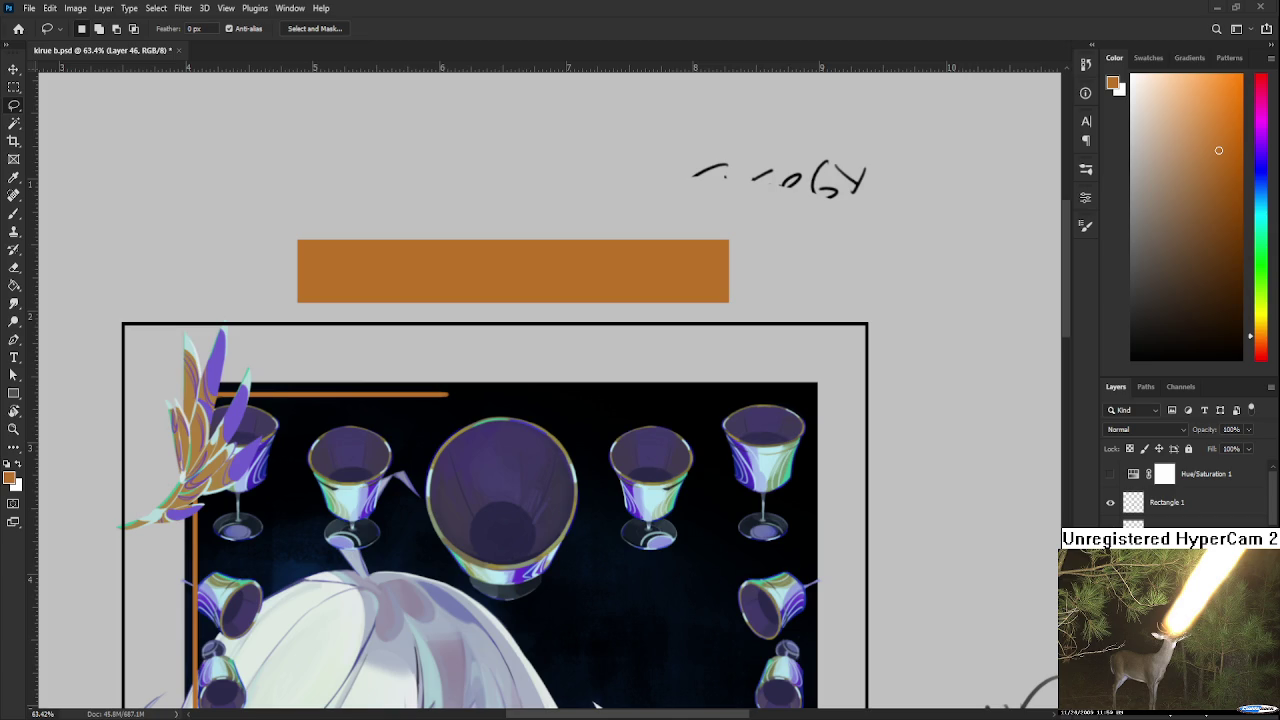
{"action": "left_click_drag", "start_coordinate": [439, 357], "coordinate": [366, 477]}
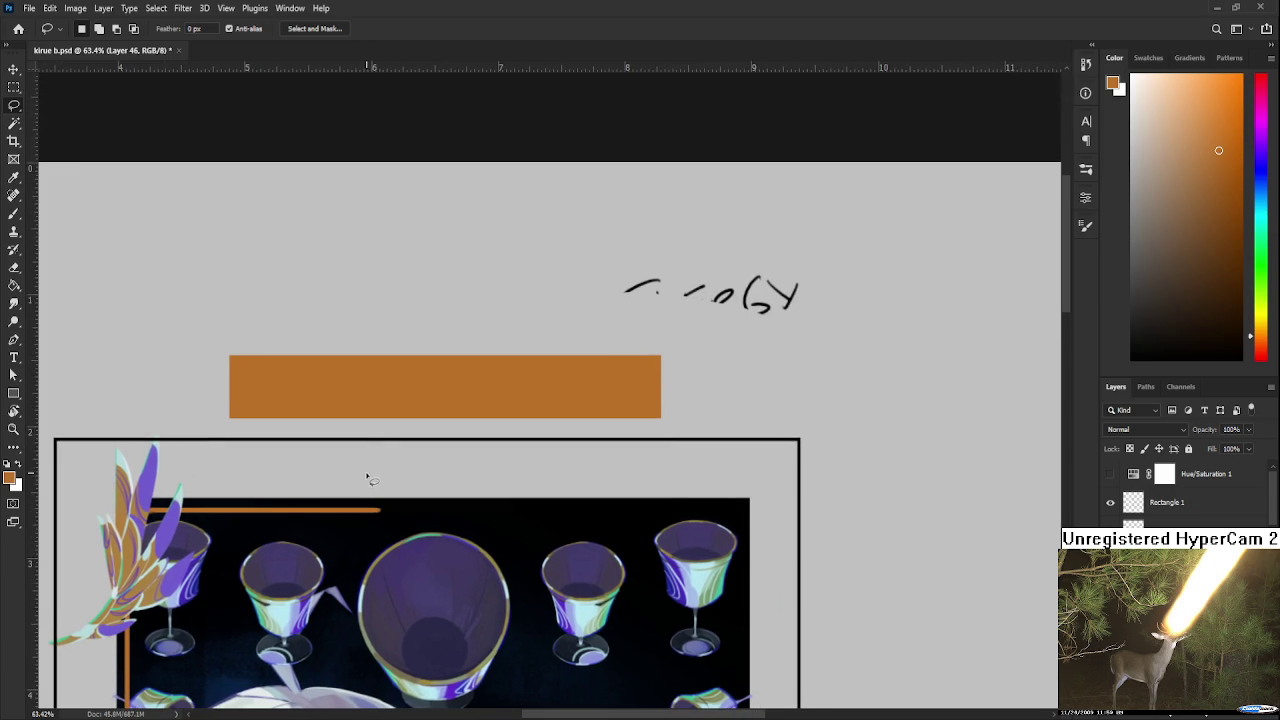
{"action": "scroll", "coordinate": [334, 423], "scroll_direction": "down", "scroll_amount": 1}
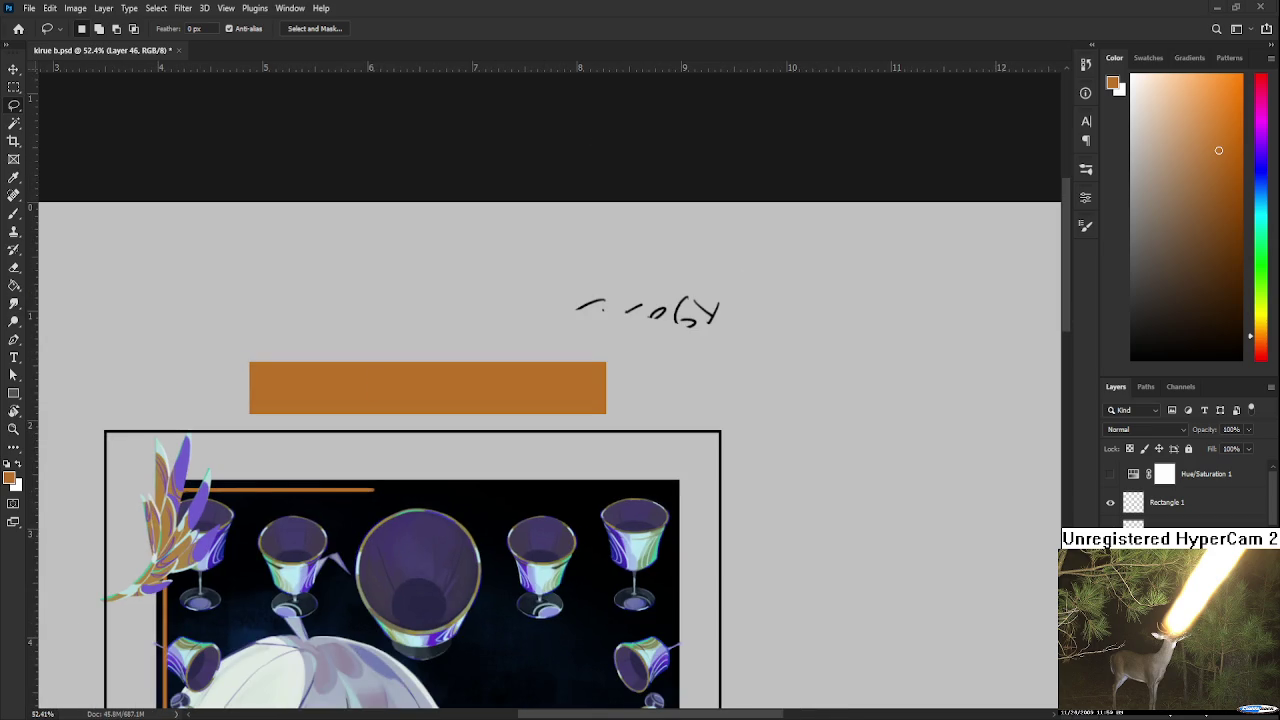
{"action": "scroll", "coordinate": [320, 345], "scroll_direction": "up", "scroll_amount": 1}
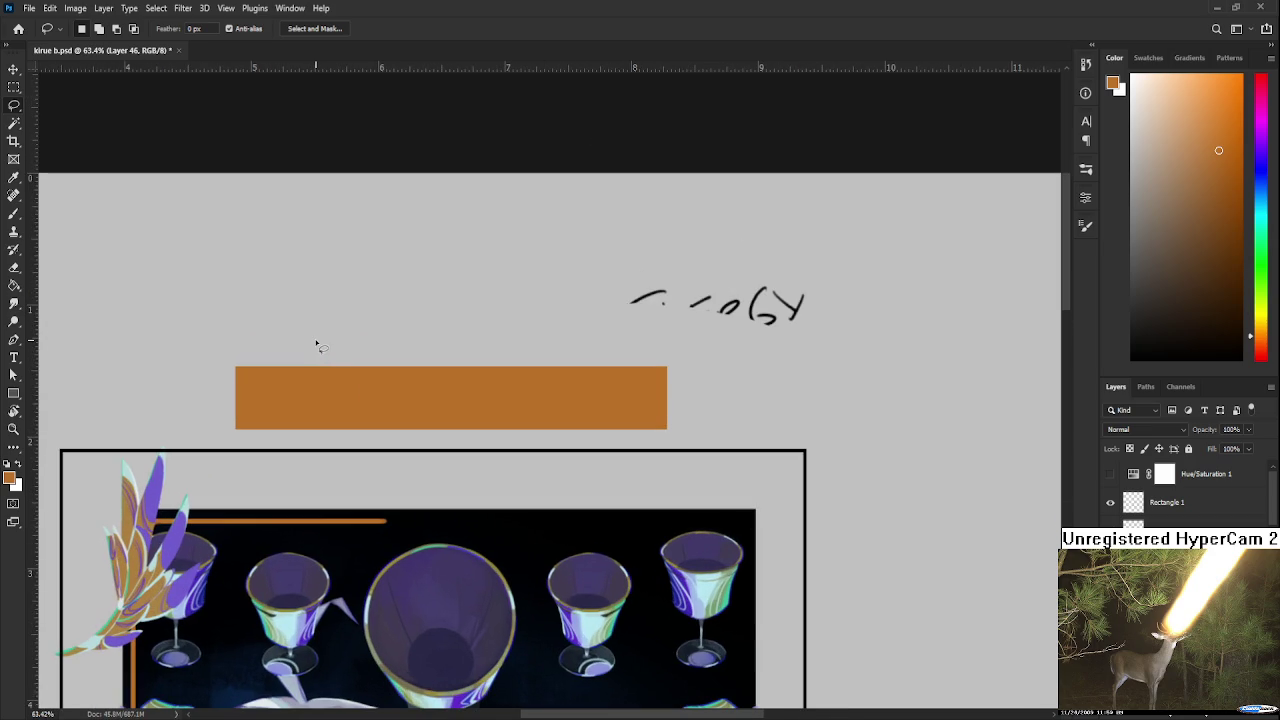
{"action": "scroll", "coordinate": [457, 483], "scroll_direction": "left", "scroll_amount": 2}
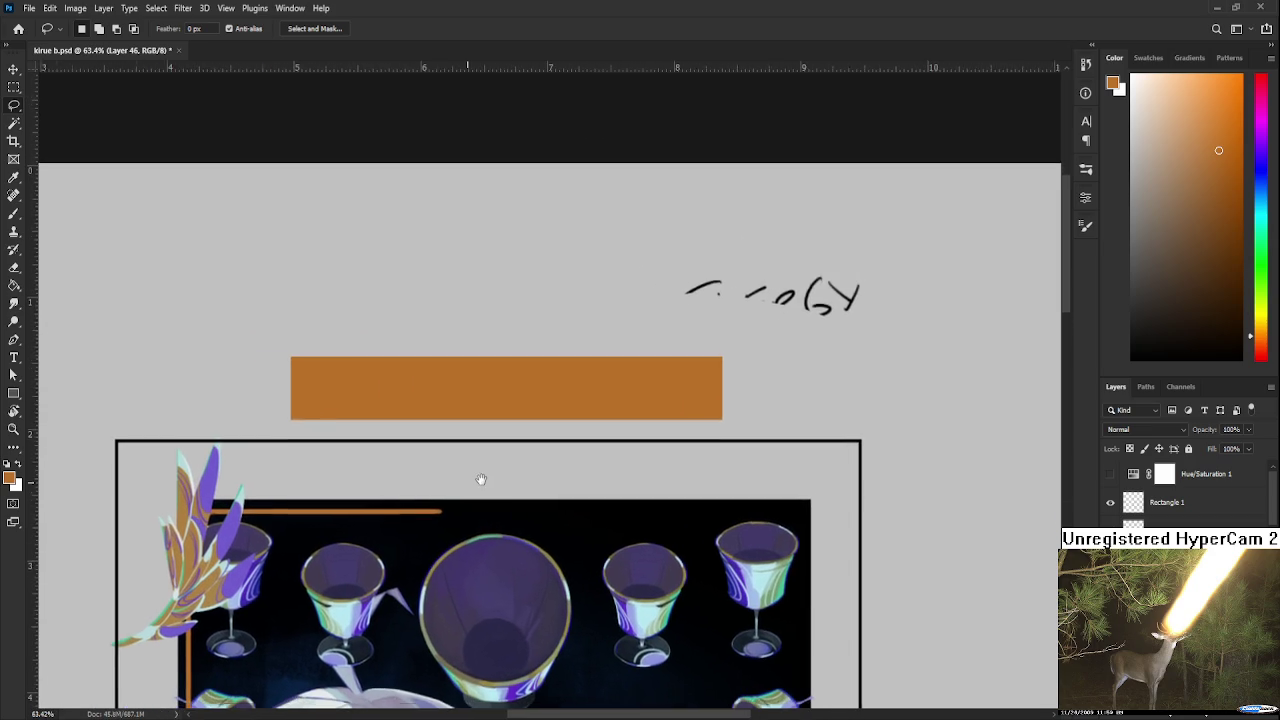
{"action": "scroll", "coordinate": [483, 484], "scroll_direction": "down", "scroll_amount": 2}
{"action": "scroll", "coordinate": [483, 484], "scroll_direction": "down", "scroll_amount": 1}
{"action": "scroll", "coordinate": [483, 484], "scroll_direction": "down", "scroll_amount": 1}
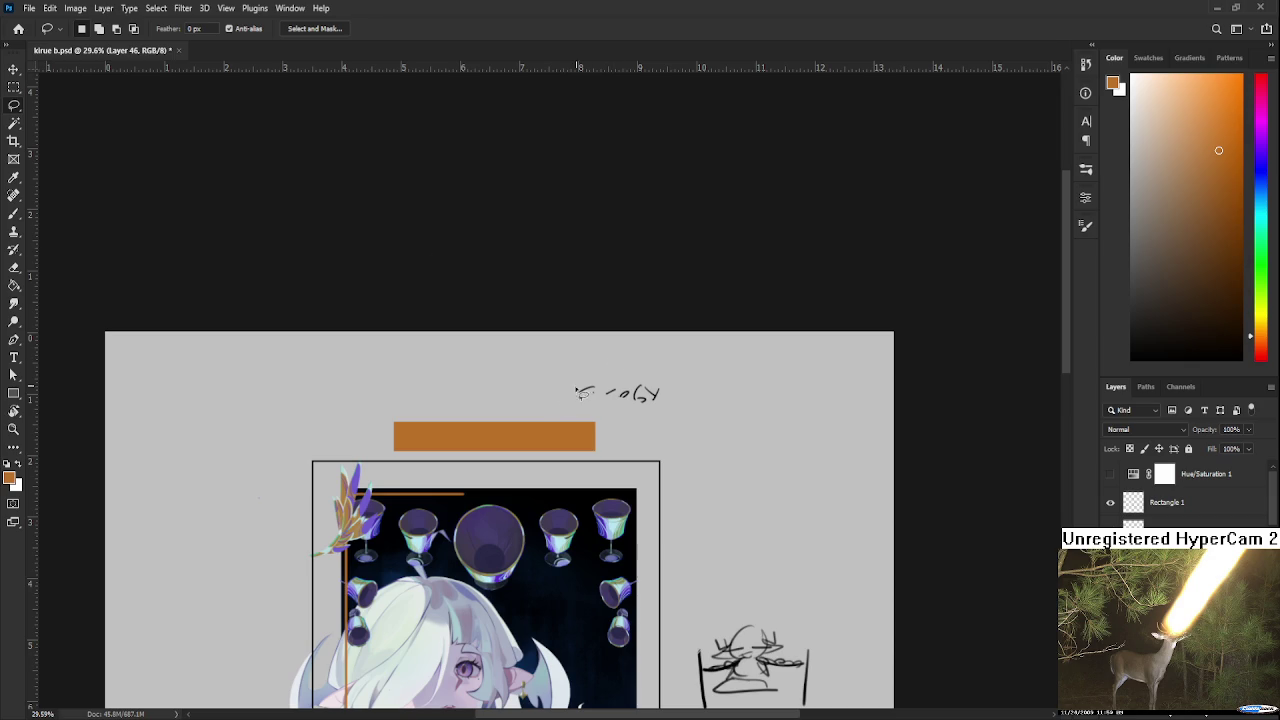
{"action": "scroll", "coordinate": [540, 418], "scroll_direction": "down", "scroll_amount": 1}
{"action": "scroll", "coordinate": [540, 418], "scroll_direction": "down", "scroll_amount": 1}
{"action": "scroll", "coordinate": [540, 404], "scroll_direction": "up", "scroll_amount": 1}
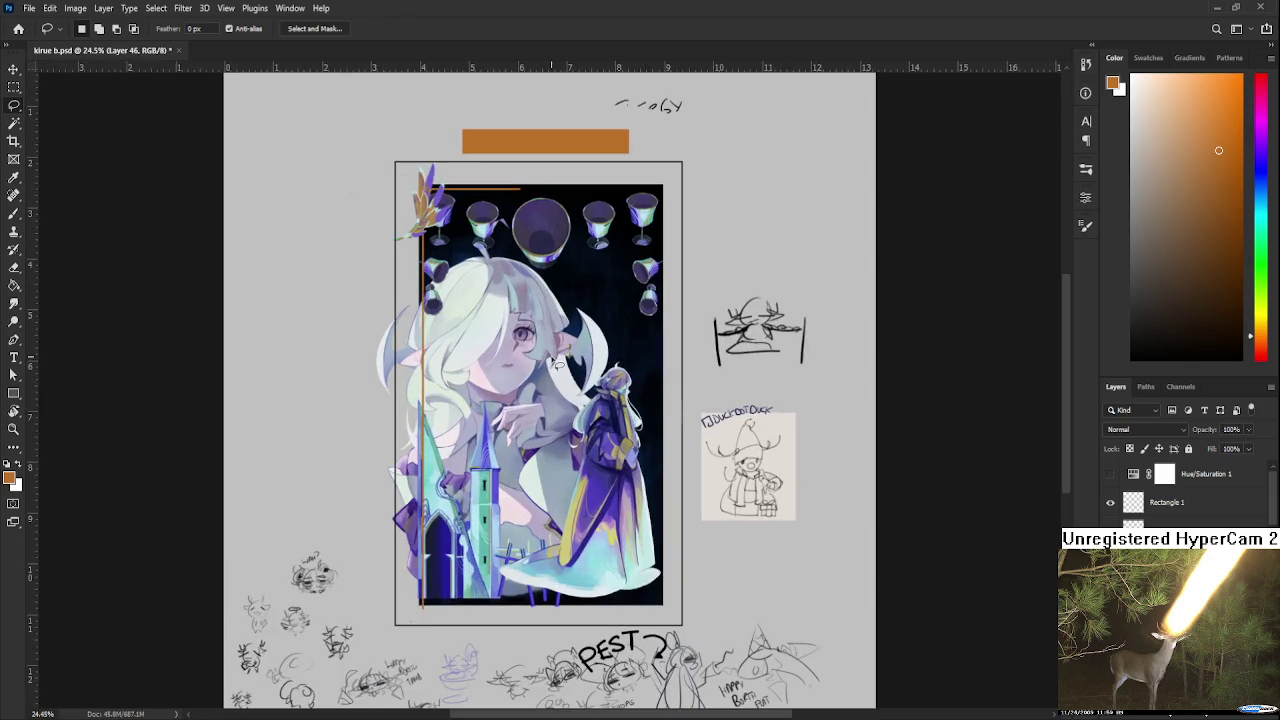
{"action": "scroll", "coordinate": [510, 450], "scroll_direction": "up", "scroll_amount": 2}
{"action": "scroll", "coordinate": [490, 480], "scroll_direction": "up", "scroll_amount": 3}
{"action": "scroll", "coordinate": [463, 523], "scroll_direction": "up", "scroll_amount": 1}
{"action": "scroll", "coordinate": [399, 485], "scroll_direction": "up", "scroll_amount": 1}
{"action": "scroll", "coordinate": [399, 485], "scroll_direction": "up", "scroll_amount": 1}
{"action": "scroll", "coordinate": [399, 485], "scroll_direction": "down", "scroll_amount": 2}
{"action": "scroll", "coordinate": [399, 485], "scroll_direction": "down", "scroll_amount": 1}
{"action": "scroll", "coordinate": [399, 485], "scroll_direction": "down", "scroll_amount": 1}
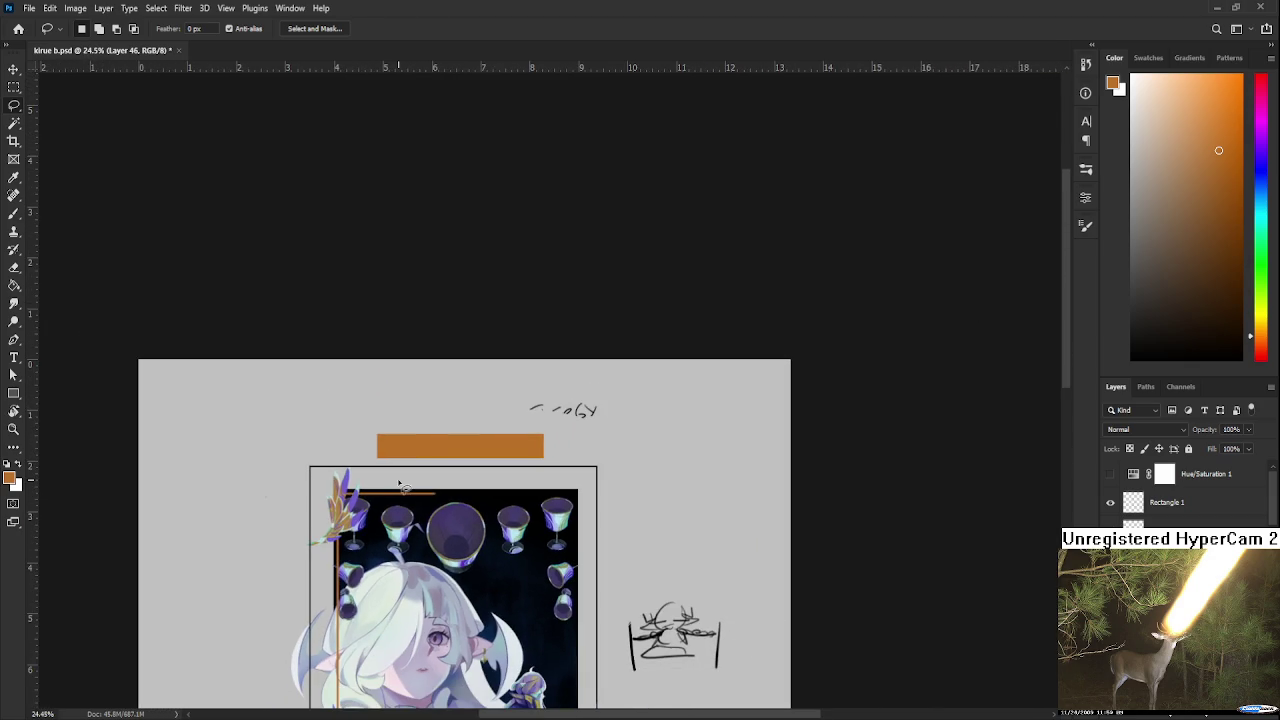
{"action": "scroll", "coordinate": [399, 485], "scroll_direction": "down", "scroll_amount": 1}
{"action": "scroll", "coordinate": [470, 336], "scroll_direction": "up", "scroll_amount": 1}
{"action": "scroll", "coordinate": [472, 337], "scroll_direction": "up", "scroll_amount": 2}
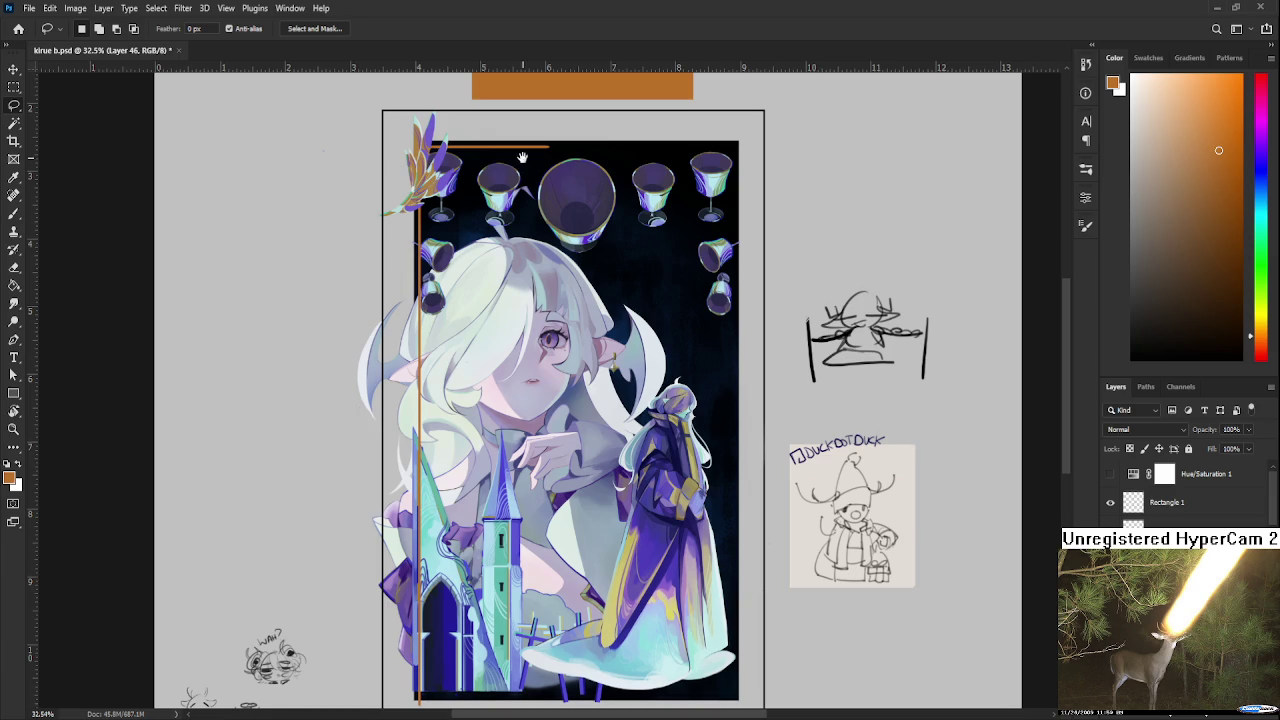
{"action": "scroll", "coordinate": [500, 420], "scroll_direction": "up", "scroll_amount": 5}
{"action": "scroll", "coordinate": [486, 430], "scroll_direction": "up", "scroll_amount": 2}
Shrink the brush to about 70 and paint down the banner's left edge
{"action": "key", "text": "b"}
{"action": "key", "text": "bracketleft"}
{"action": "key", "text": "bracketleft"}
{"action": "key", "text": "bracketleft"}
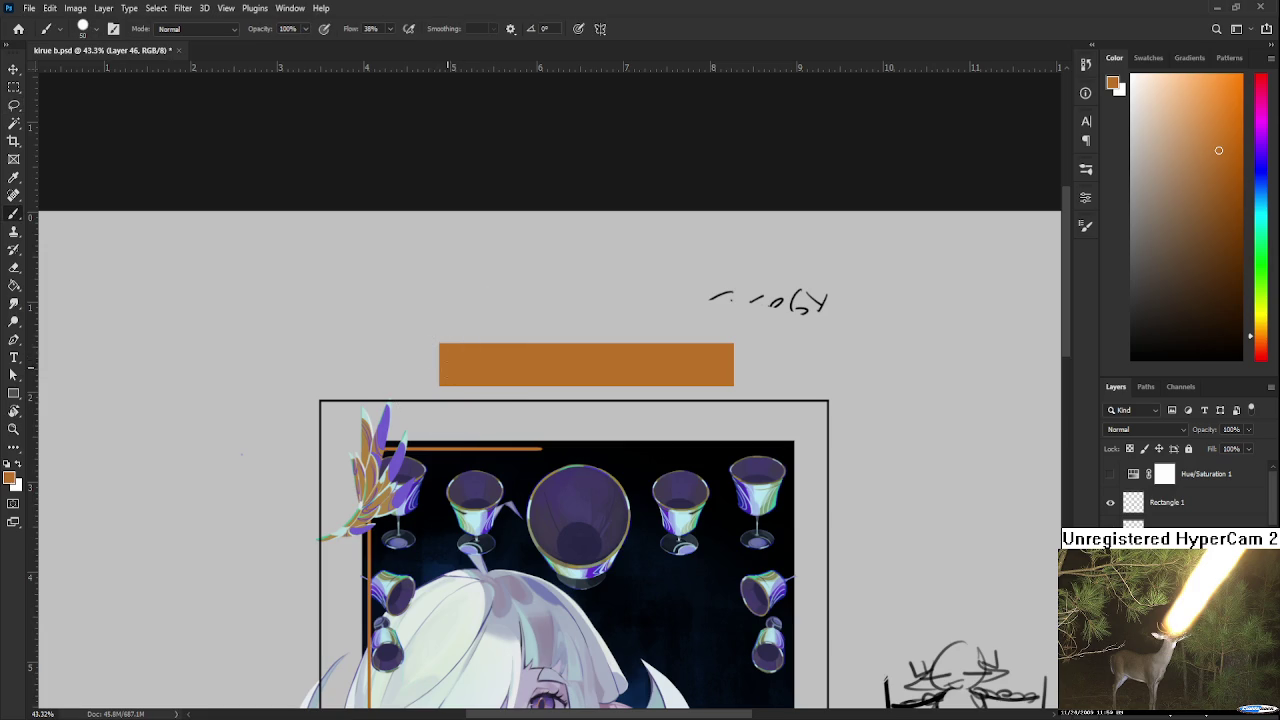
{"action": "left_click_drag", "start_coordinate": [440, 346], "coordinate": [443, 393]}
{"action": "scroll", "coordinate": [445, 380], "scroll_direction": "up", "scroll_amount": 3}
{"action": "mouse_move", "coordinate": [440, 406]}
{"action": "left_mouse_down"}
{"action": "mouse_move", "coordinate": [455, 420]}
{"action": "mouse_move", "coordinate": [432, 446]}
{"action": "left_mouse_up"}
{"action": "key", "text": "ctrl+z"}
{"action": "key", "text": "ctrl+z"}
Shape the curled hook at the lower-left corner, alternating between eraser and brush
{"action": "key", "text": "e"}
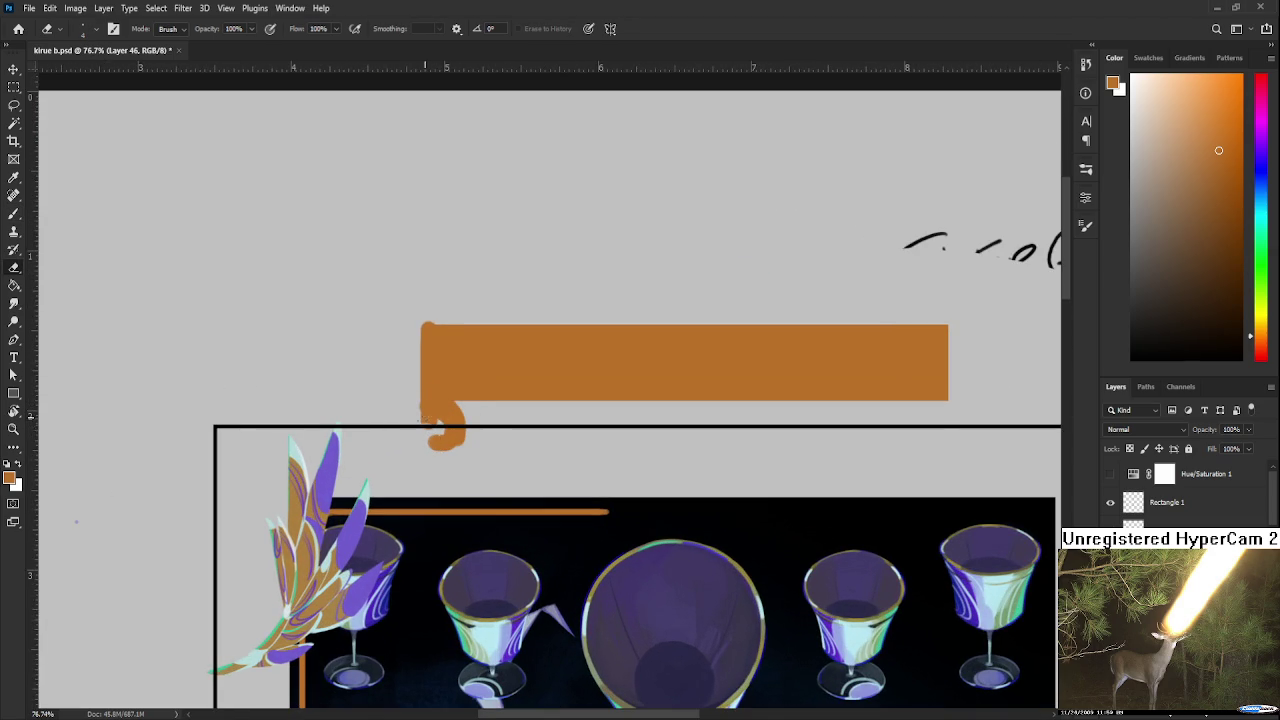
{"action": "mouse_move", "coordinate": [424, 428]}
{"action": "left_mouse_down"}
{"action": "mouse_move", "coordinate": [442, 440]}
{"action": "mouse_move", "coordinate": [426, 428]}
{"action": "mouse_move", "coordinate": [407, 446]}
{"action": "mouse_move", "coordinate": [458, 452]}
{"action": "left_mouse_up"}
{"action": "key", "text": "b"}
{"action": "key", "text": "e"}
{"action": "key", "text": "b"}
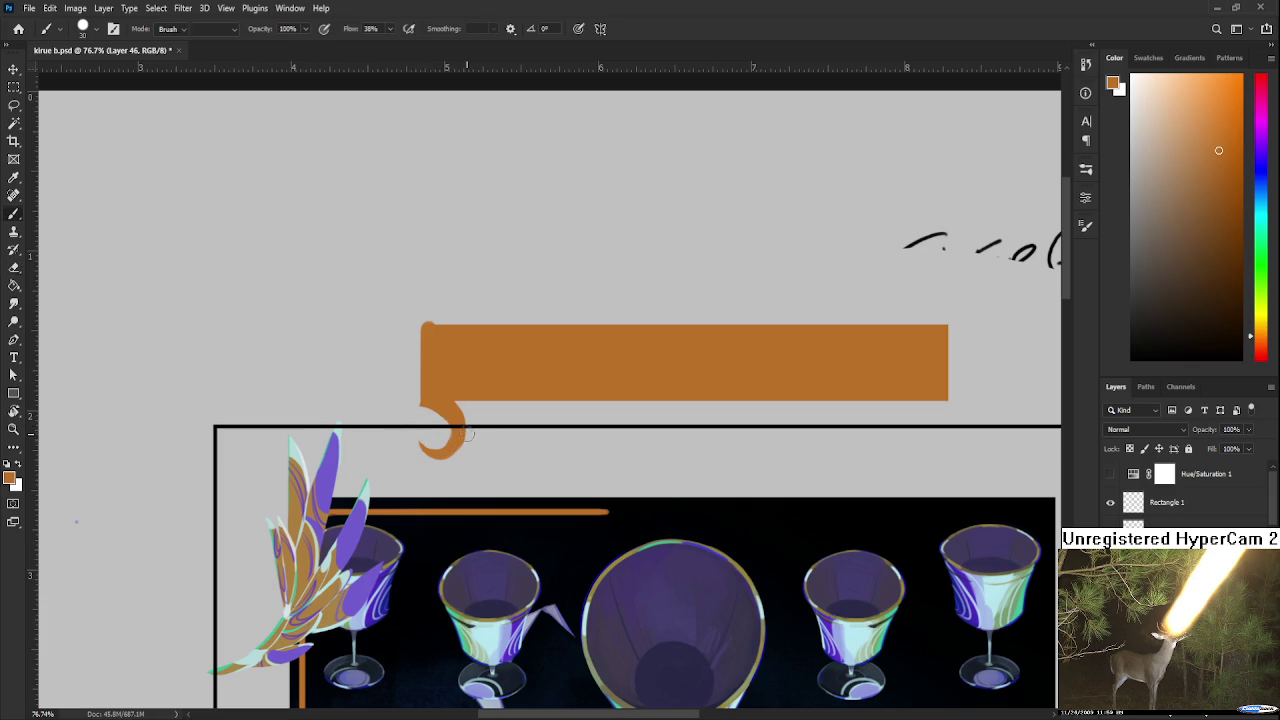
{"action": "mouse_move", "coordinate": [462, 398]}
{"action": "left_mouse_down"}
{"action": "mouse_move", "coordinate": [439, 444]}
{"action": "mouse_move", "coordinate": [409, 451]}
{"action": "left_mouse_up"}
{"action": "key", "text": "e"}
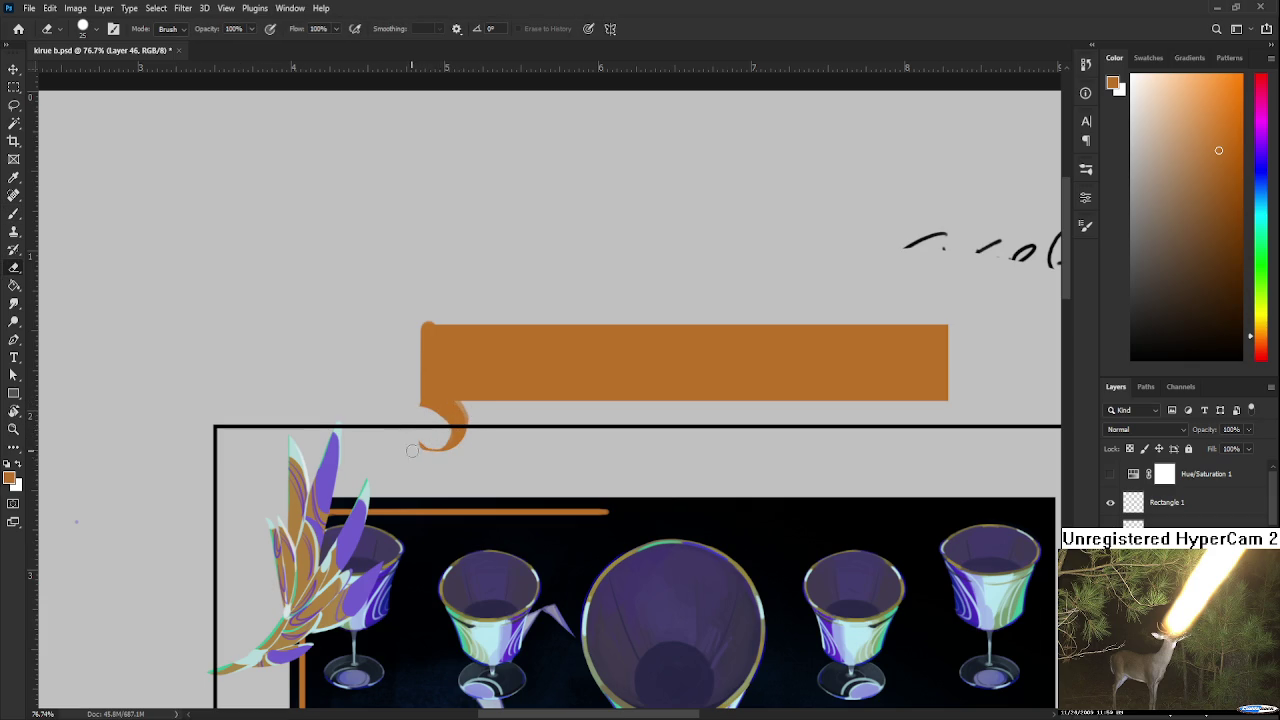
{"action": "key", "text": "b"}
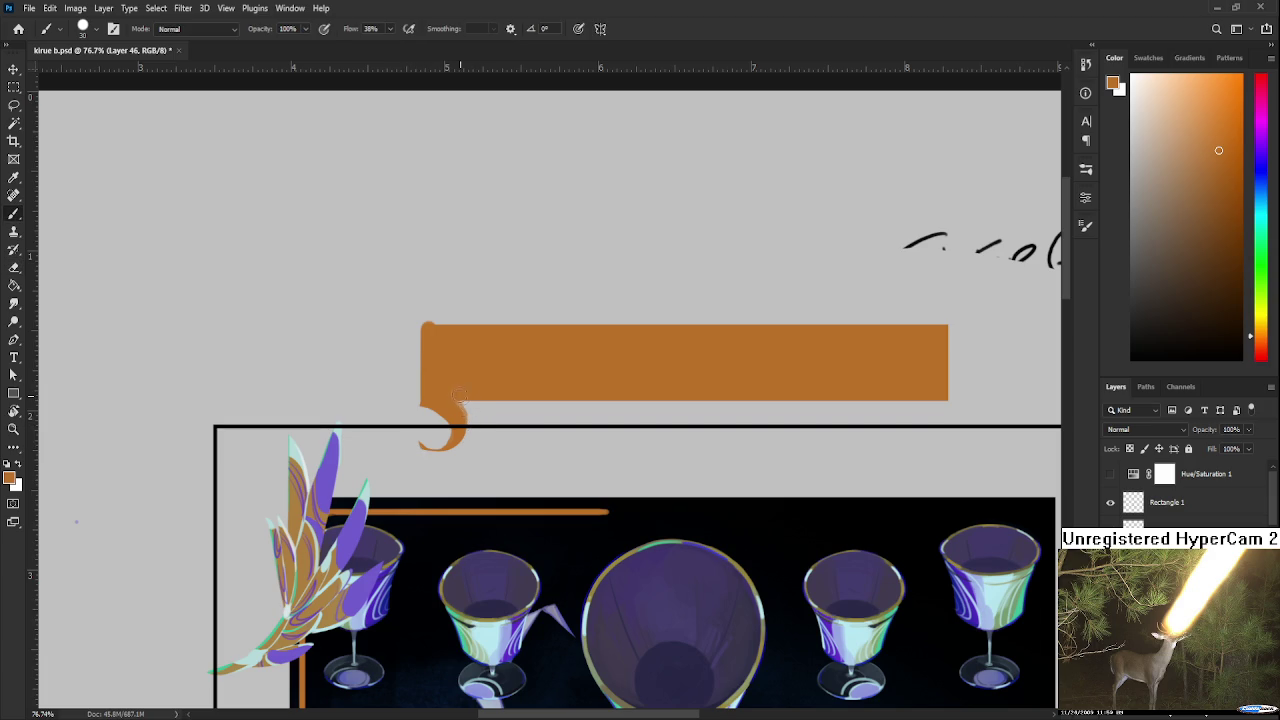
{"action": "left_click_drag", "start_coordinate": [500, 402], "coordinate": [476, 424]}
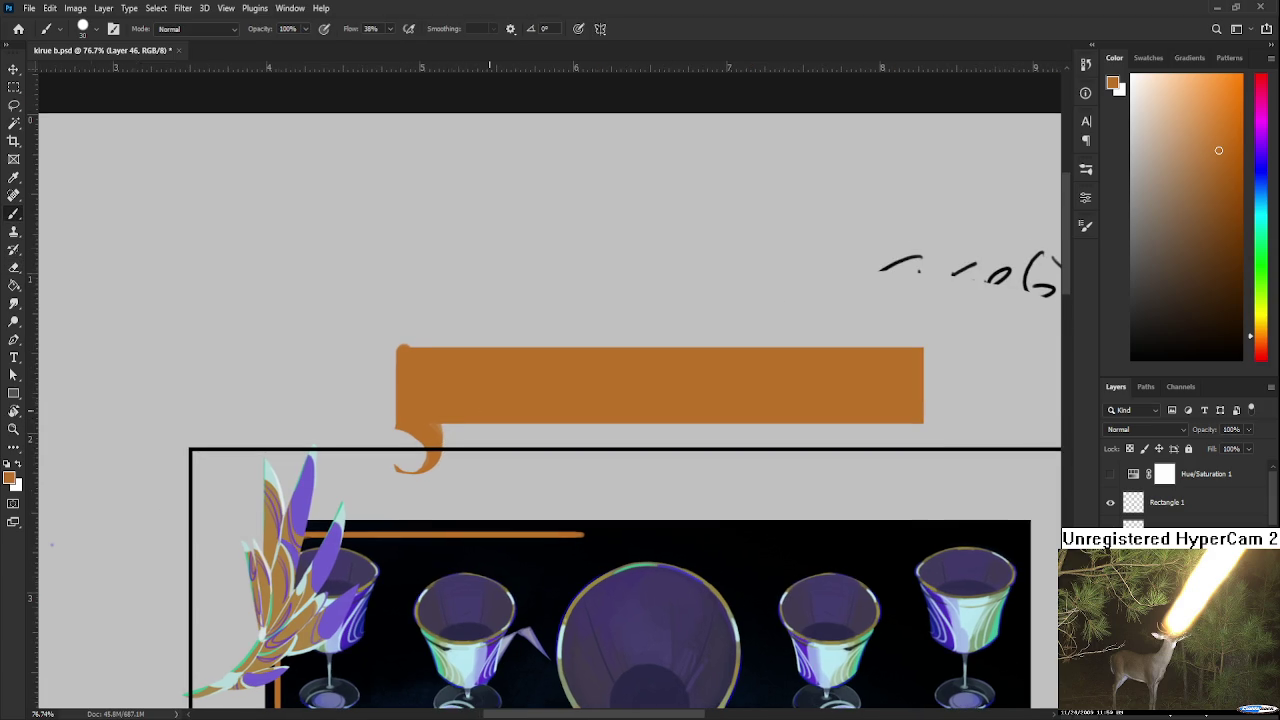
{"action": "scroll", "coordinate": [489, 410], "scroll_direction": "down", "scroll_amount": 3}
{"action": "mouse_move", "coordinate": [437, 431]}
{"action": "left_mouse_down"}
{"action": "mouse_move", "coordinate": [686, 431]}
{"action": "mouse_move", "coordinate": [440, 440]}
{"action": "left_mouse_up"}
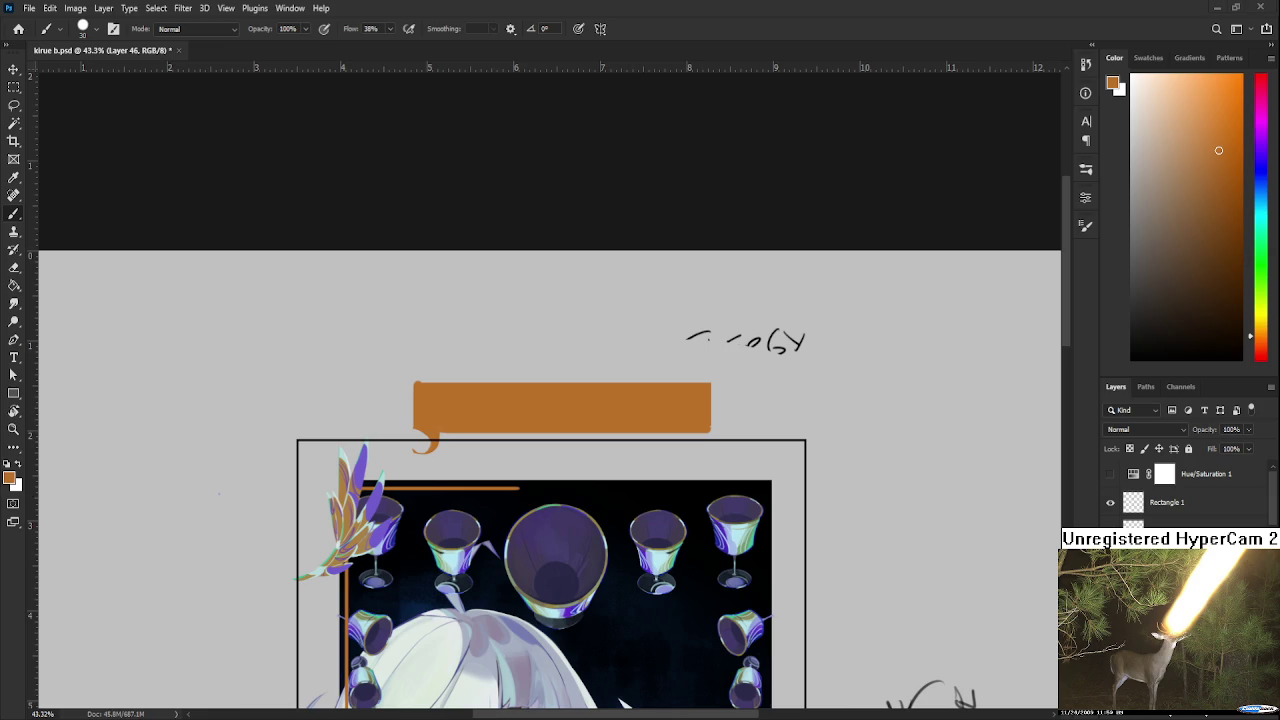
Zoom the view to review the banner and its curled tail above the panel
{"action": "scroll", "coordinate": [498, 358], "scroll_direction": "up", "scroll_amount": 1}
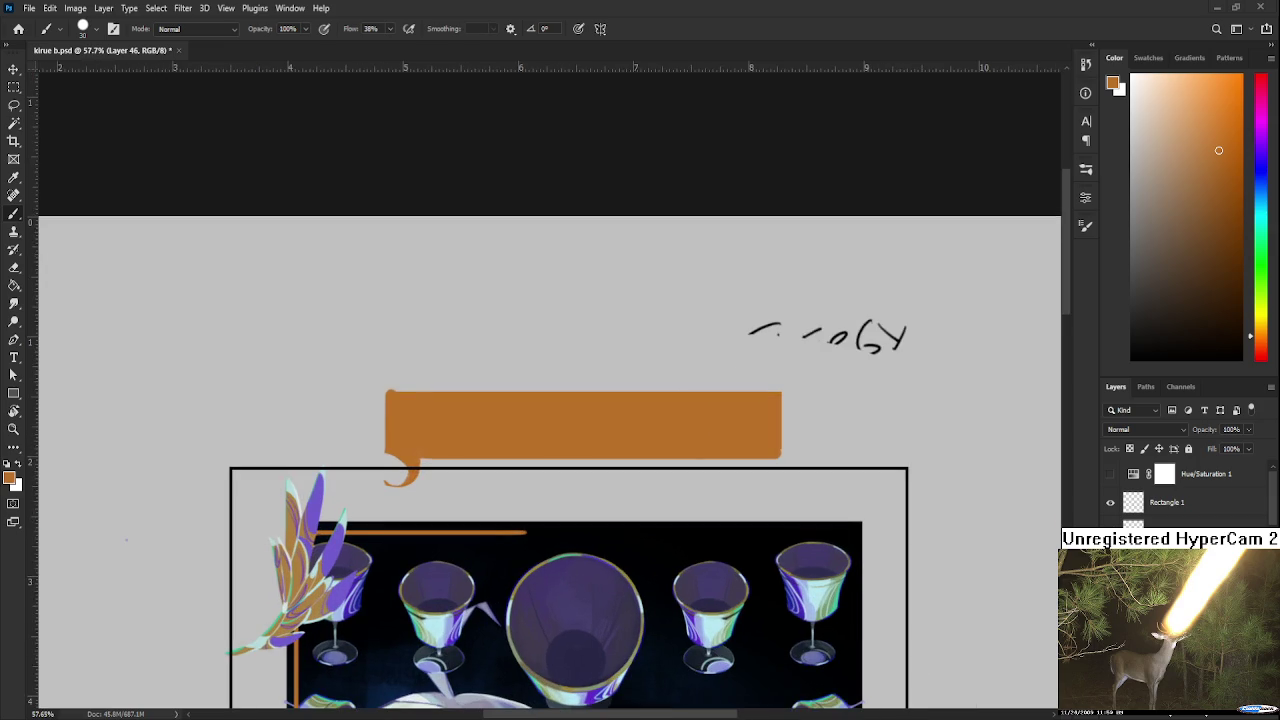